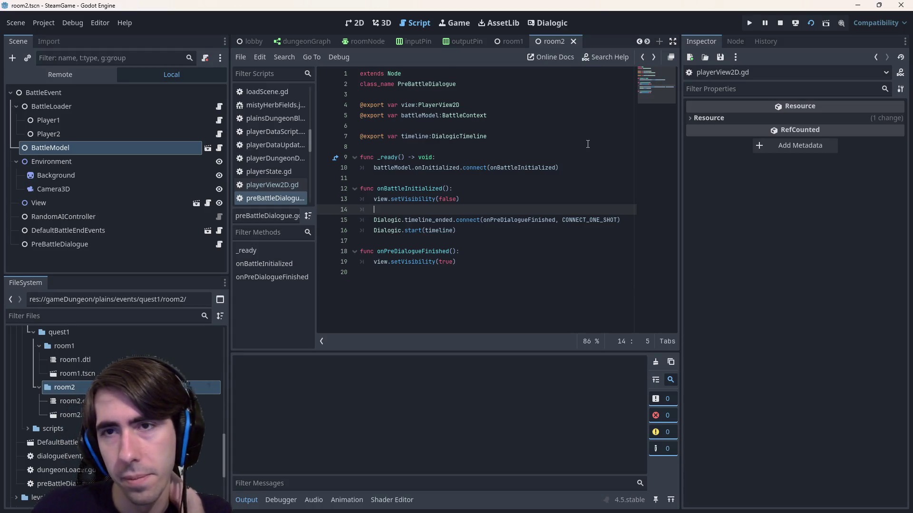
# Test-run the battle scene, hit the characterViews error at playerView2D.gd line 72, and stop debugging
pyautogui.press('F6')
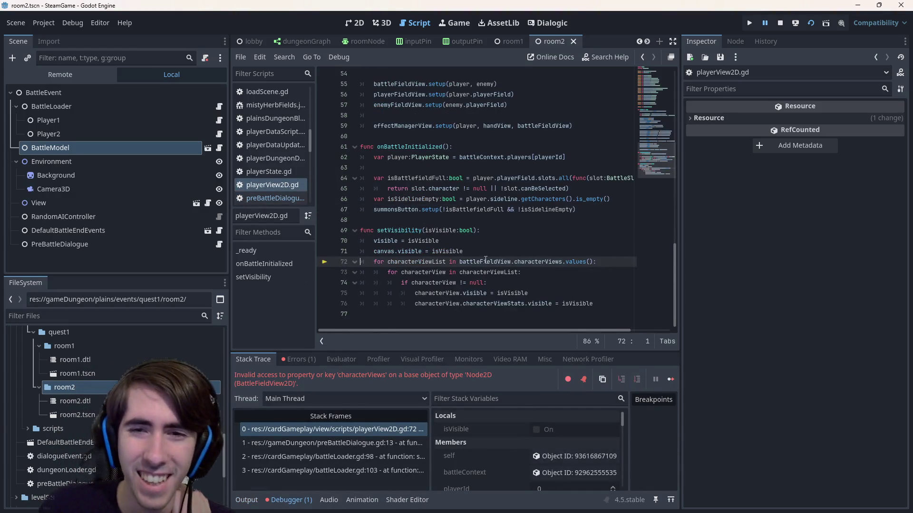
pyautogui.click(778, 23)
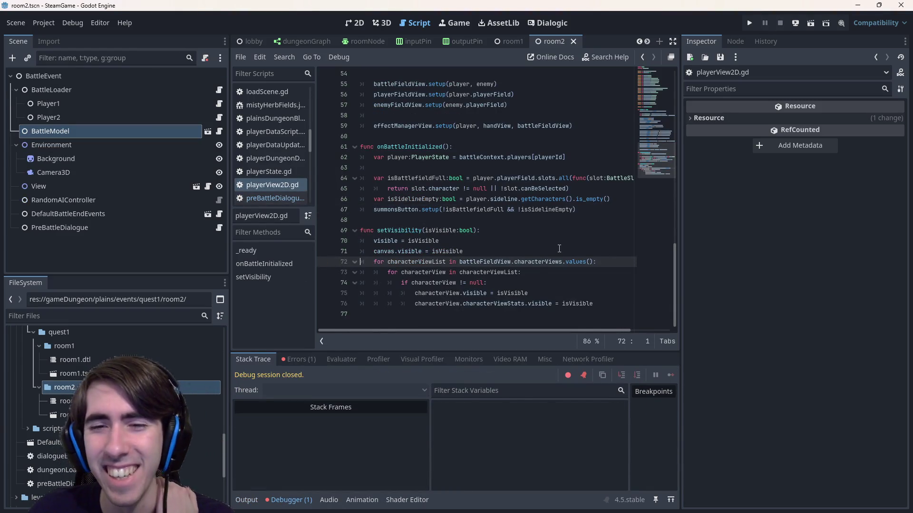
pyautogui.click(559, 251)
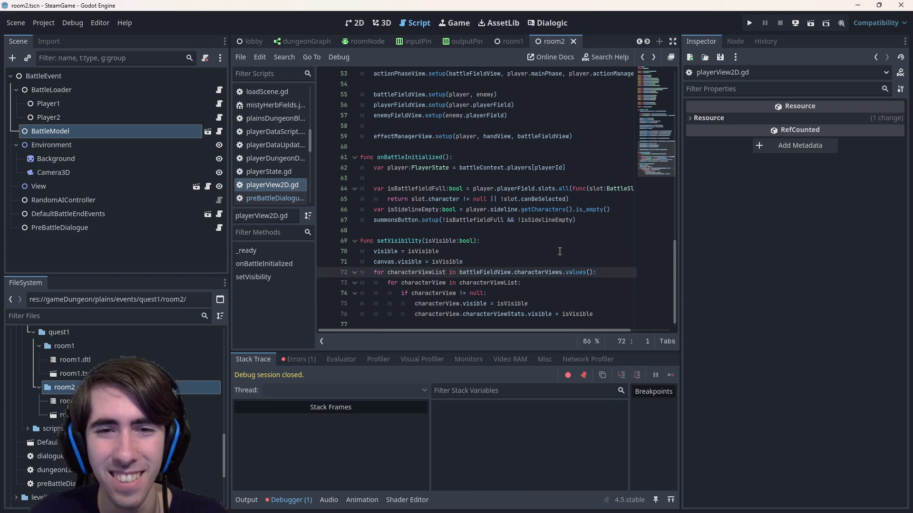
pyautogui.press('Left')
# Scroll through playerView2D.gd to review its exported variables and _ready setup code
pyautogui.scroll(2, 560, 251)
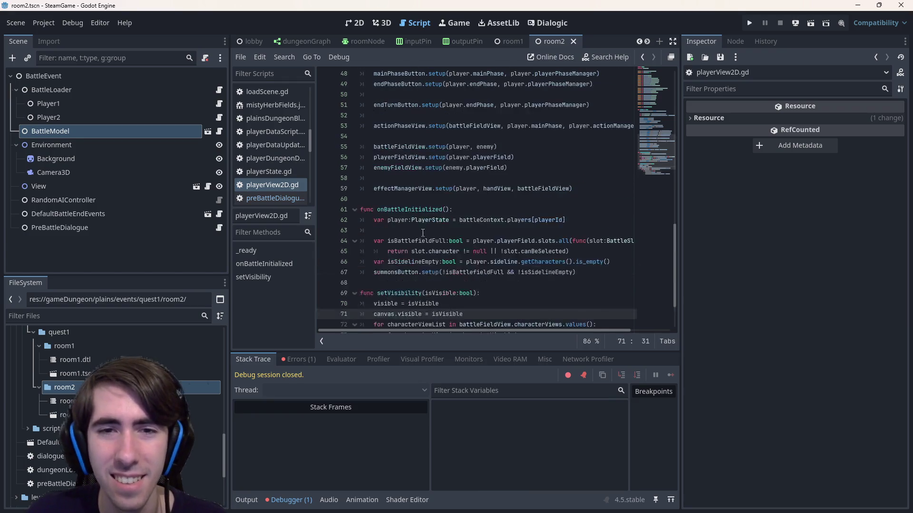
pyautogui.doubleClick(404, 210)
pyautogui.scroll(8, 401, 201)
pyautogui.scroll(5, 401, 200)
pyautogui.scroll(-5, 401, 200)
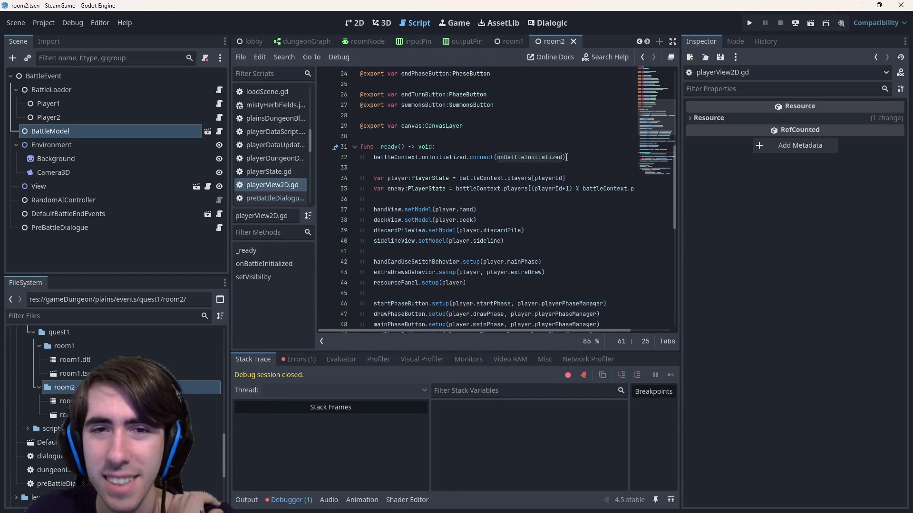
pyautogui.scroll(8, 566, 158)
pyautogui.scroll(-3, 566, 157)
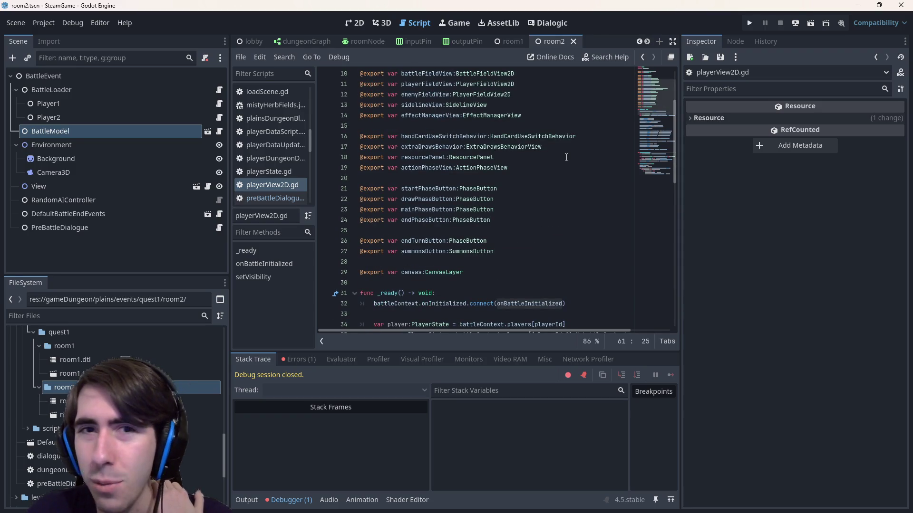
pyautogui.scroll(3, 567, 157)
pyautogui.scroll(-4, 565, 157)
pyautogui.scroll(3, 564, 157)
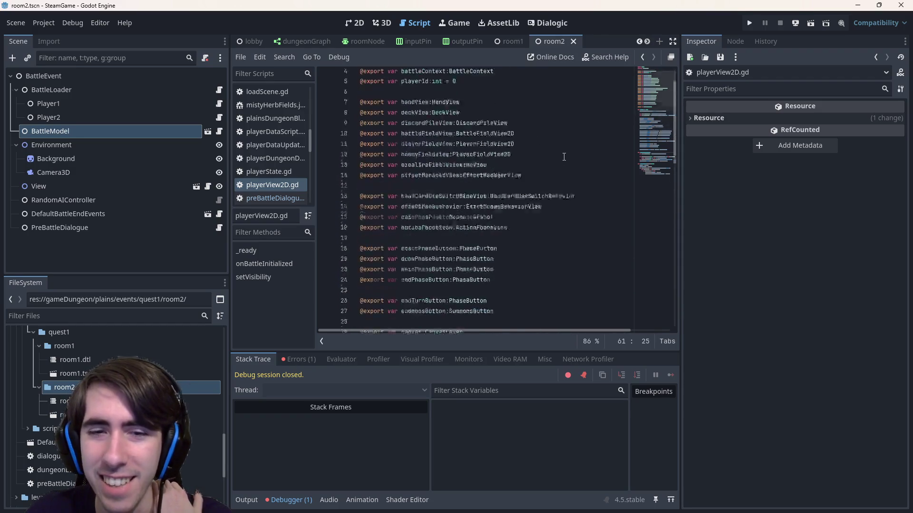
pyautogui.scroll(-6, 564, 157)
pyautogui.click(477, 156)
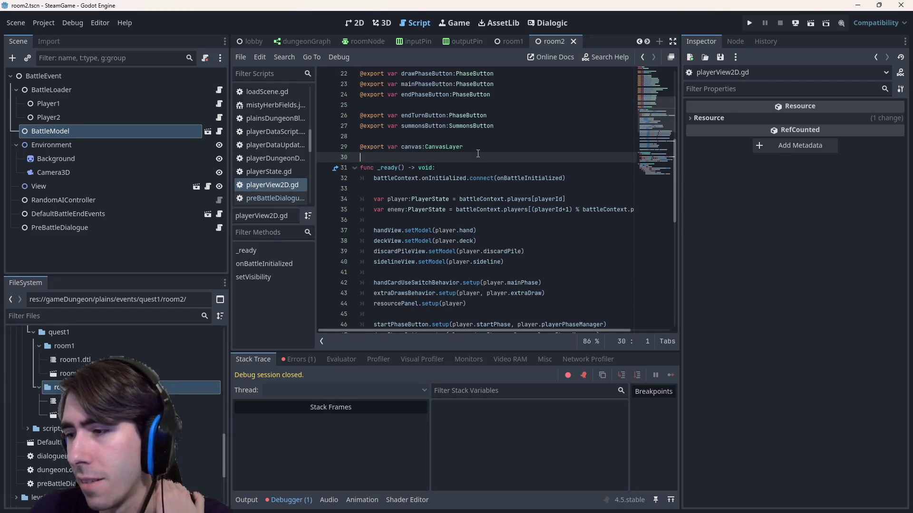
# Declare 'signal onInitialized()' above _ready in playerView2D.gd
pyautogui.press('Return')
pyautogui.press('Return')
pyautogui.press('Up')
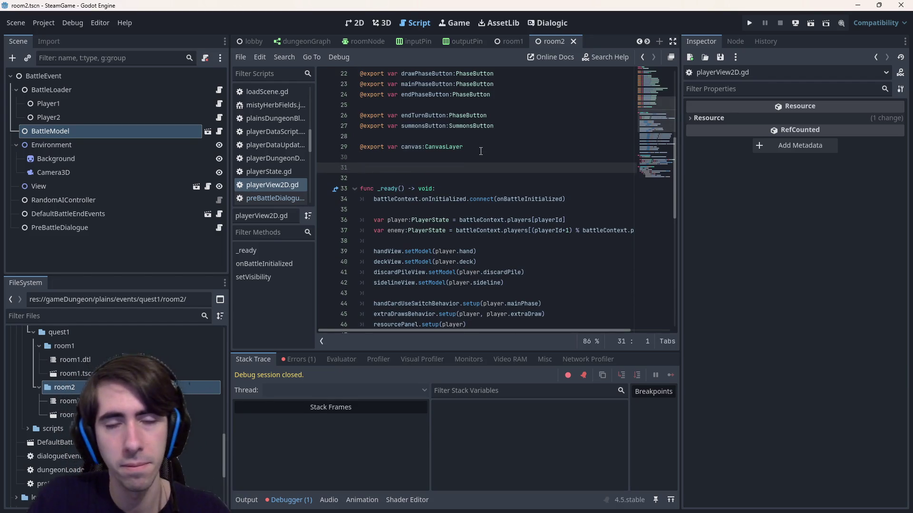
pyautogui.write('signal onInitialize')
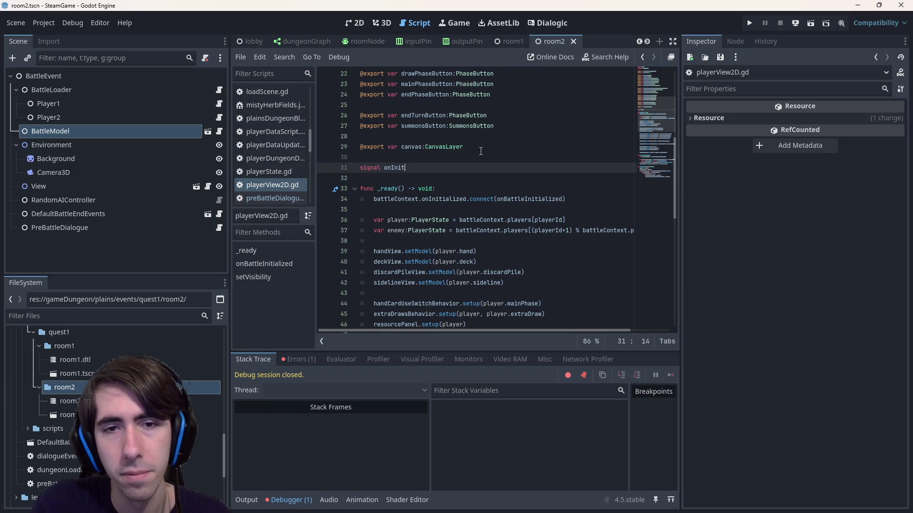
pyautogui.write('d()')
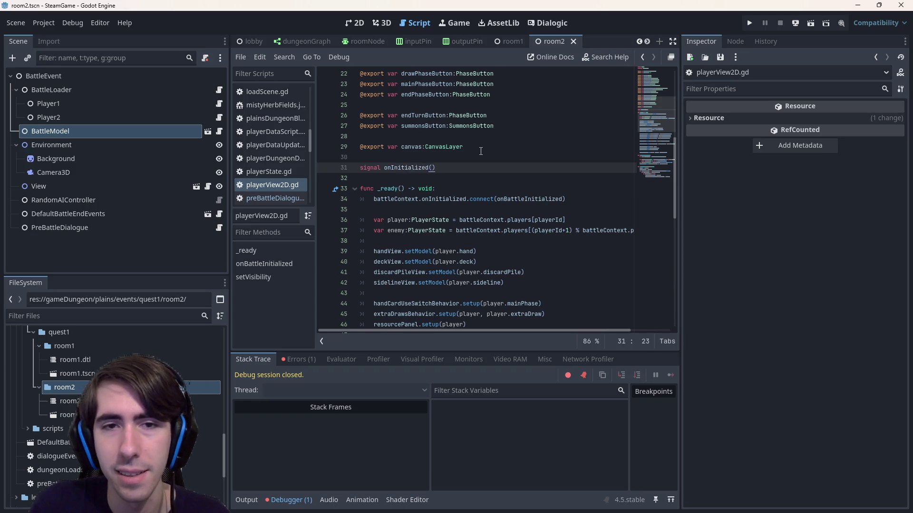
pyautogui.press('Left')
pyautogui.hotkey('ctrl', 'shift', 'Left')
pyautogui.hotkey('ctrl', 'c')
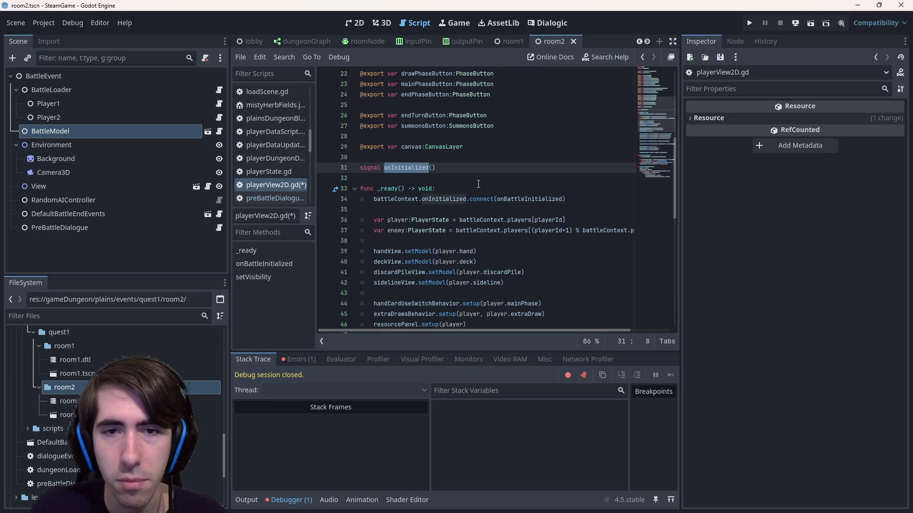
# Add 'onInitialized.emit()' as the last line of onBattleInitialized
pyautogui.scroll(-10, 455, 197)
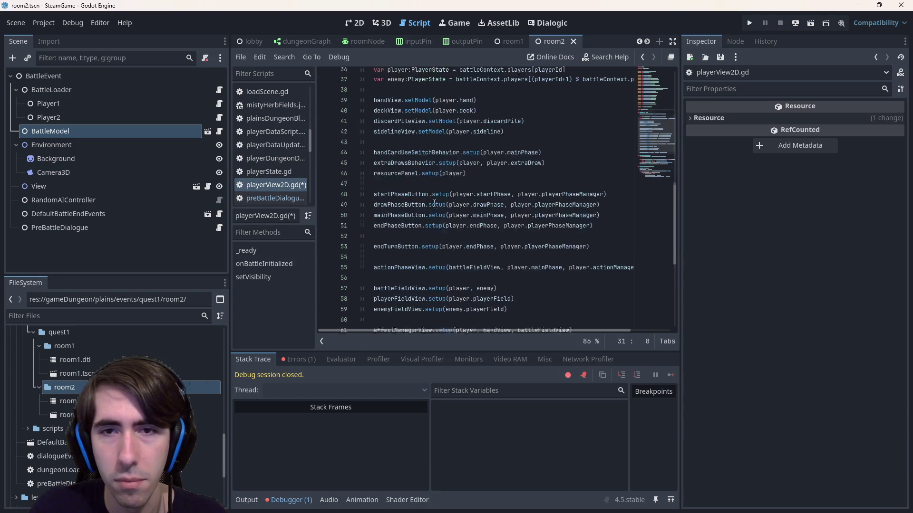
pyautogui.scroll(-2, 441, 189)
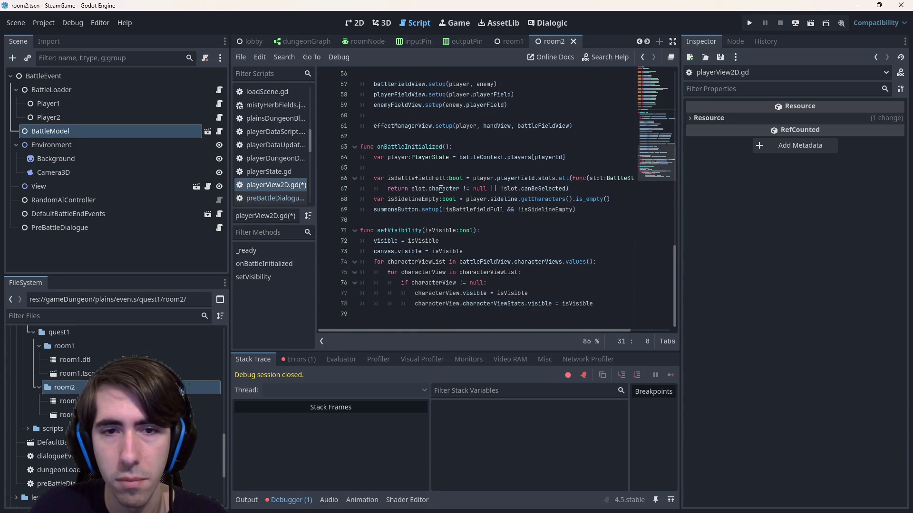
pyautogui.click(596, 205)
pyautogui.press('Return')
pyautogui.press('Return')
pyautogui.hotkey('ctrl', 'v')
pyautogui.press('Return')
pyautogui.press('Escape')
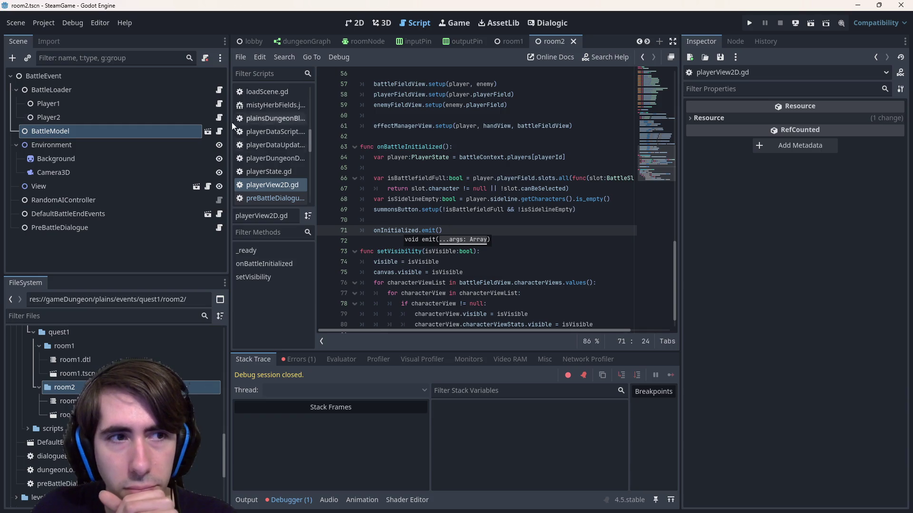
# Open preBattleDialogue.gd and rename every occurrence of view to battleView
pyautogui.click(158, 227)
pyautogui.click(219, 227)
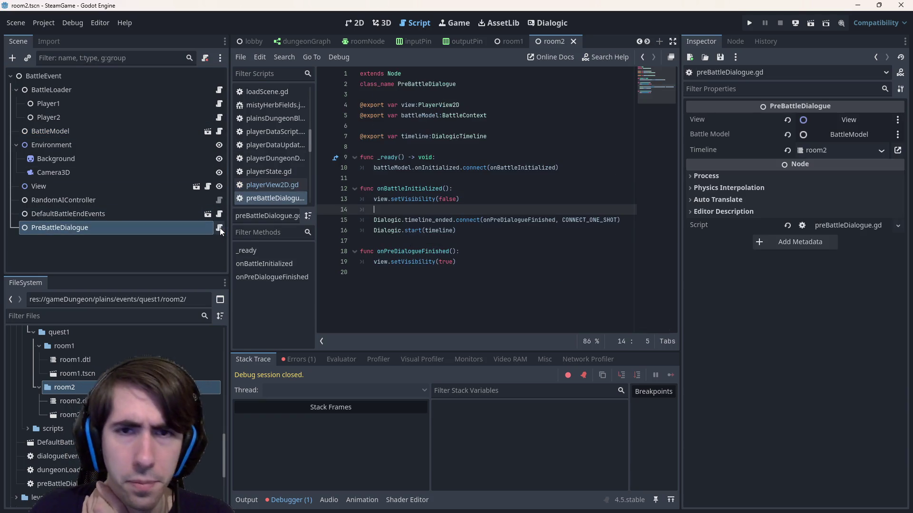
pyautogui.click(419, 167)
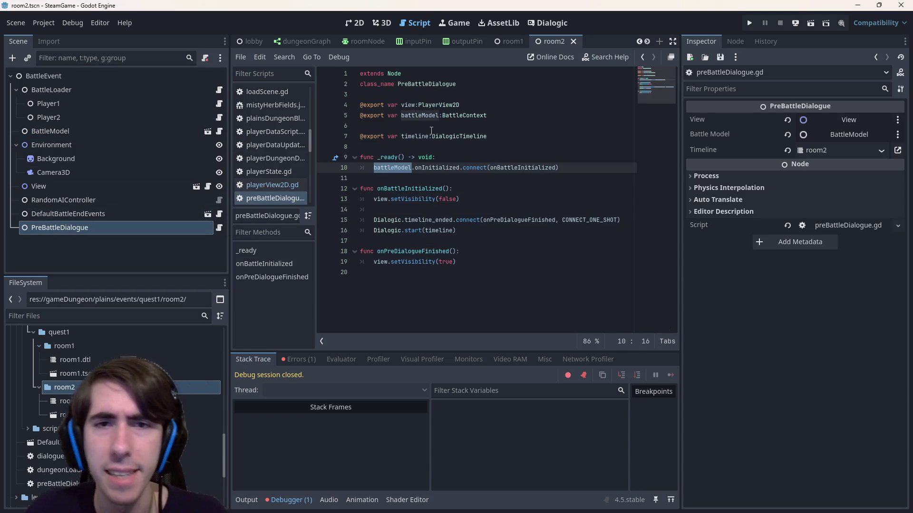
pyautogui.click(406, 106)
pyautogui.doubleClick(405, 106)
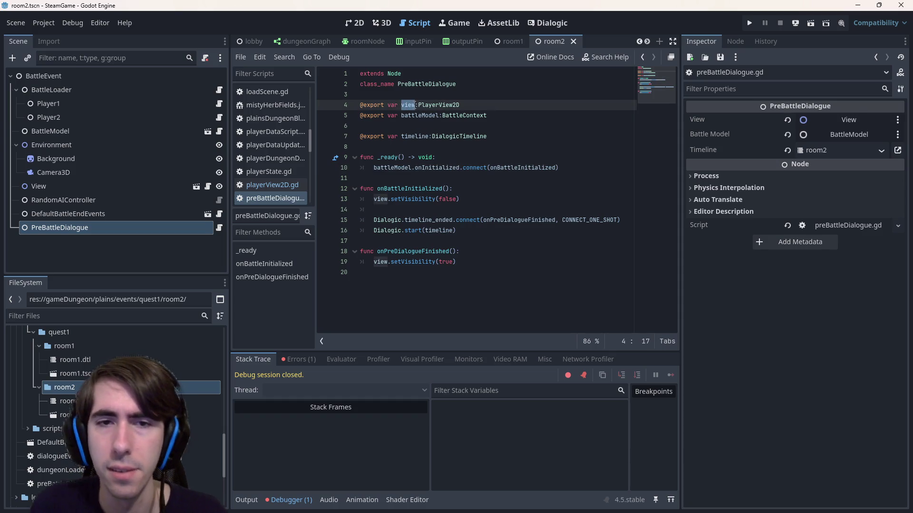
pyautogui.hotkey('ctrl', 'd')
pyautogui.hotkey('ctrl', 'd')
pyautogui.write('battleView')
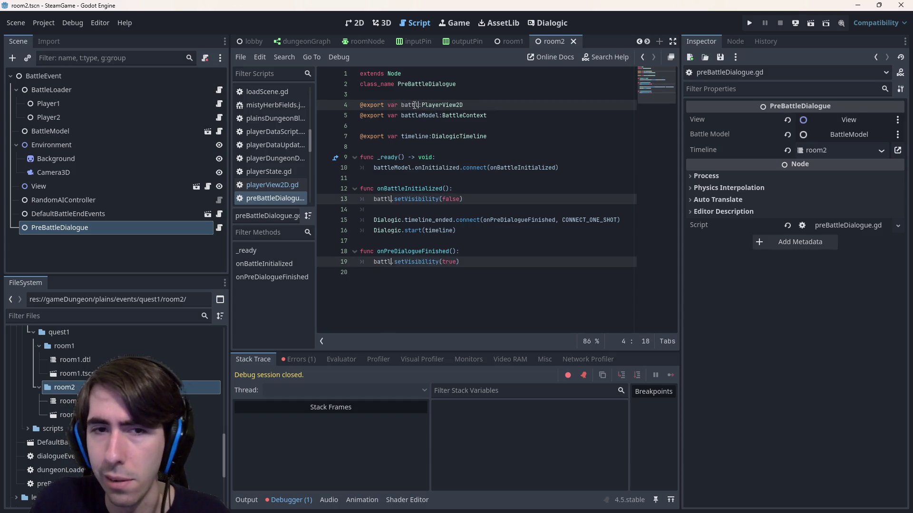
pyautogui.doubleClick(414, 105)
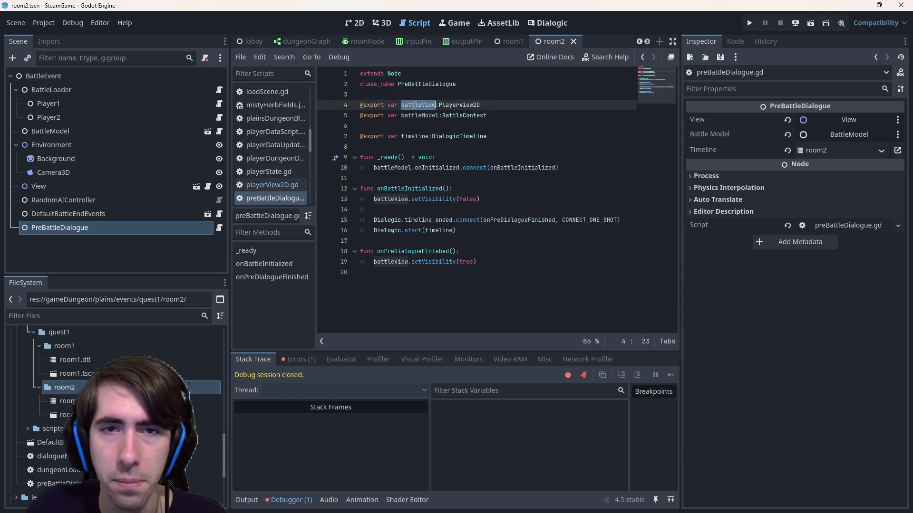
# Connect onBattleInitialized on line 10 to battleView's onInitialized signal instead of battleModel's
pyautogui.doubleClick(406, 168)
pyautogui.keyDown('ctrl'); pyautogui.click(431, 167); pyautogui.keyUp('ctrl')
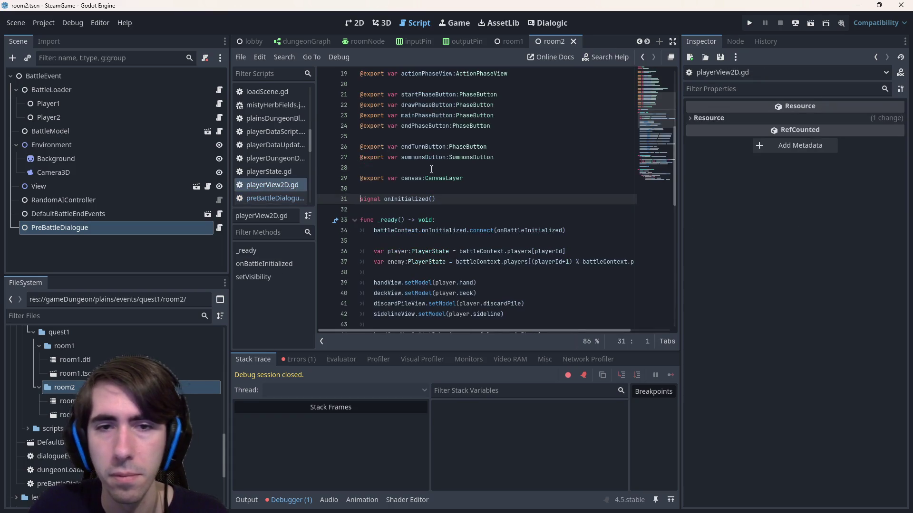
pyautogui.hotkey('alt', 'Left')
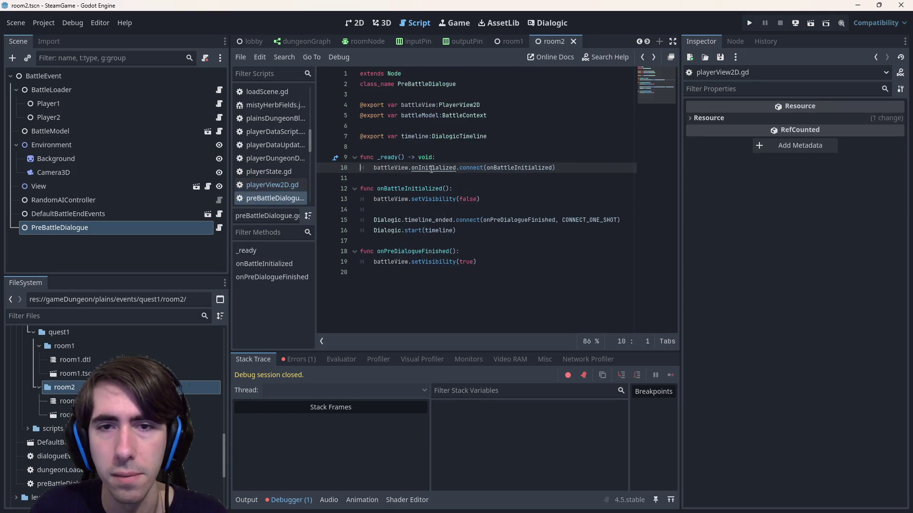
pyautogui.doubleClick(545, 167)
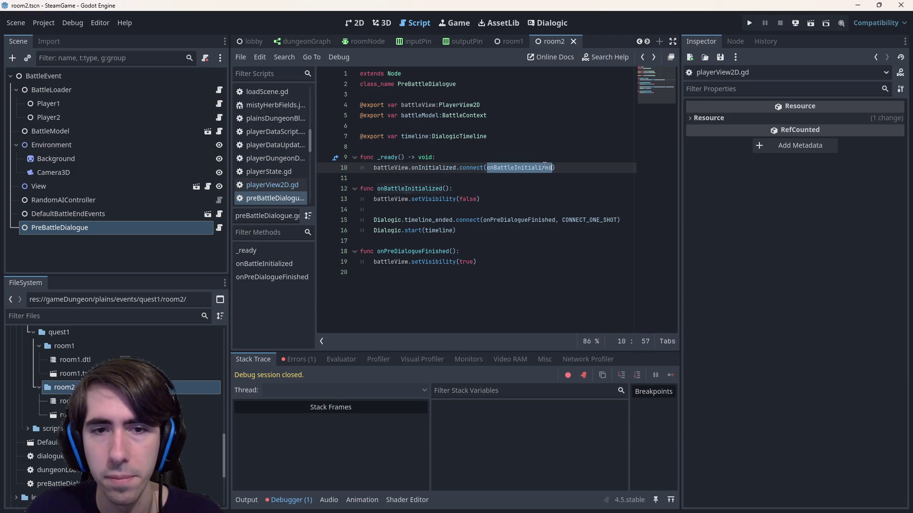
pyautogui.click(470, 210)
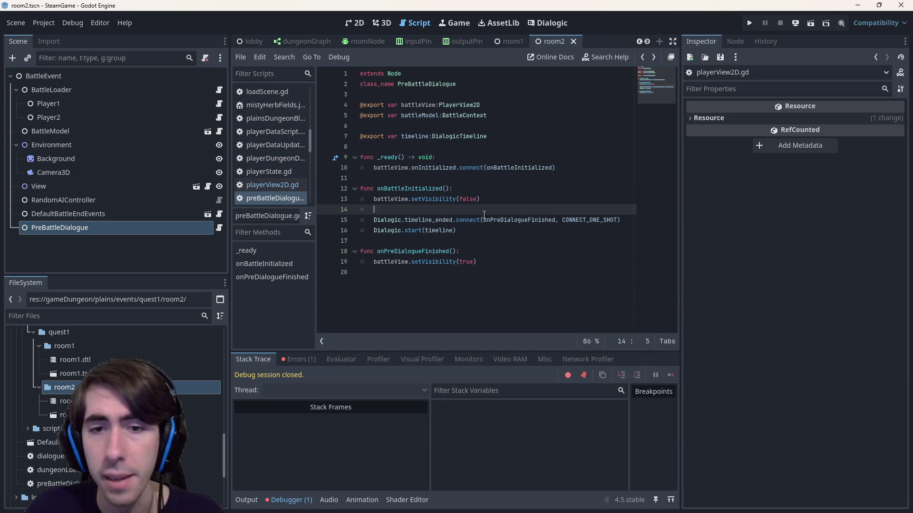
# Test-run the scene, then delete the battleModel export on line 5
pyautogui.click(810, 24)
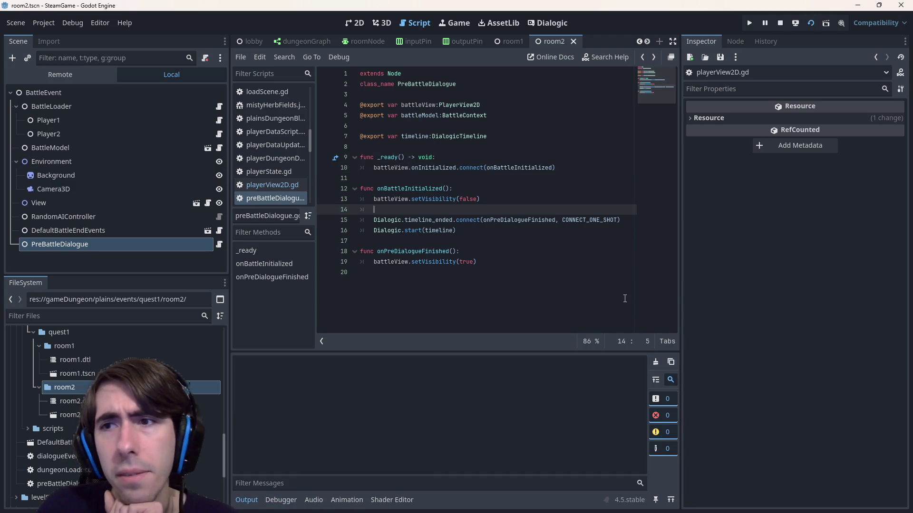
pyautogui.click(783, 26)
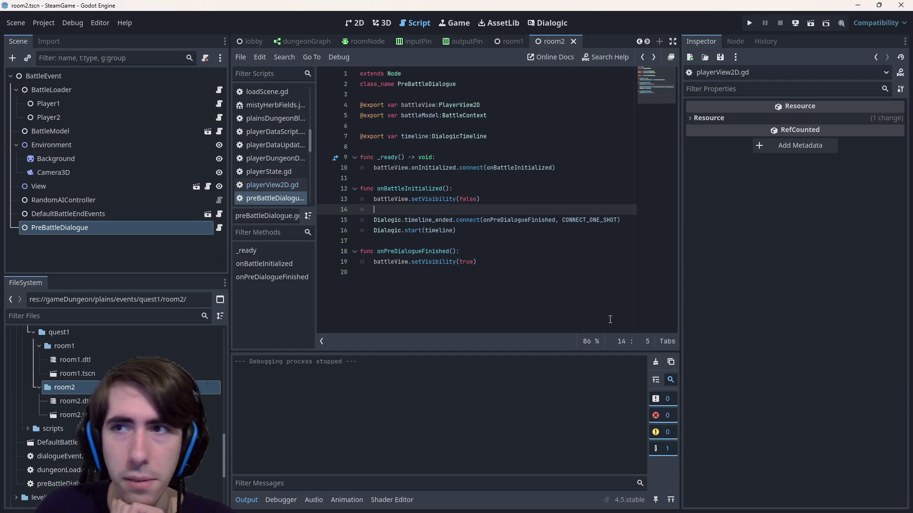
pyautogui.click(418, 115)
pyautogui.doubleClick(418, 115)
pyautogui.click(535, 115)
pyautogui.moveTo(536, 115); pyautogui.dragTo(319, 116)
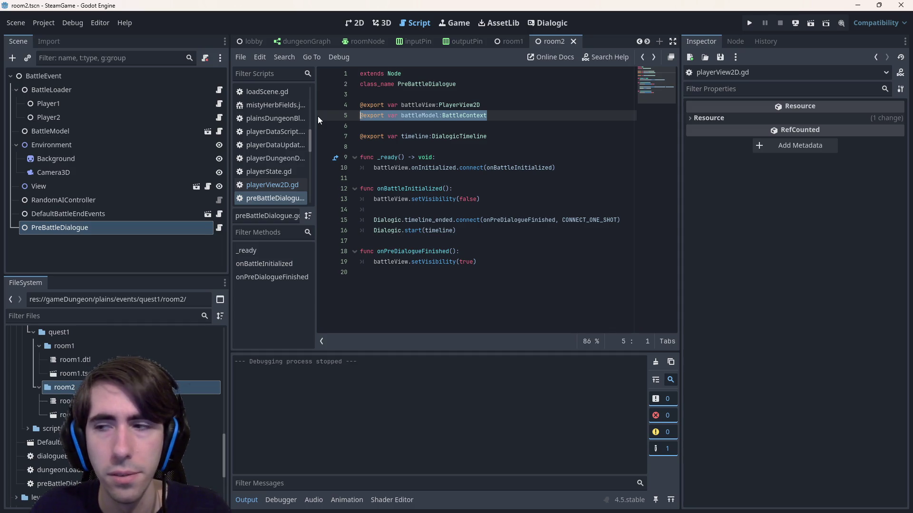
pyautogui.press('BackSpace')
pyautogui.press('BackSpace')
# Rerun the scene, see it fail with battleView Nil on line 9, and stop it
pyautogui.click(455, 157)
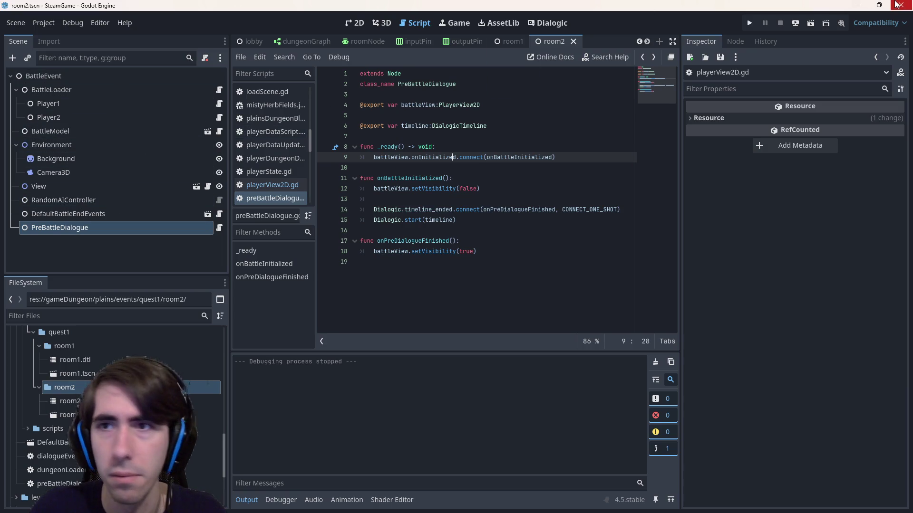
pyautogui.click(811, 23)
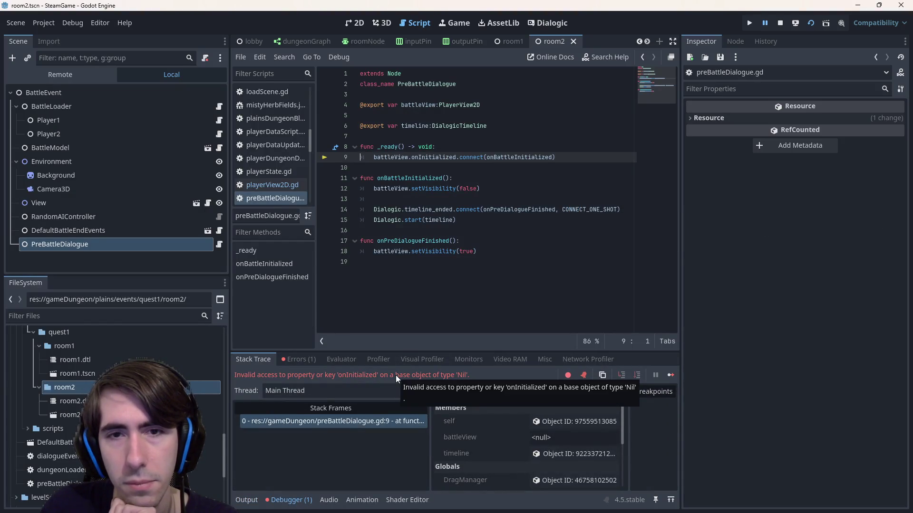
pyautogui.click(783, 23)
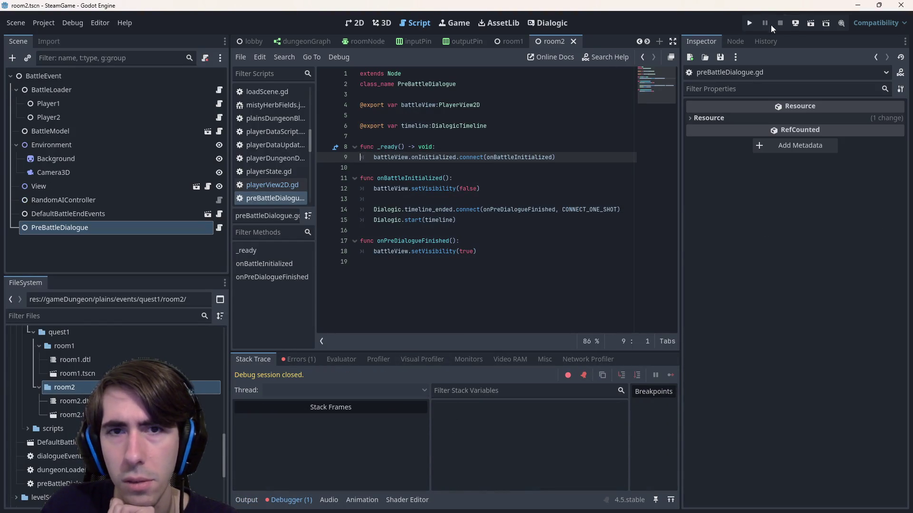
# Assign the View node to PreBattleDialogue's Battle View property
pyautogui.click(128, 214)
pyautogui.click(127, 227)
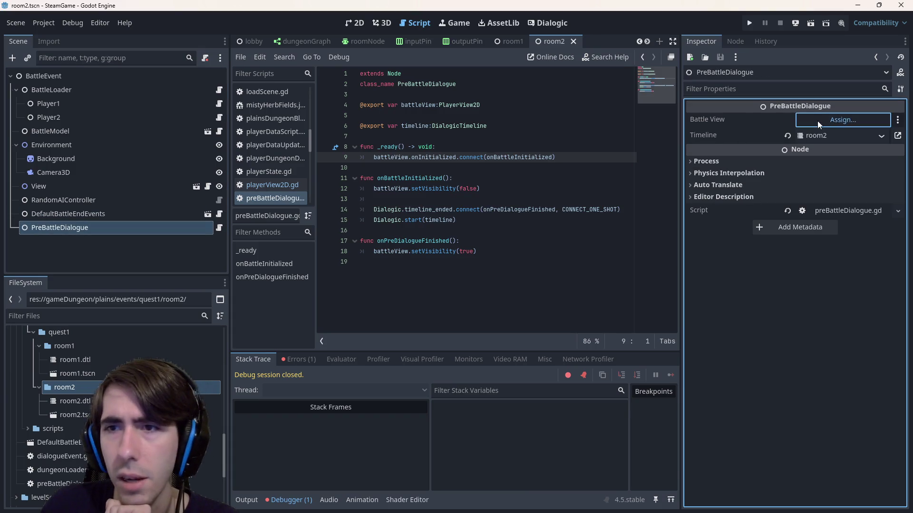
pyautogui.click(843, 119)
pyautogui.doubleClick(428, 243)
pyautogui.click(428, 243)
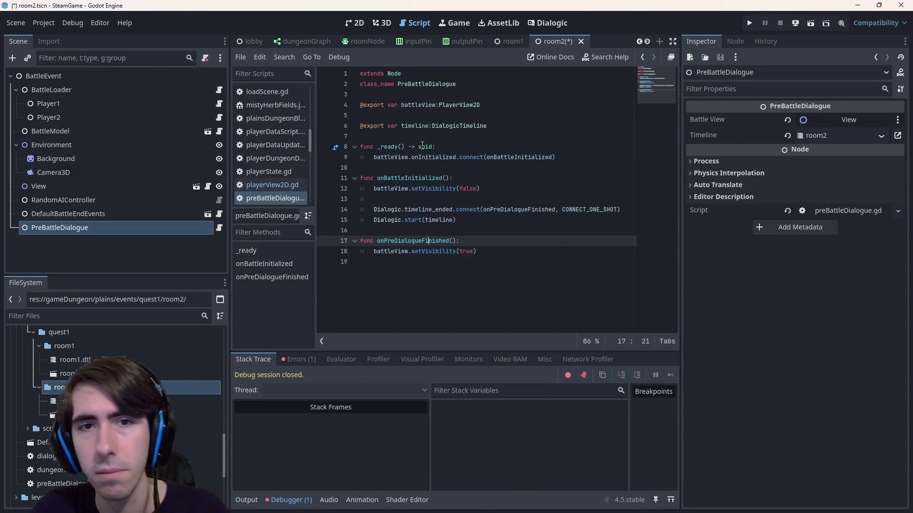
# Remove the blank line between the exports, save the scene, and run it
pyautogui.click(361, 115)
pyautogui.press('BackSpace')
pyautogui.click(457, 209)
pyautogui.hotkey('ctrl', 's')
pyautogui.click(811, 23)
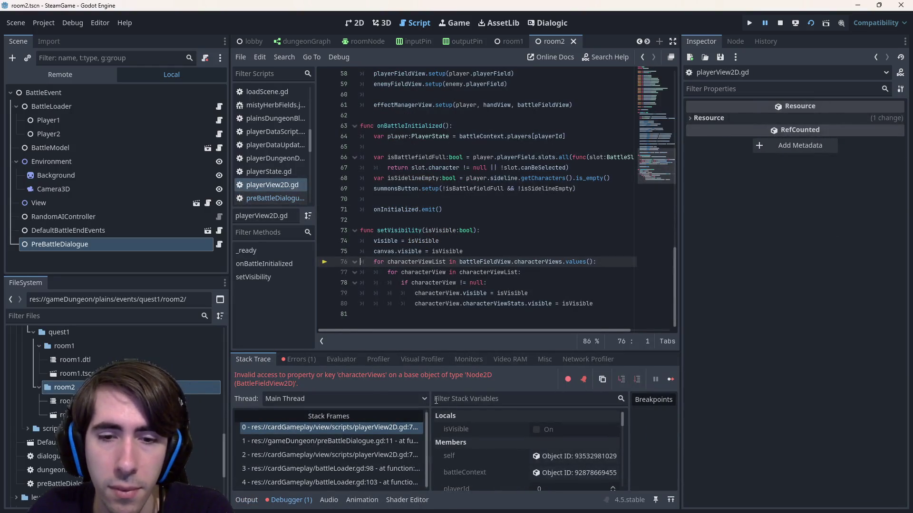
# Follow the error's stack frames from playerView2D.gd line 76 into the BattleFieldView2D script
pyautogui.click(376, 441)
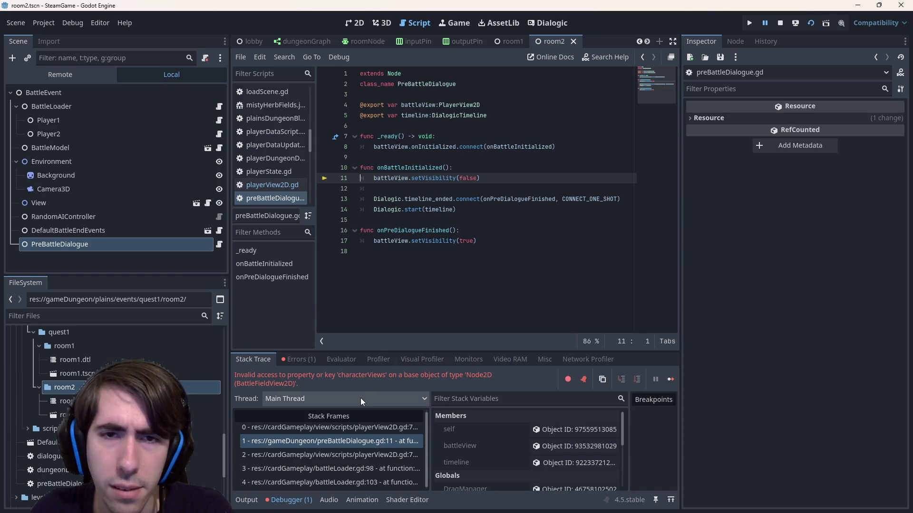
pyautogui.click(354, 427)
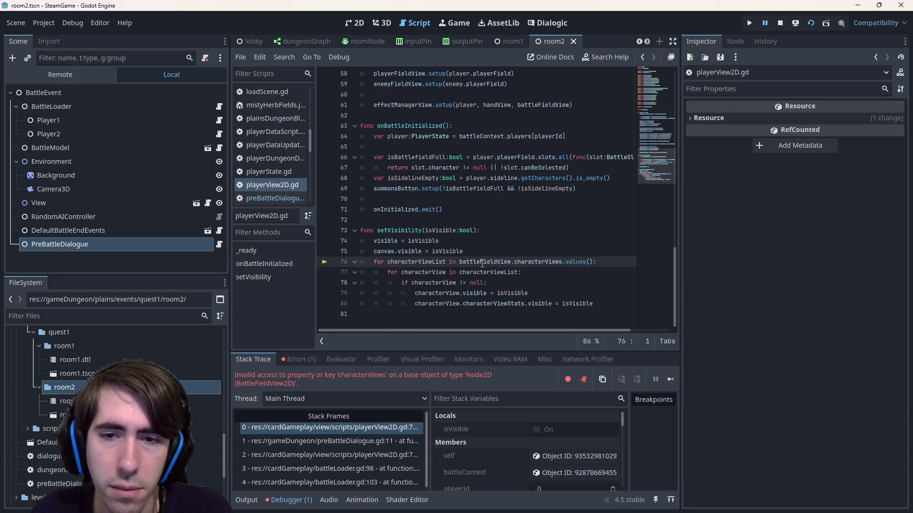
pyautogui.moveTo(483, 264)
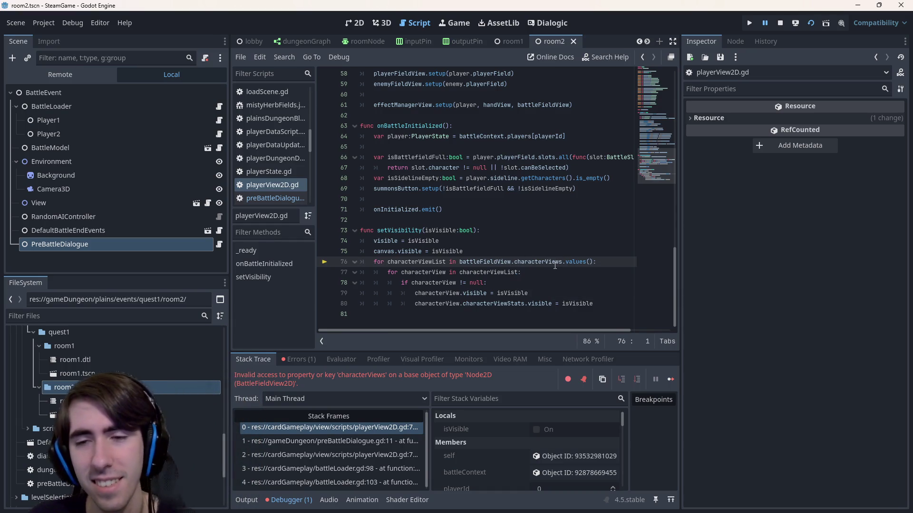
pyautogui.moveTo(487, 191)
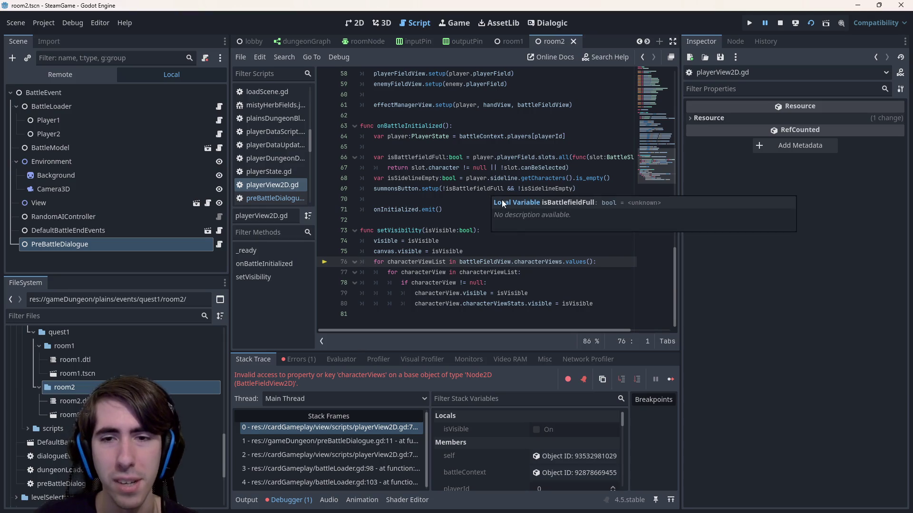
pyautogui.click(534, 264)
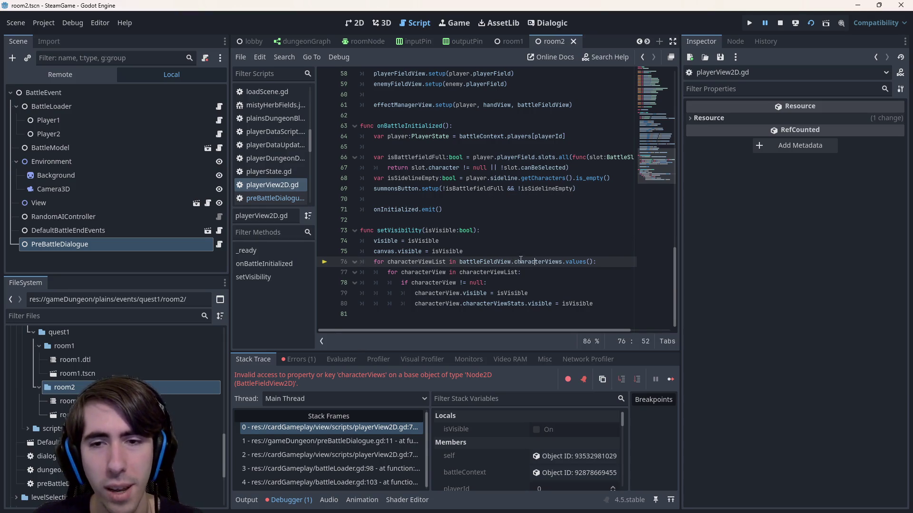
pyautogui.keyDown('ctrl'); pyautogui.click(485, 262); pyautogui.keyUp('ctrl')
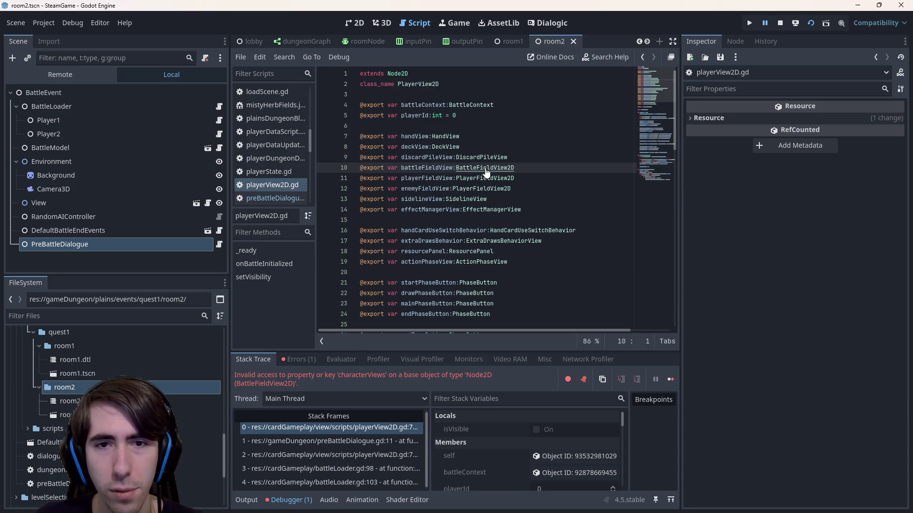
pyautogui.keyDown('ctrl'); pyautogui.click(486, 173); pyautogui.keyUp('ctrl')
pyautogui.scroll(-1, 482, 213)
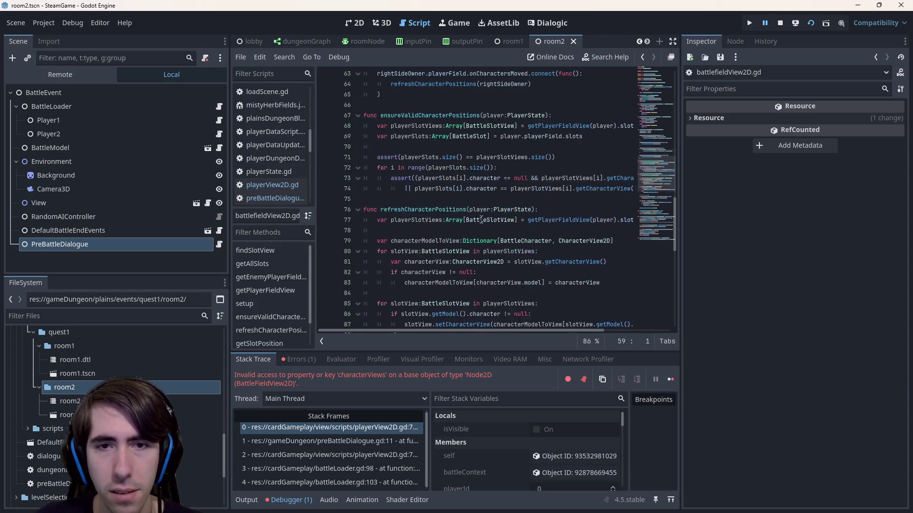
# Find characterViews in battlefieldView2D.gd and search the project for createCharacterView
pyautogui.hotkey('ctrl', 'f')
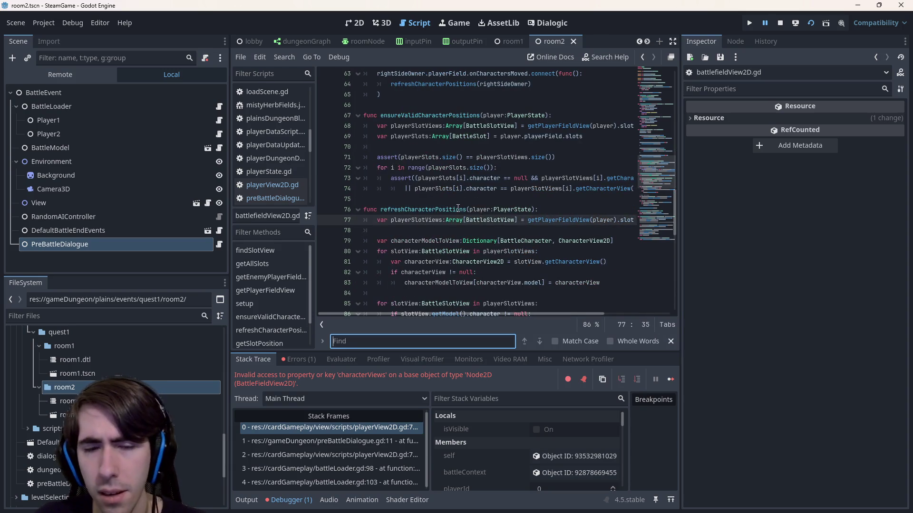
pyautogui.hotkey('alt', 'Left')
pyautogui.hotkey('alt', 'Left')
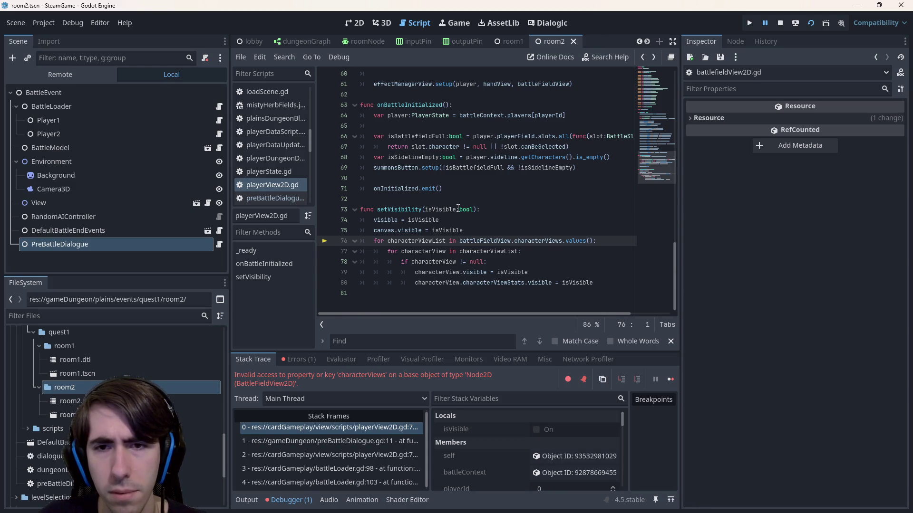
pyautogui.hotkey('alt', 'Right')
pyautogui.hotkey('ctrl', 'f')
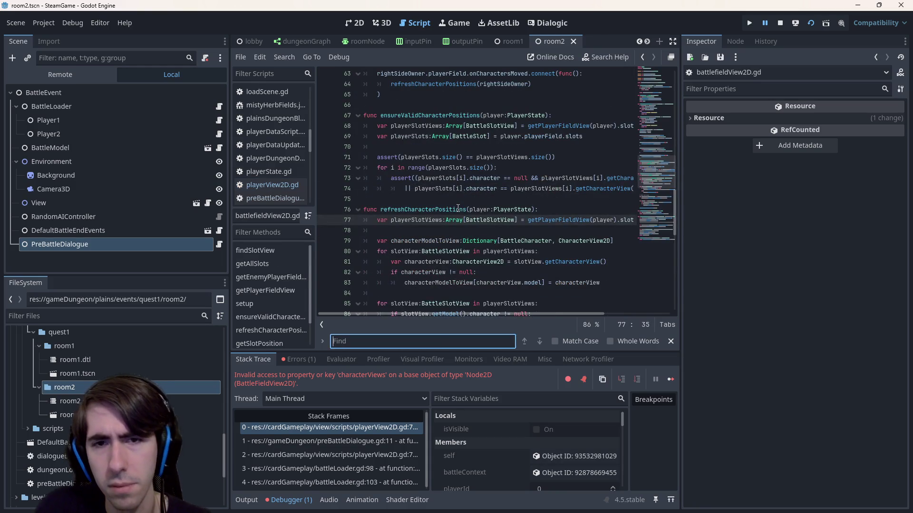
pyautogui.write('characterViews')
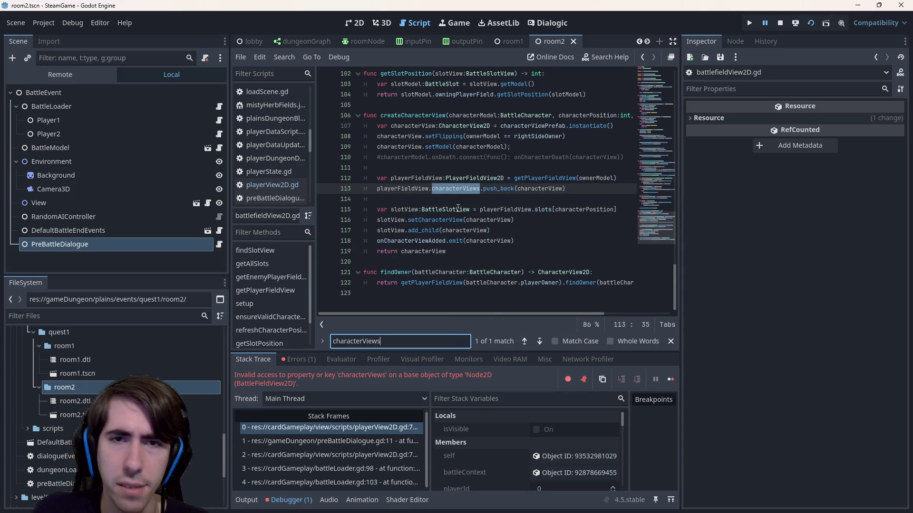
pyautogui.doubleClick(446, 115)
pyautogui.hotkey('ctrl', 'shift', 'f')
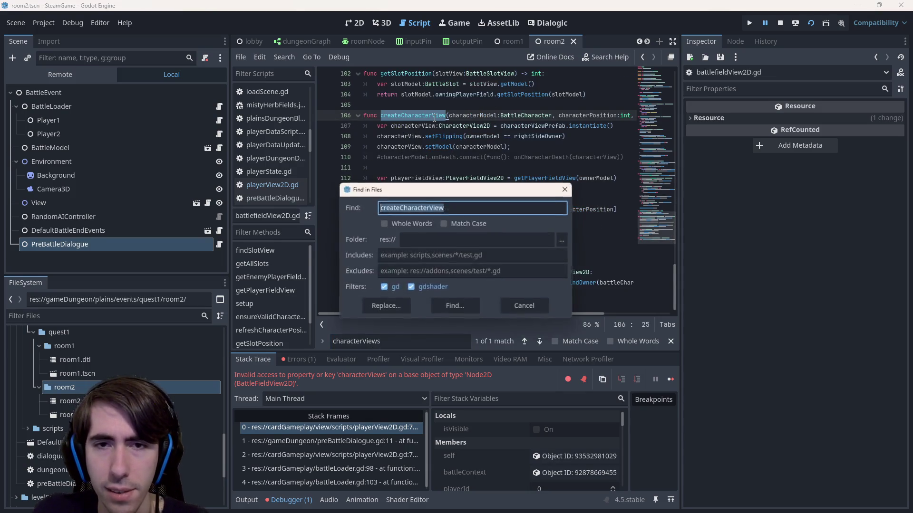
# Run the createCharacterView project search and open the line 60 match
pyautogui.press('Return')
pyautogui.click(341, 402)
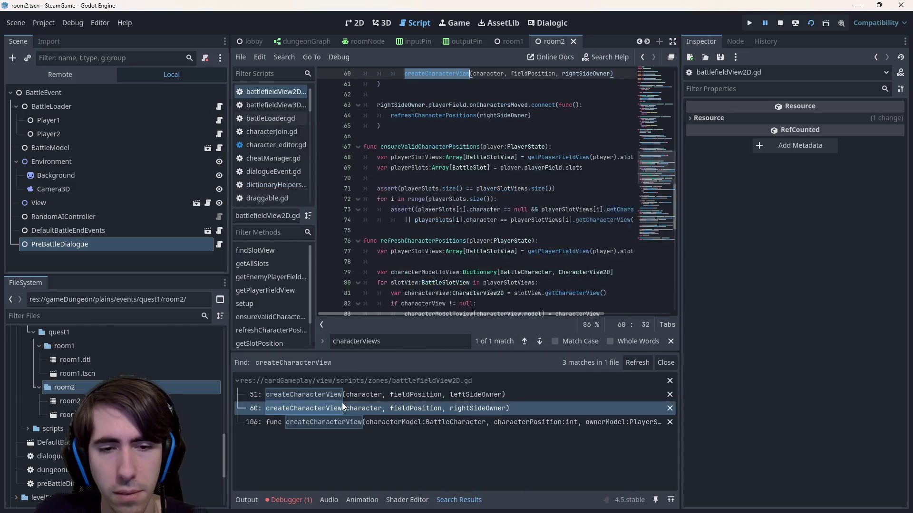
pyautogui.scroll(3, 423, 226)
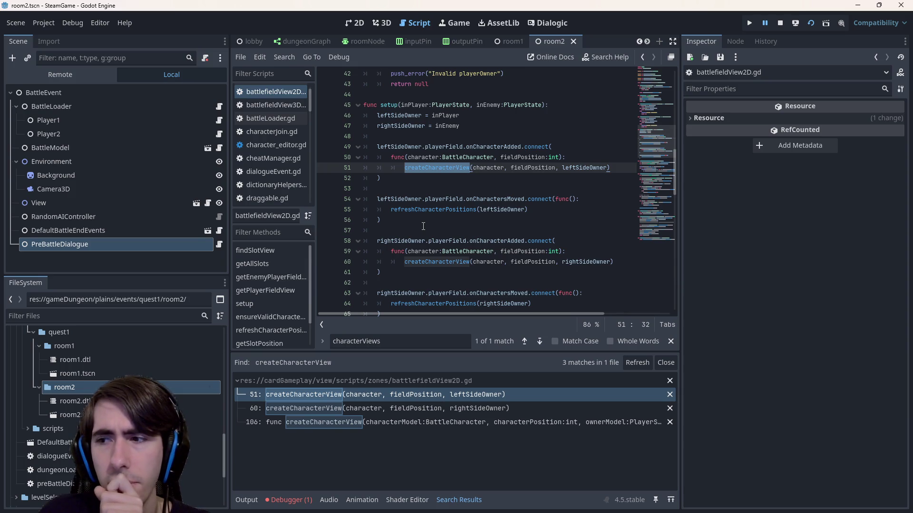
# Follow startBattle from battleLoader.gd into its definition in battleContext.gd
pyautogui.click(221, 107)
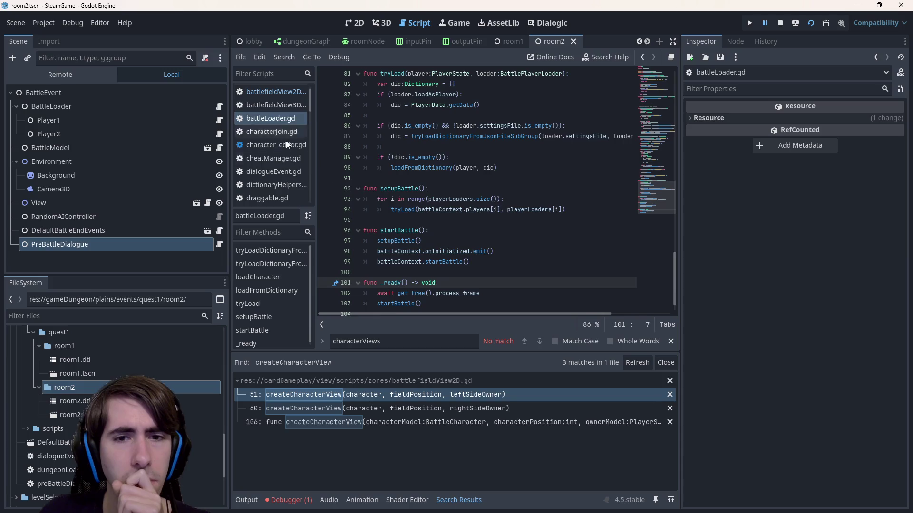
pyautogui.click(401, 283)
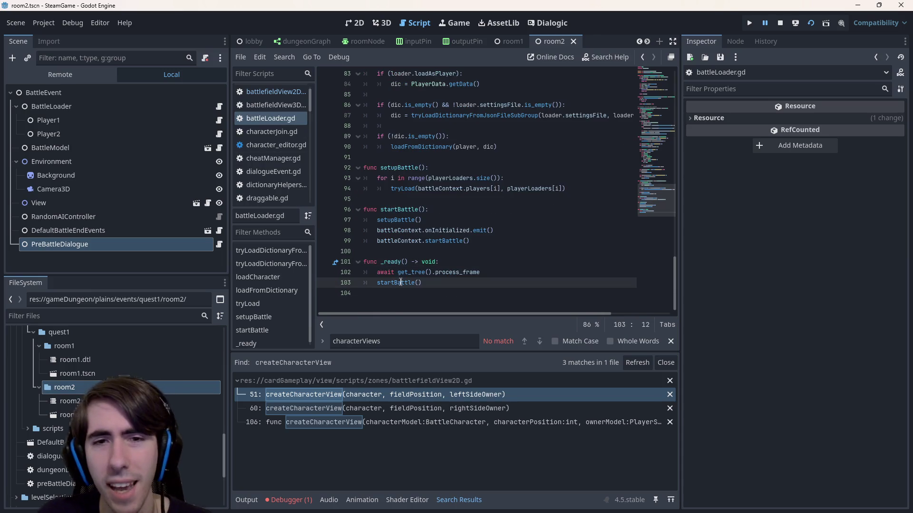
pyautogui.doubleClick(399, 220)
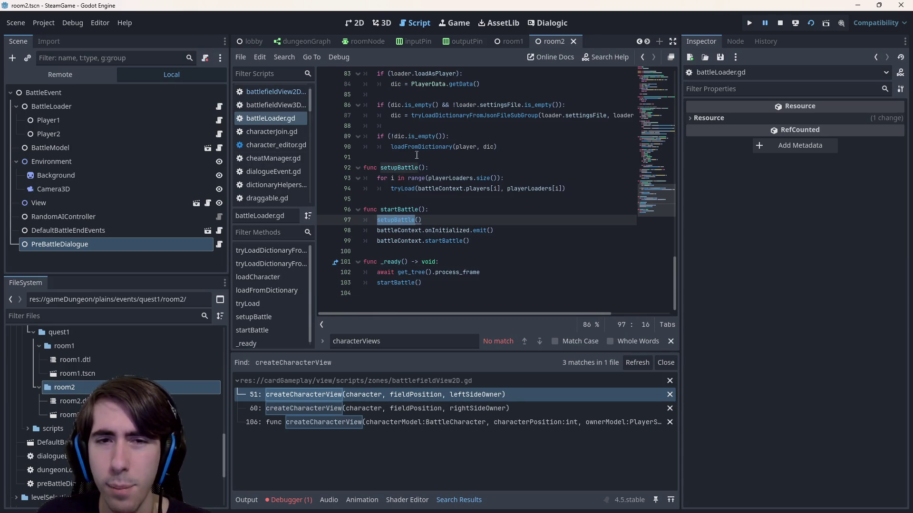
pyautogui.keyDown('ctrl'); pyautogui.click(443, 243); pyautogui.keyUp('ctrl')
pyautogui.scroll(2, 395, 164)
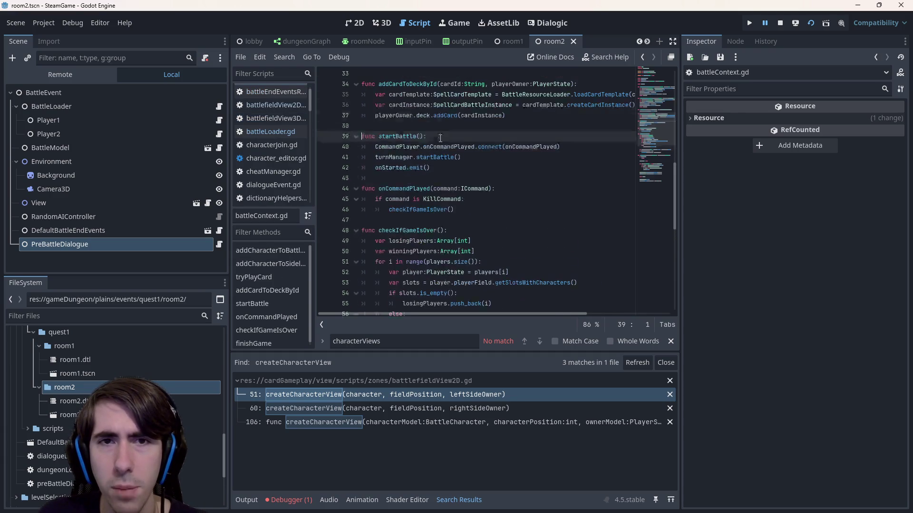
pyautogui.doubleClick(403, 157)
pyautogui.moveTo(403, 157)
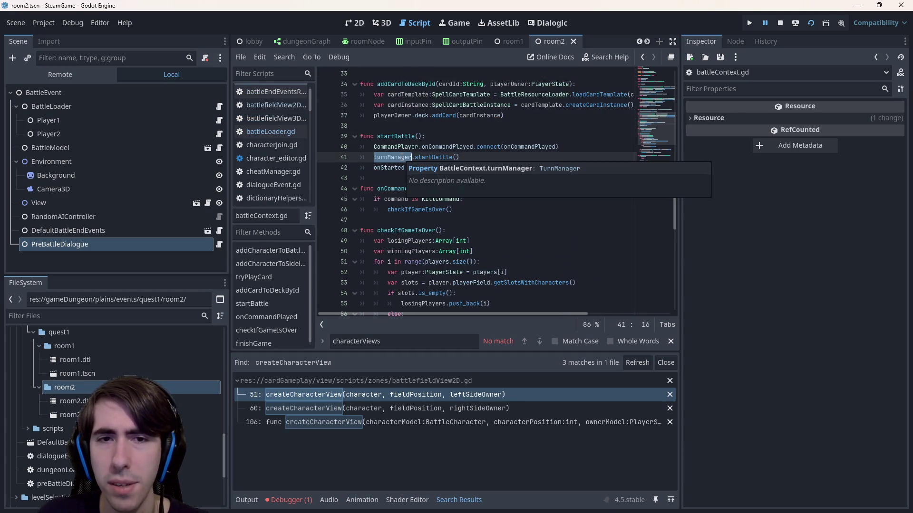
# Trace the onStarted signal's declaration and uses in battleContext.gd, then open preBattleDialogue.gd
pyautogui.keyDown('ctrl'); pyautogui.click(397, 168); pyautogui.keyUp('ctrl')
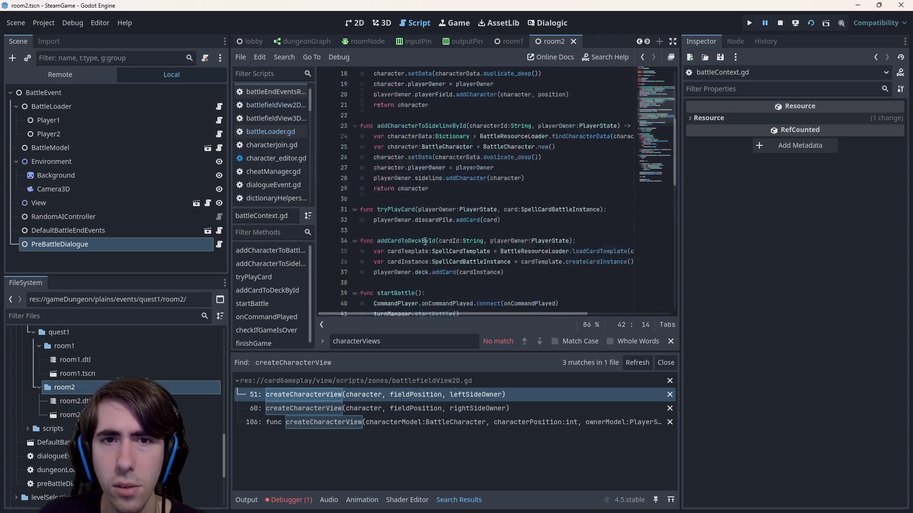
pyautogui.scroll(-3, 453, 120)
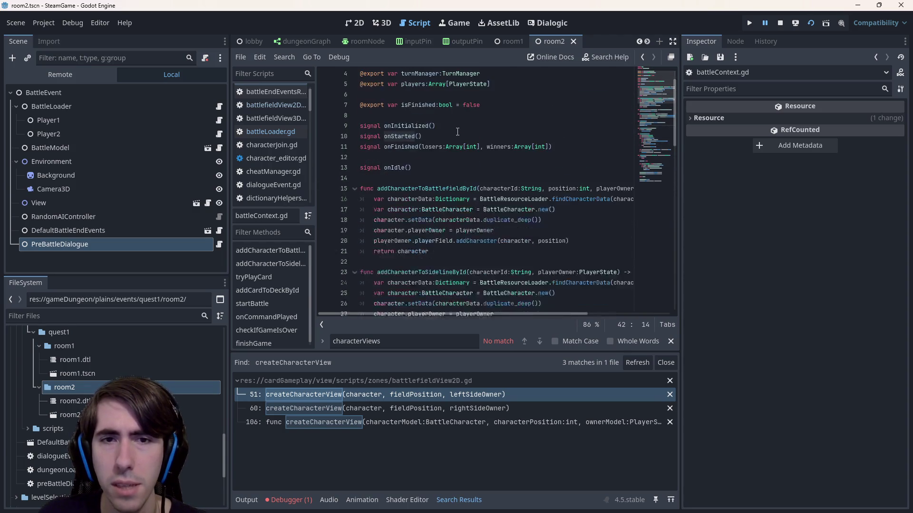
pyautogui.scroll(2, 457, 131)
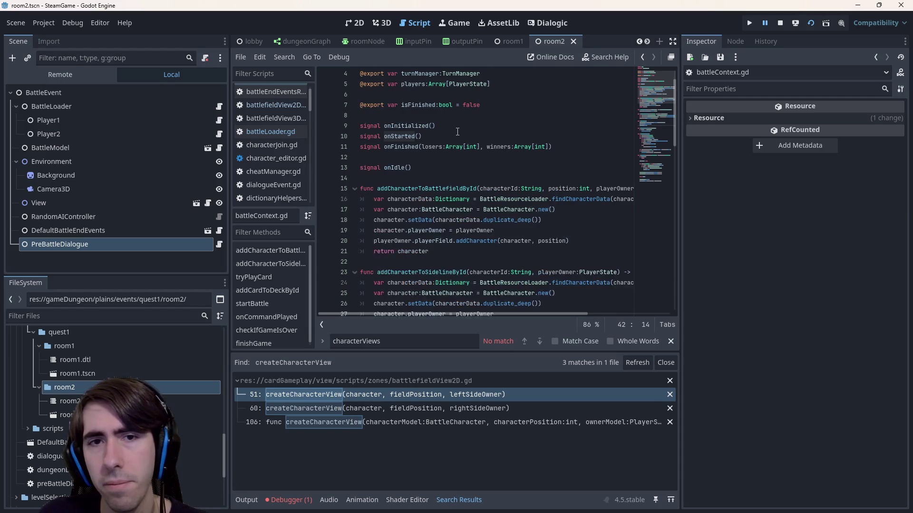
pyautogui.click(463, 137)
pyautogui.scroll(-4, 463, 138)
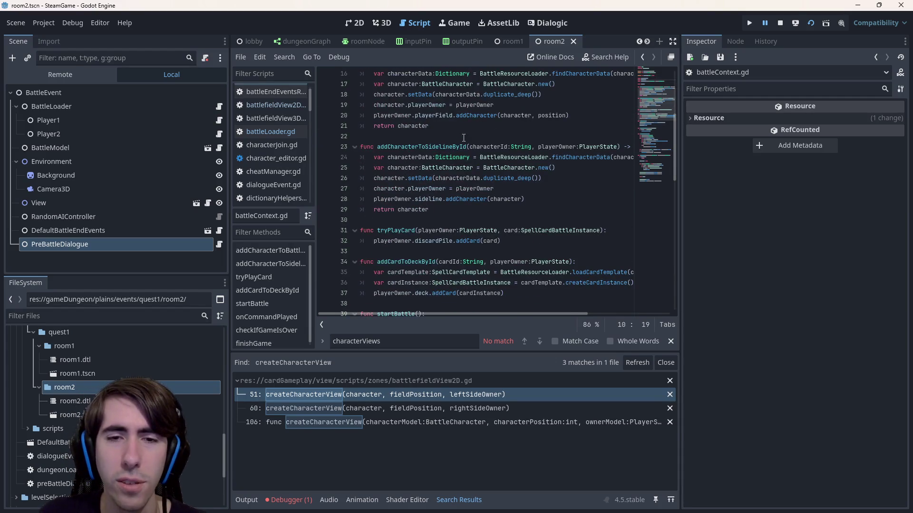
pyautogui.scroll(-5, 463, 138)
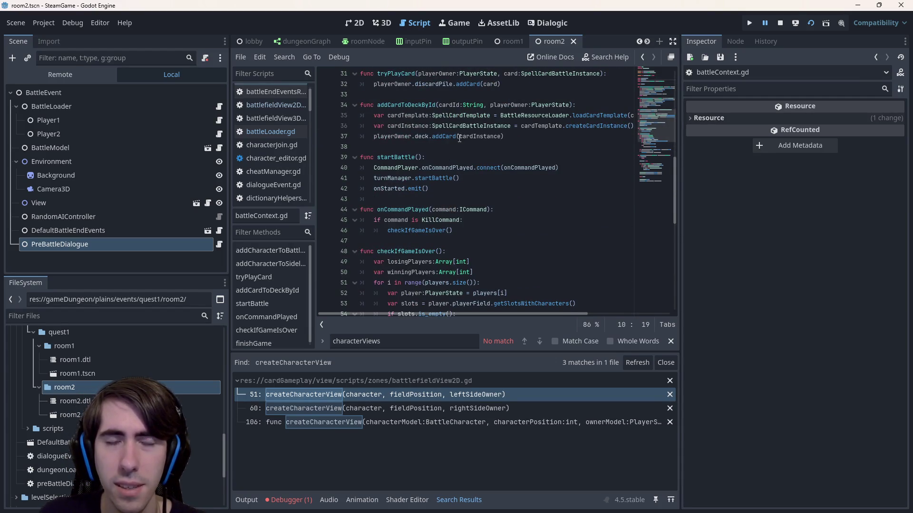
pyautogui.doubleClick(398, 188)
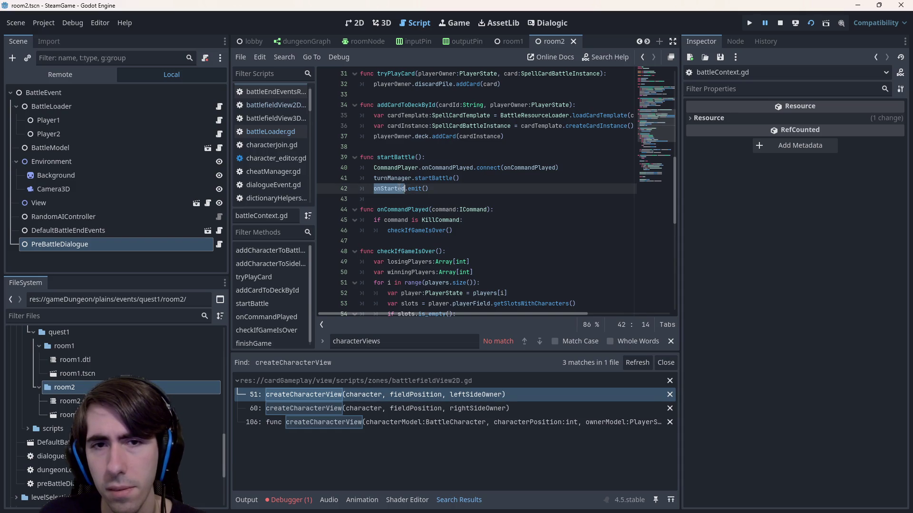
pyautogui.hotkey('ctrl', 'f')
pyautogui.press('Return')
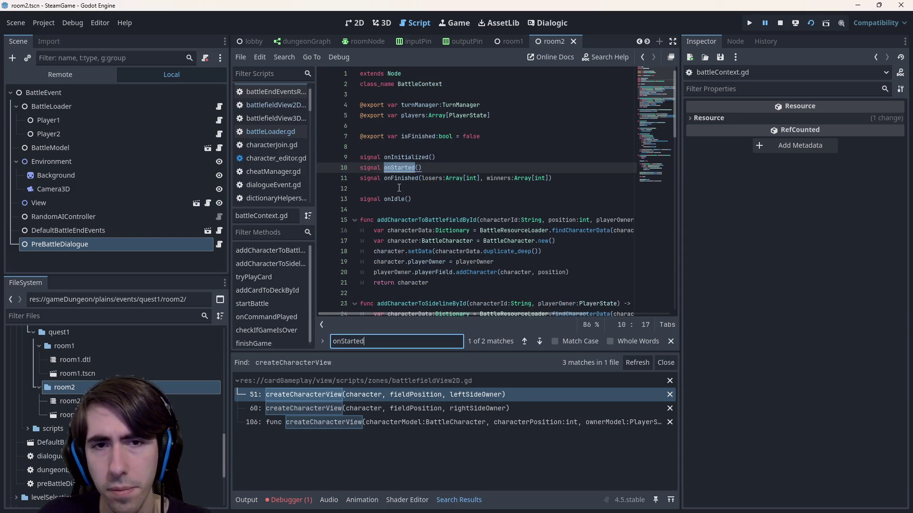
pyautogui.press('Return')
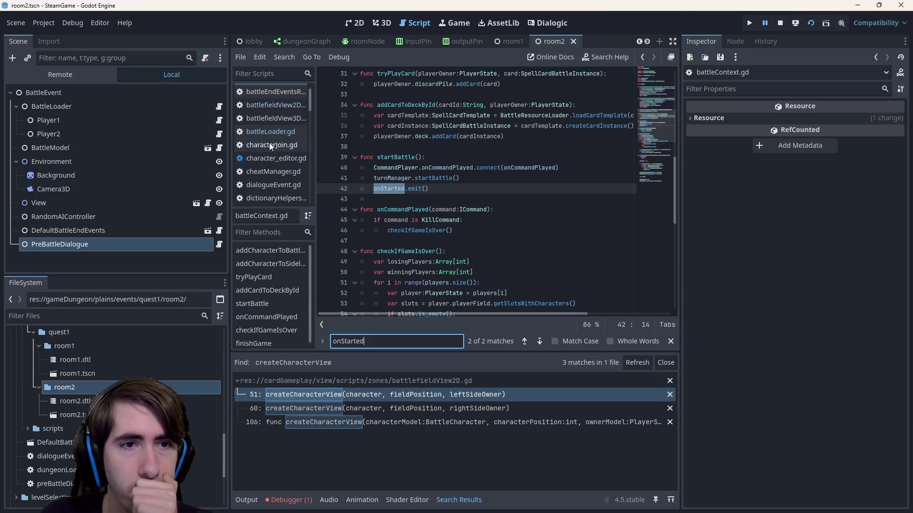
pyautogui.click(219, 245)
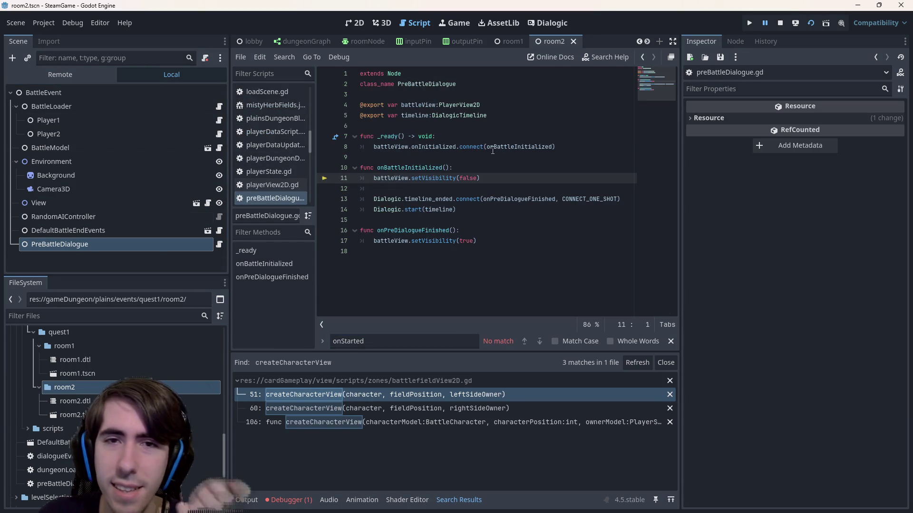
pyautogui.moveTo(492, 144)
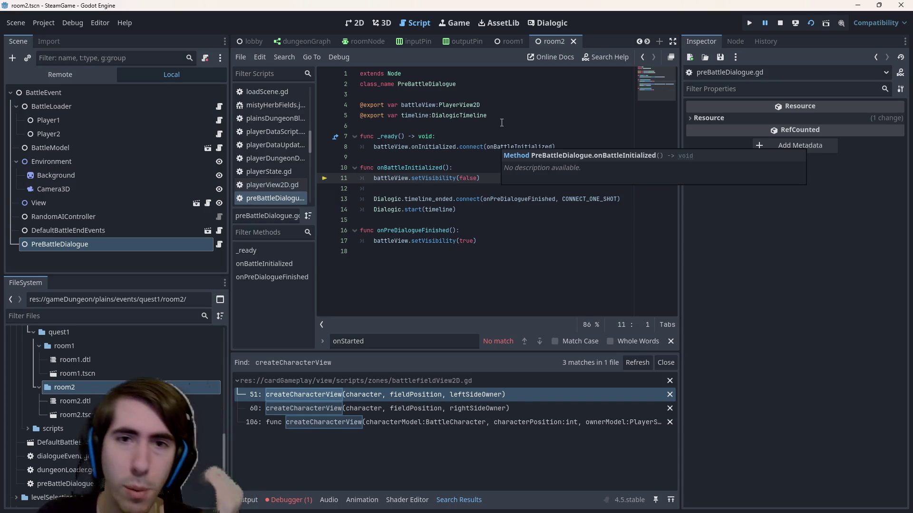
pyautogui.click(459, 115)
pyautogui.doubleClick(458, 116)
pyautogui.click(497, 104)
pyautogui.click(483, 91)
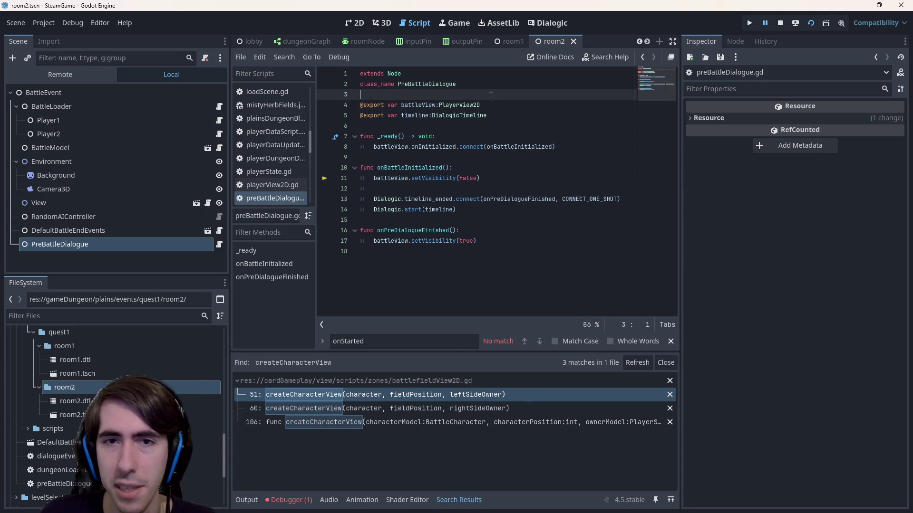
pyautogui.press('Return')
pyautogui.write('@export var battleLoader:BattleLov')
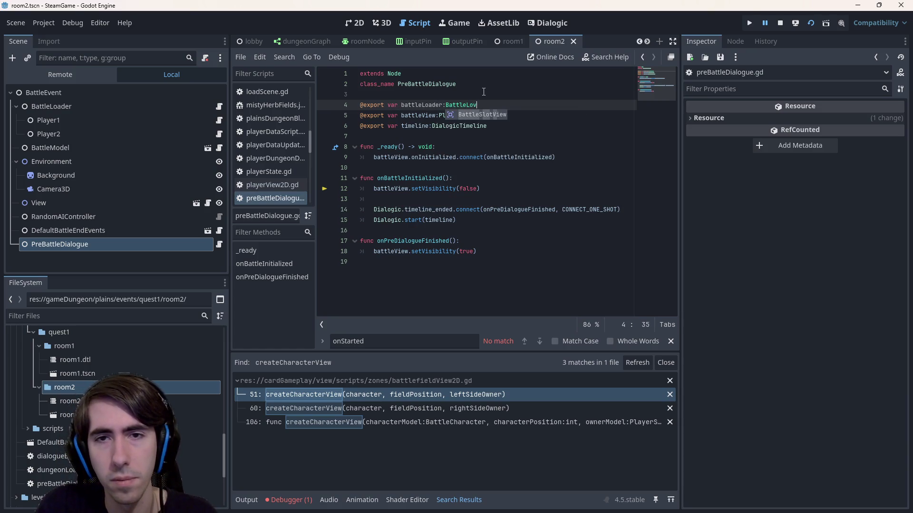
pyautogui.press('BackSpace')
pyautogui.write('ader')
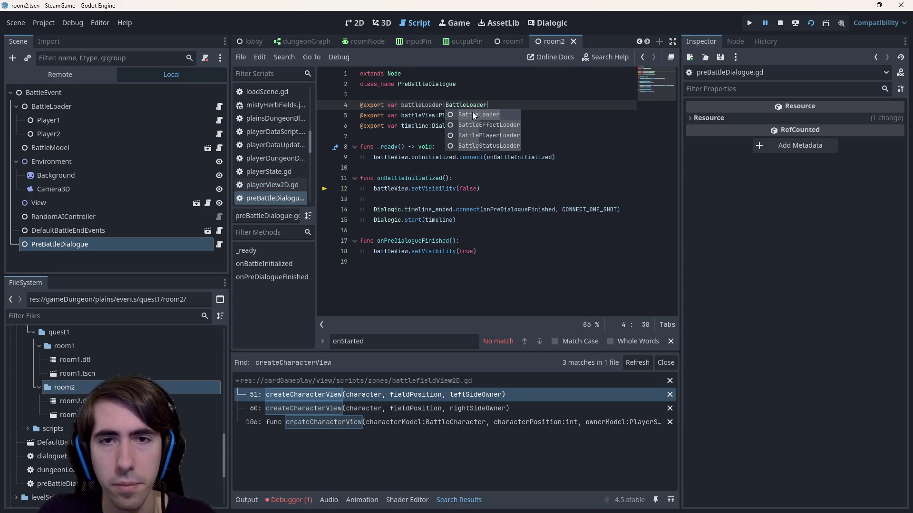
pyautogui.click(472, 95)
pyautogui.hotkey('ctrl', 's')
# Assign the BattleLoader node to PreBattleDialogue's Battle Loader property and save the room2 scene
pyautogui.click(90, 244)
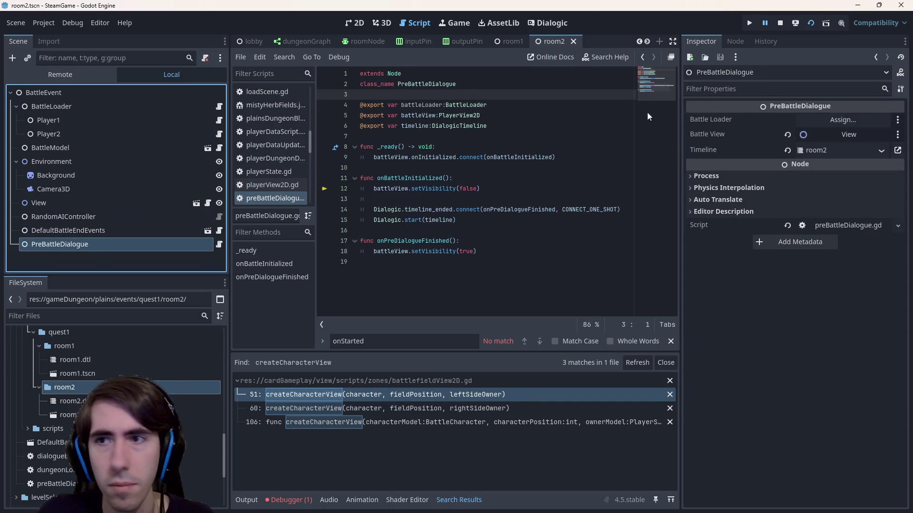
pyautogui.click(842, 120)
pyautogui.click(435, 150)
pyautogui.doubleClick(435, 149)
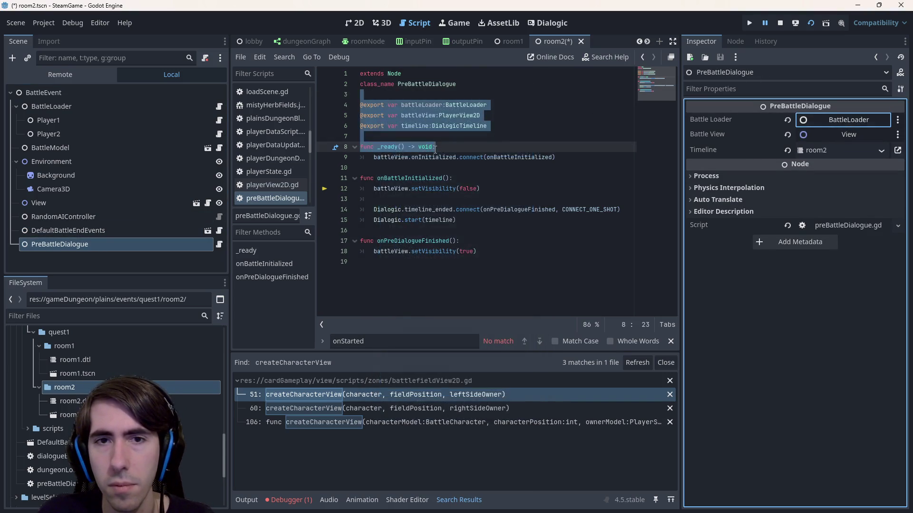
pyautogui.hotkey('ctrl', 's')
pyautogui.keyDown('ctrl'); pyautogui.click(478, 104); pyautogui.keyUp('ctrl')
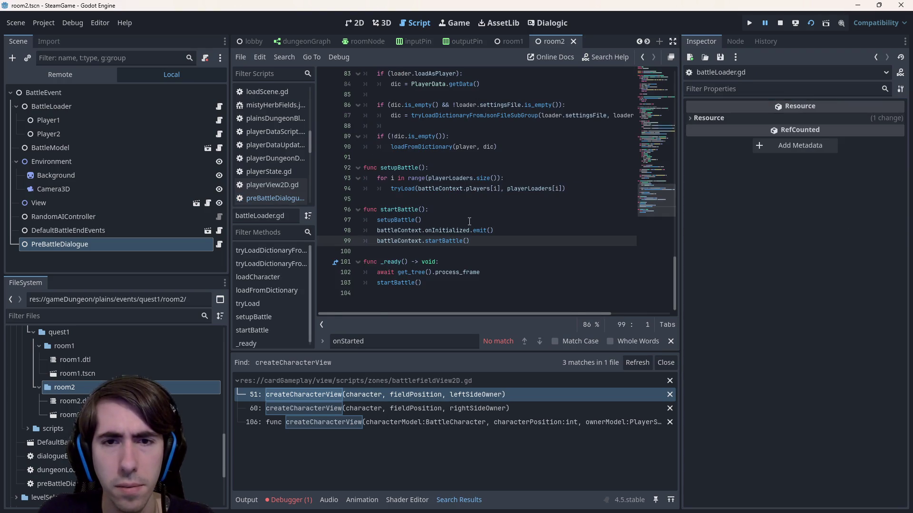
# Follow startBattle into battleContext.gd and inspect the turnManager call and onCommandPlayed handler
pyautogui.doubleClick(451, 230)
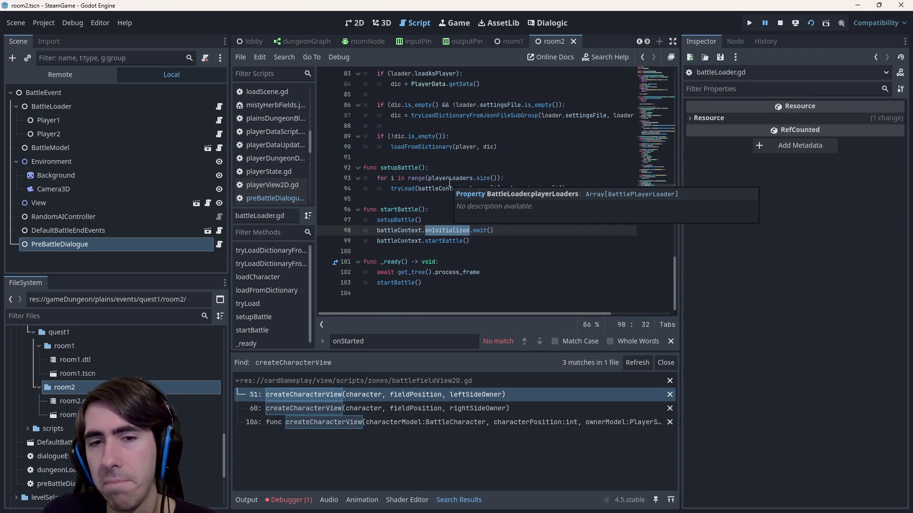
pyautogui.moveTo(438, 226)
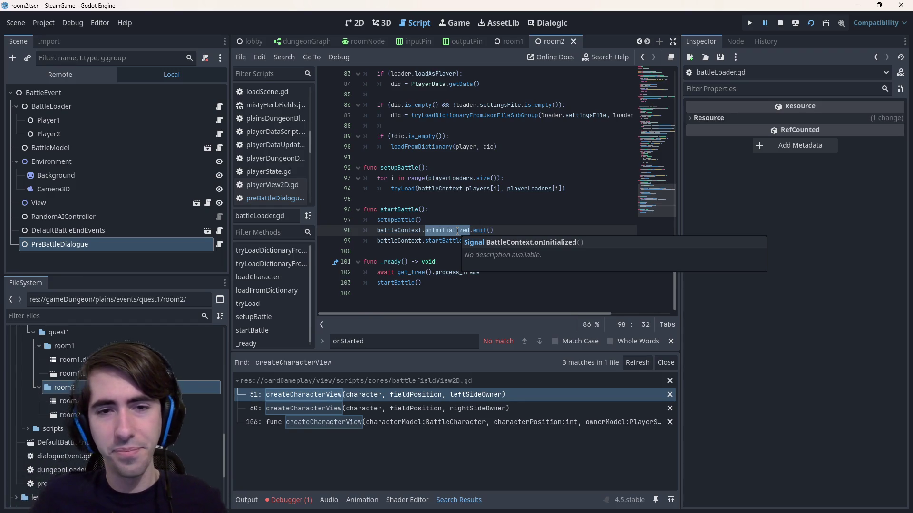
pyautogui.keyDown('ctrl'); pyautogui.click(444, 242); pyautogui.keyUp('ctrl')
pyautogui.click(439, 209)
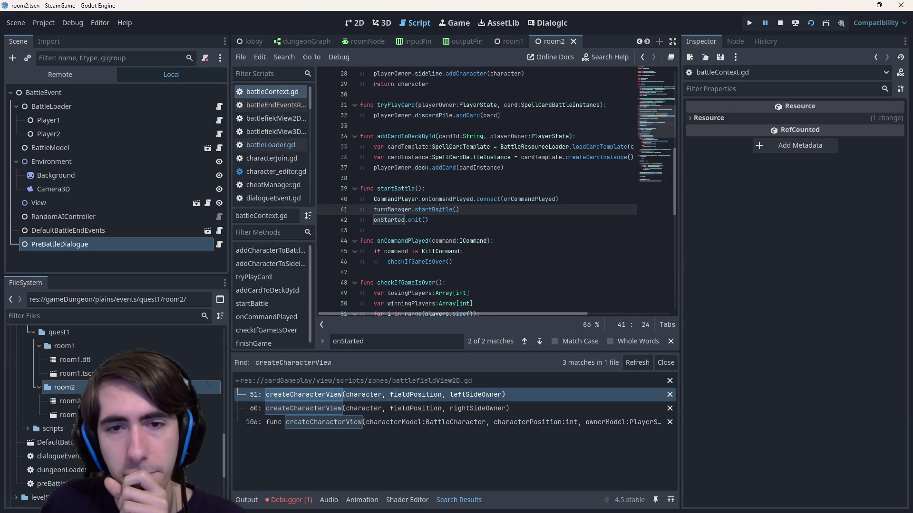
pyautogui.click(441, 216)
pyautogui.doubleClick(435, 209)
pyautogui.click(505, 199)
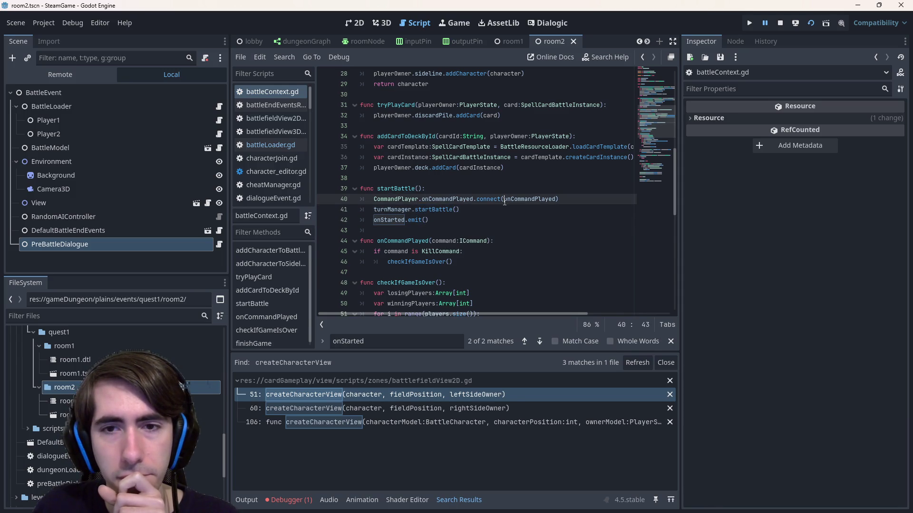
pyautogui.doubleClick(506, 200)
# Open battlefieldView2D.gd from the search results and jump to the createCharacterView definition
pyautogui.scroll(-1, 443, 210)
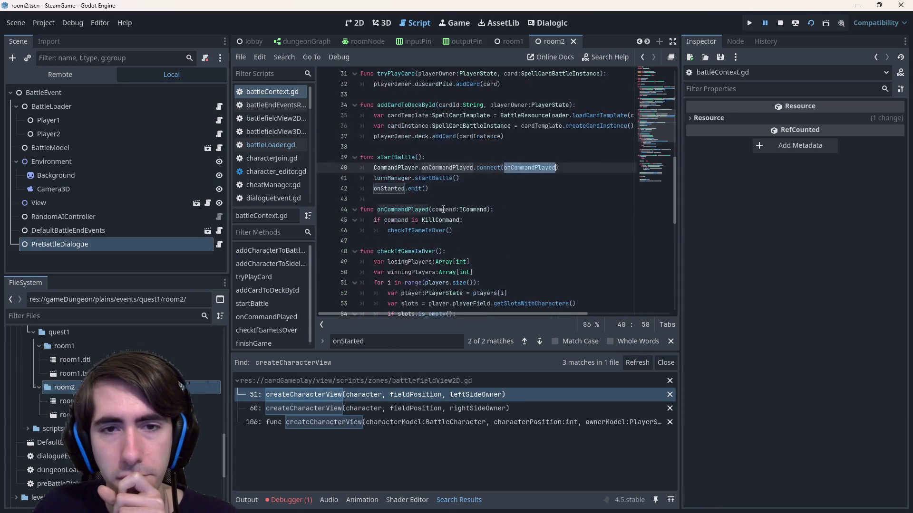
pyautogui.scroll(-1, 417, 192)
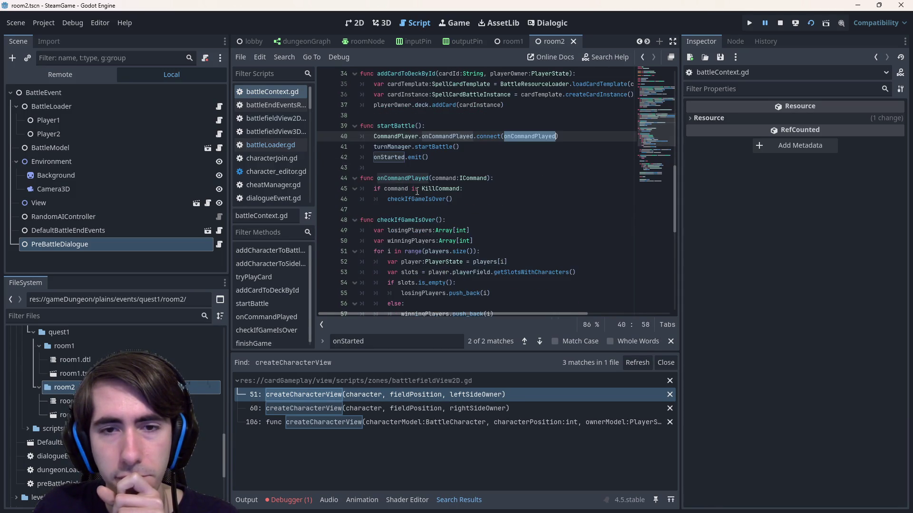
pyautogui.click(456, 157)
pyautogui.hotkey('alt', 'Left')
pyautogui.hotkey('alt', 'Left')
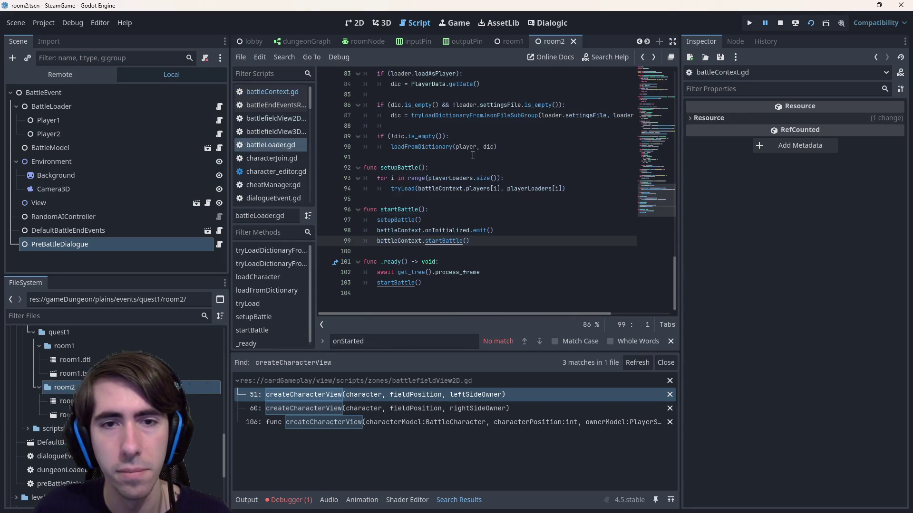
pyautogui.click(278, 94)
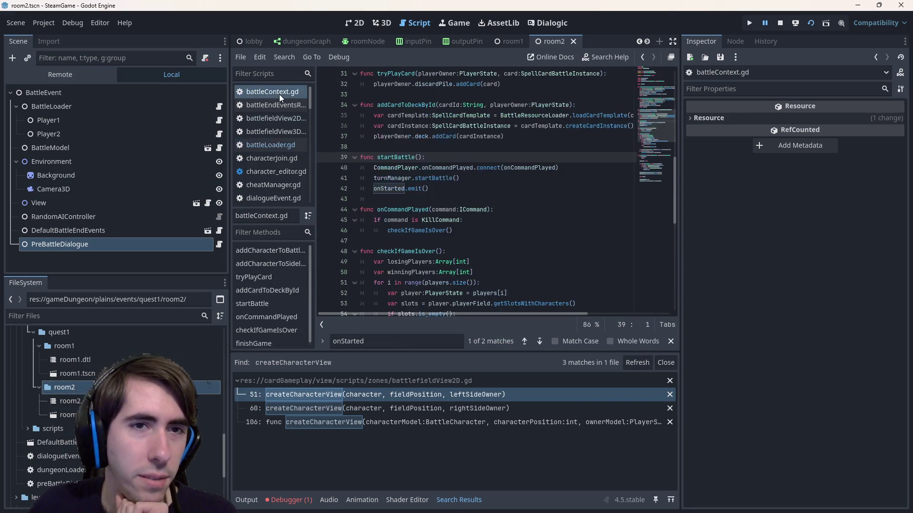
pyautogui.scroll(-3, 451, 188)
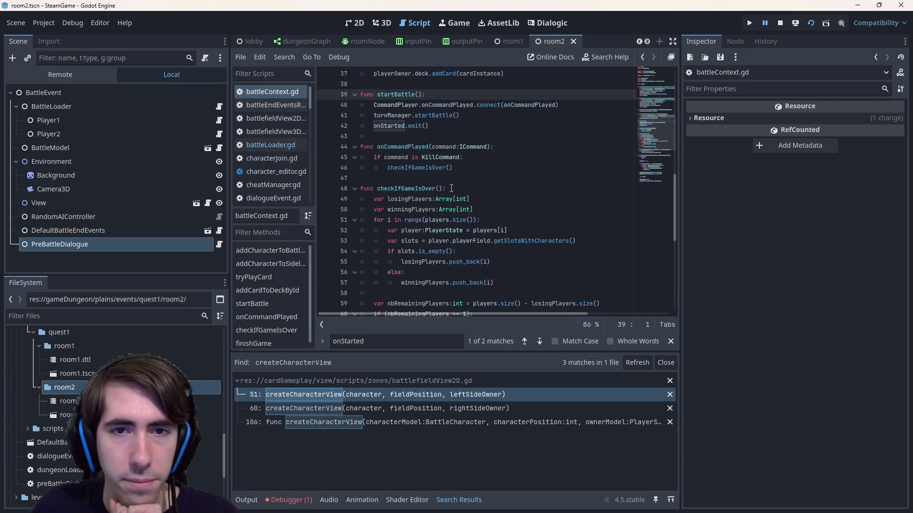
pyautogui.scroll(3, 451, 188)
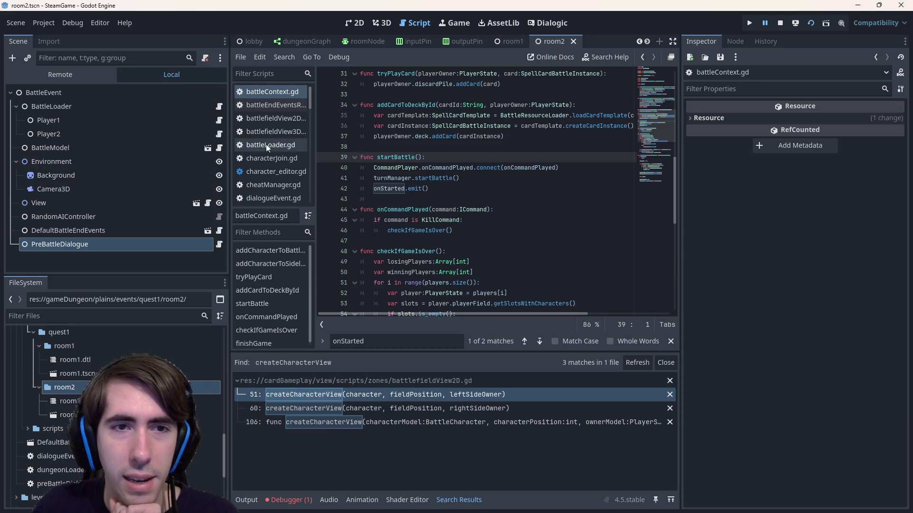
pyautogui.click(272, 118)
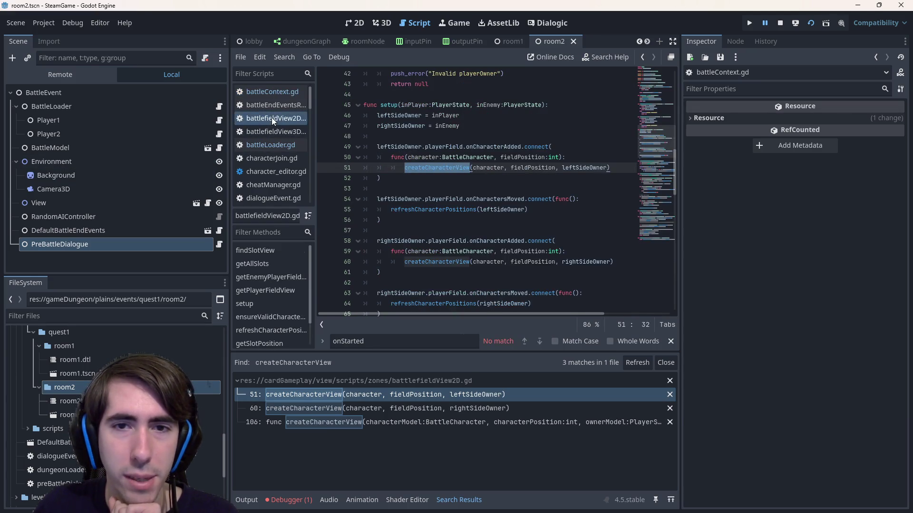
pyautogui.keyDown('ctrl'); pyautogui.click(430, 168); pyautogui.keyUp('ctrl')
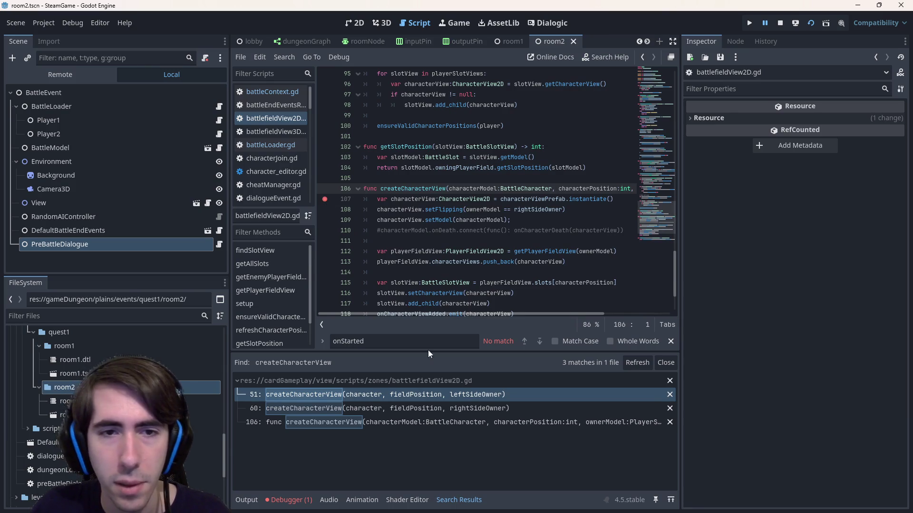
# Relaunch the game with F5 to hit the breakpoint and inspect the caller frames in a wider call stack list
pyautogui.click(781, 22)
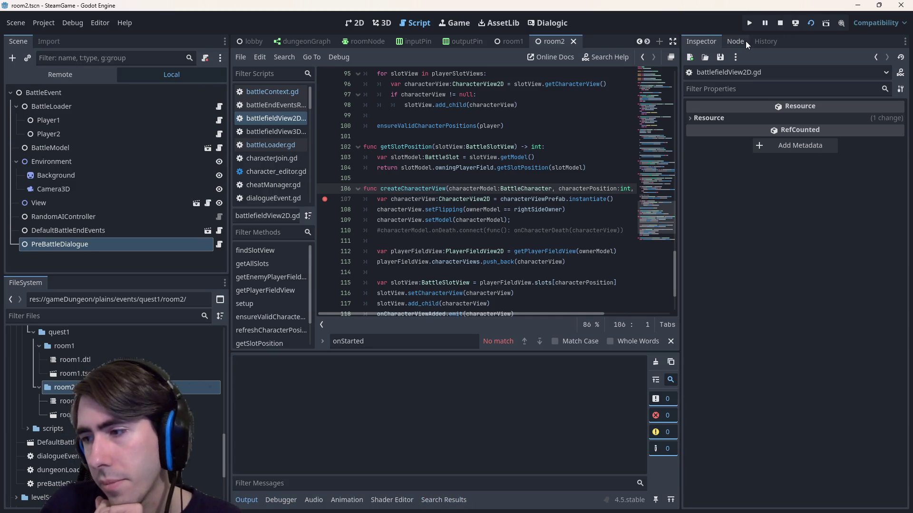
pyautogui.press('F5')
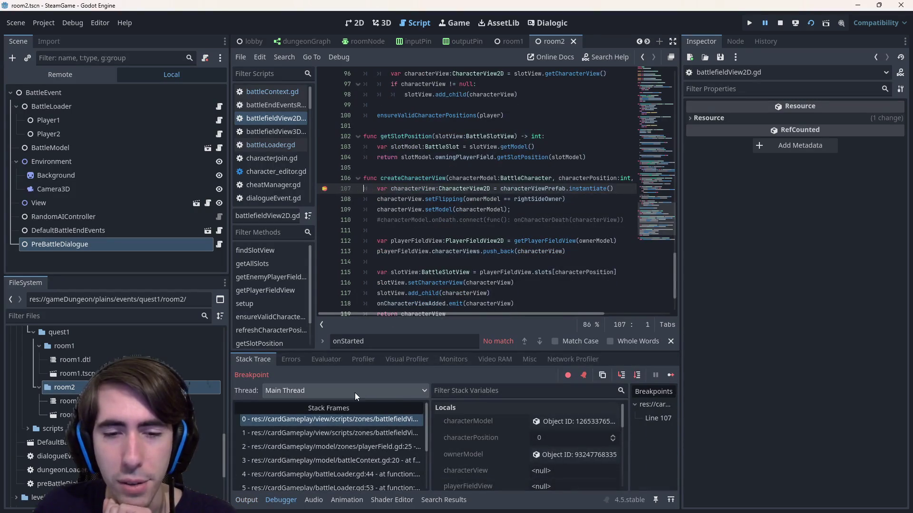
pyautogui.click(359, 433)
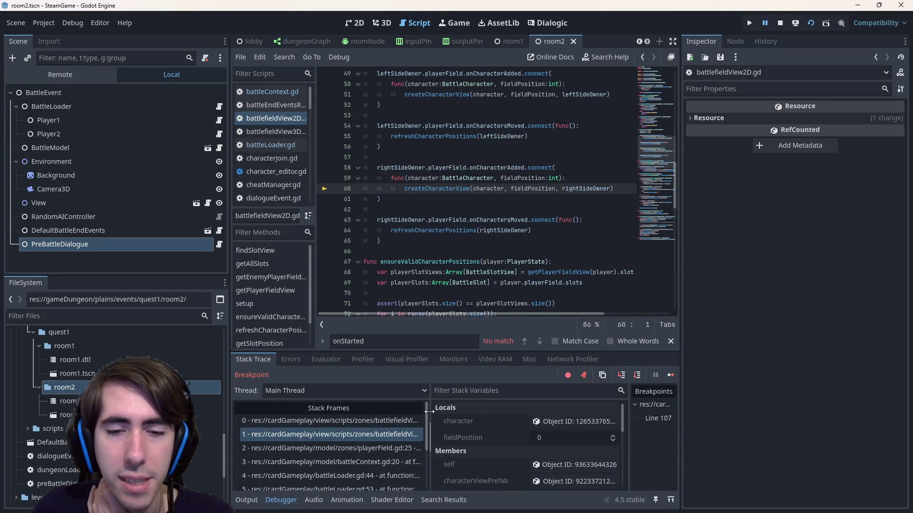
pyautogui.moveTo(429, 412); pyautogui.dragTo(531, 412)
pyautogui.click(428, 447)
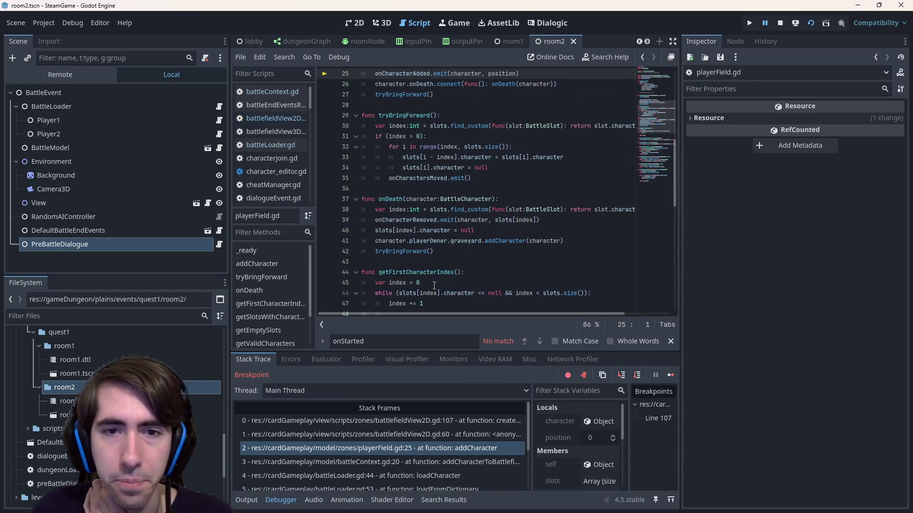
# Inspect the loadCharacter, battleContext.gd line 20 and addCharacter frames, and select onCharacterAdded on line 25
pyautogui.scroll(-1, 400, 465)
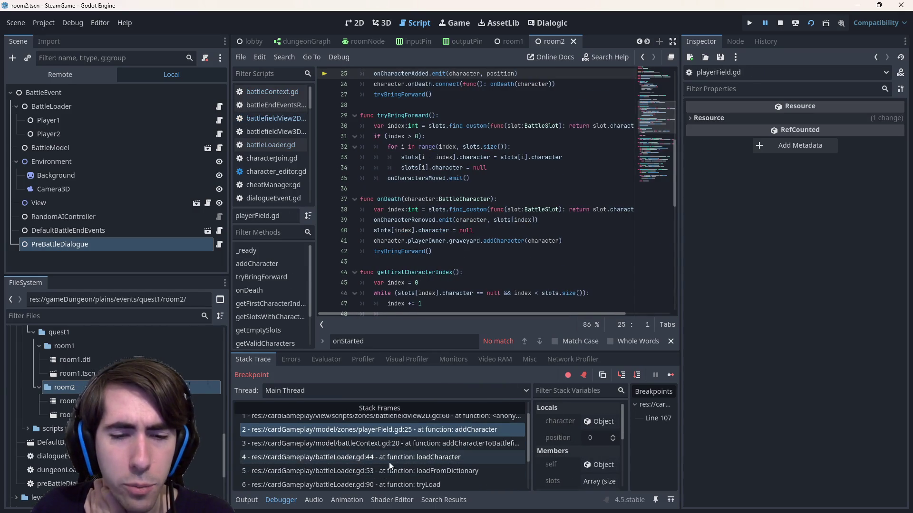
pyautogui.click(387, 457)
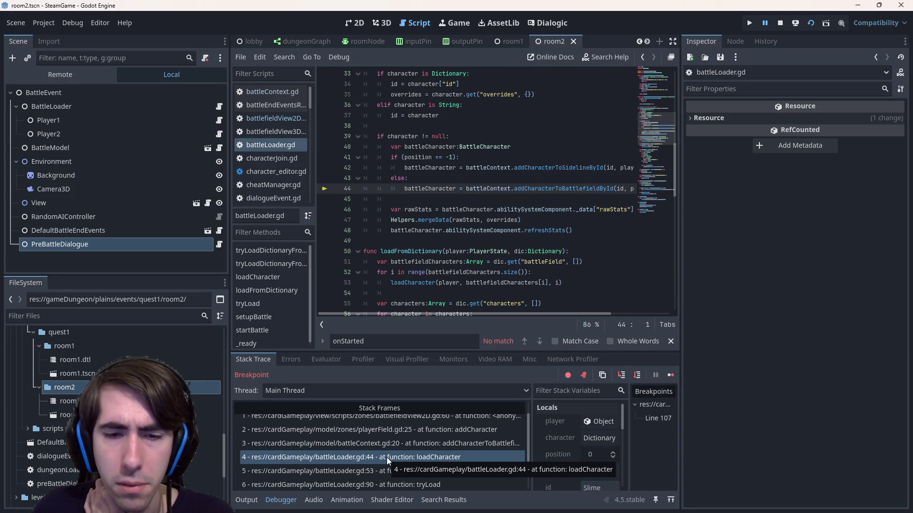
pyautogui.scroll(1, 476, 190)
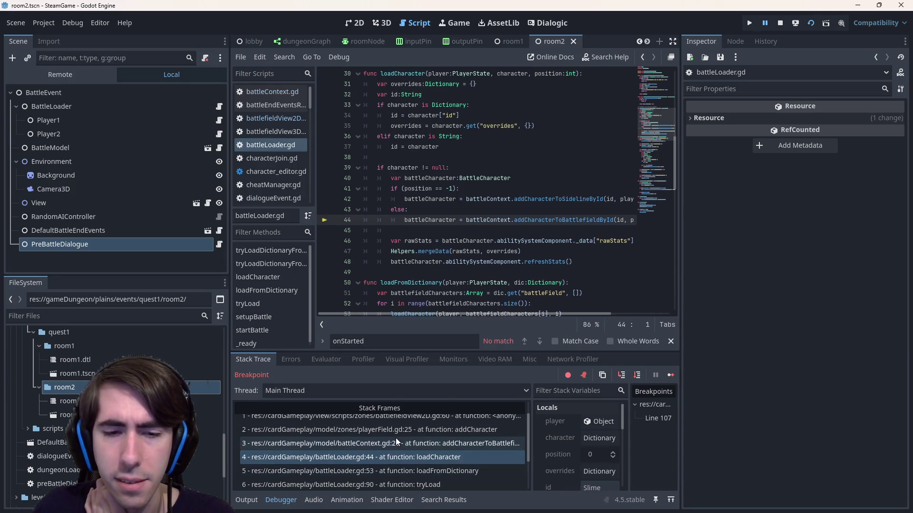
pyautogui.click(396, 442)
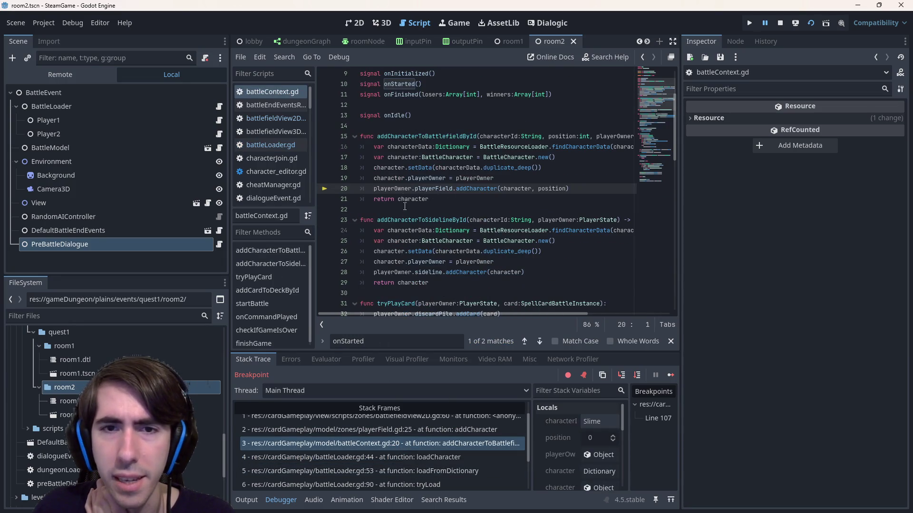
pyautogui.click(447, 429)
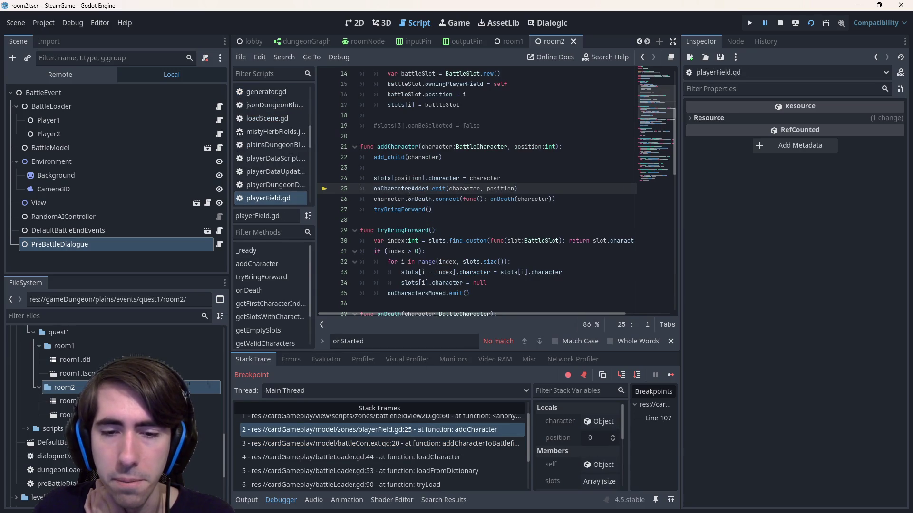
pyautogui.moveTo(410, 196)
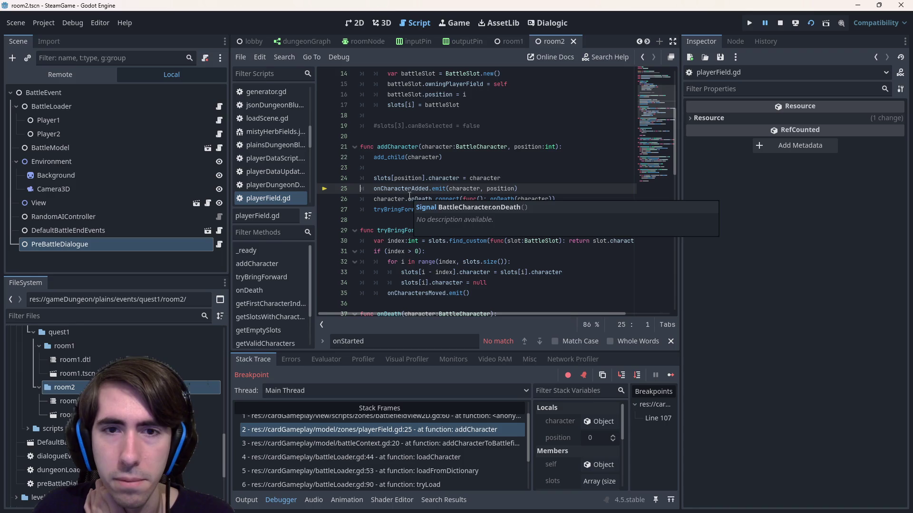
pyautogui.doubleClick(419, 189)
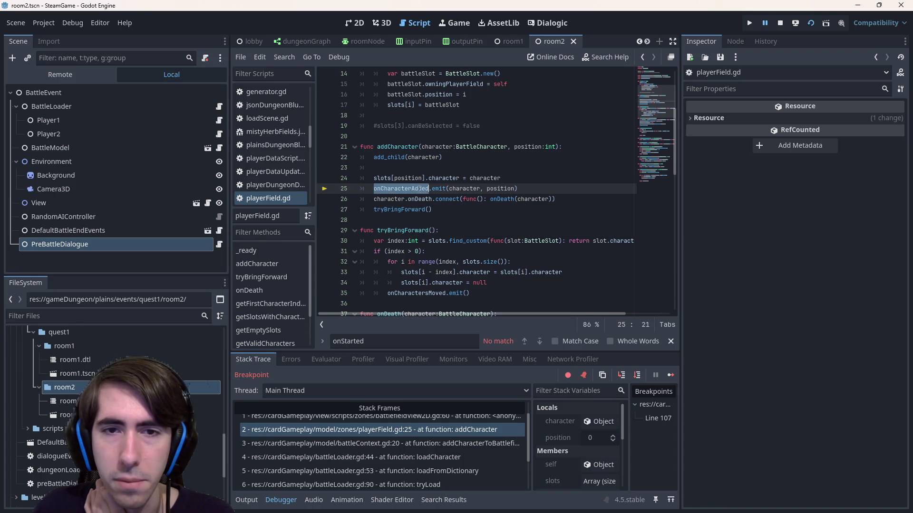
pyautogui.scroll(1, 404, 414)
# Trace the frames from battlefieldView2D.gd through loadCharacter and setupBattle (line 94) to startBattle (line 97)
pyautogui.click(396, 418)
pyautogui.scroll(-2, 396, 419)
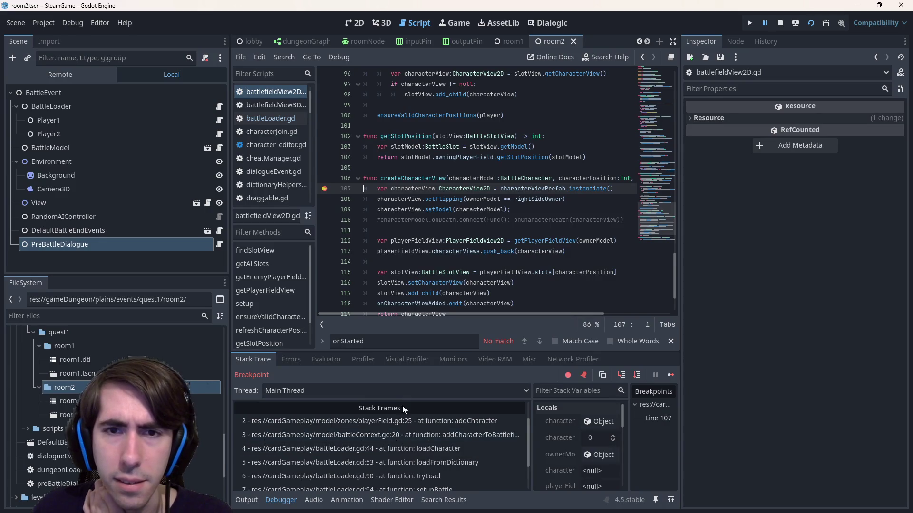
pyautogui.click(392, 450)
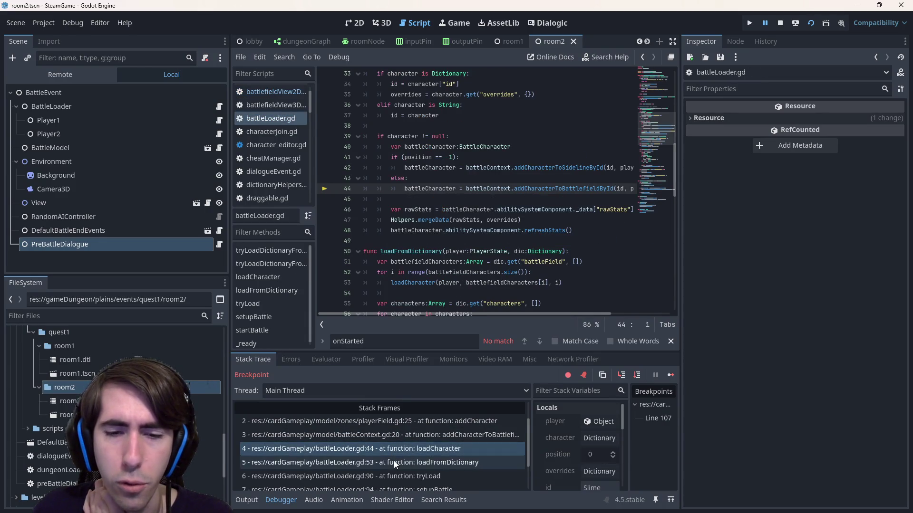
pyautogui.scroll(-2, 397, 475)
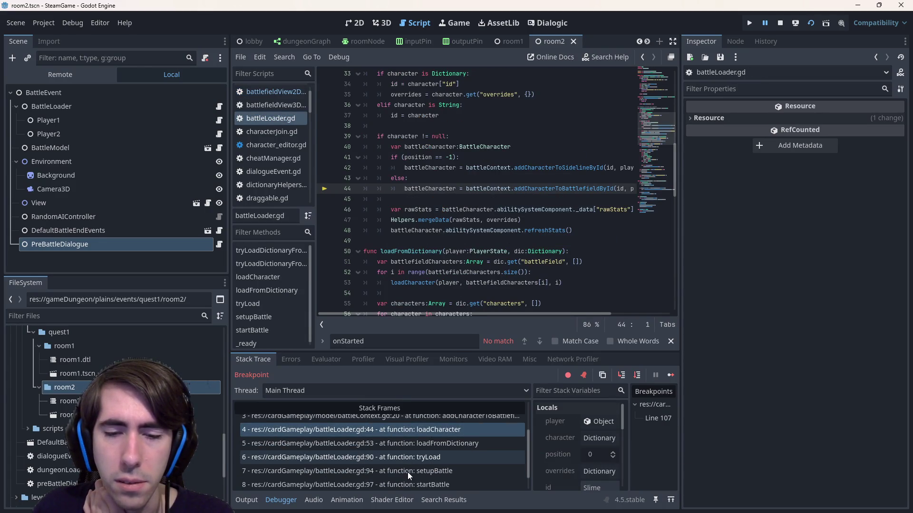
pyautogui.click(408, 471)
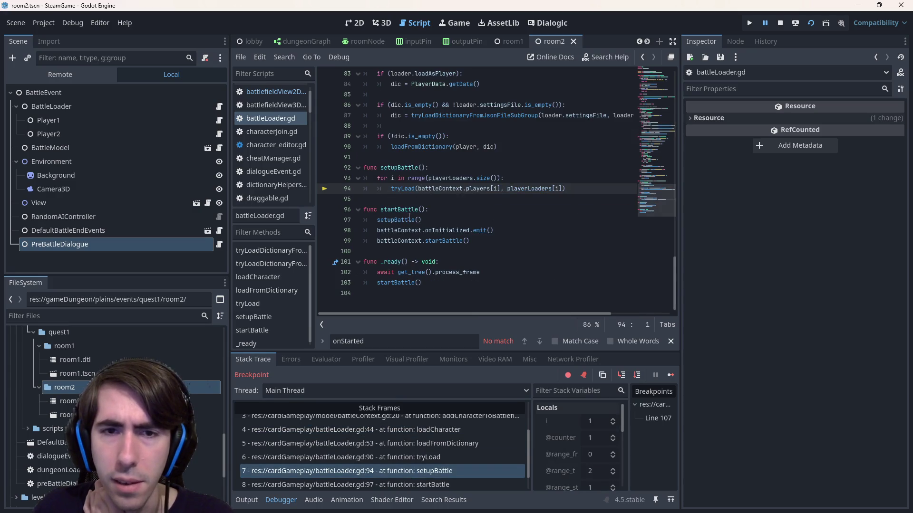
pyautogui.click(409, 218)
pyautogui.click(412, 485)
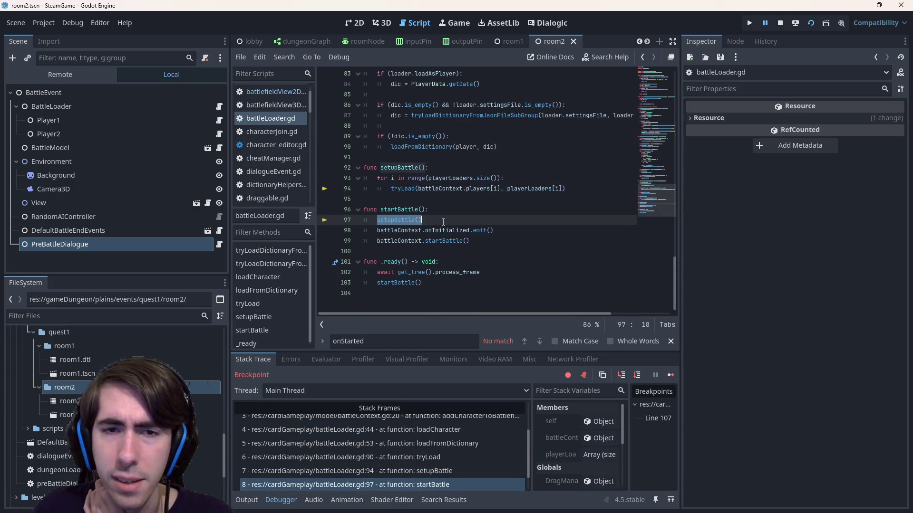
# Select the onInitialized emit on line 98, then open the PreBattleDialogue node's script
pyautogui.moveTo(499, 231); pyautogui.dragTo(411, 231)
pyautogui.doubleClick(429, 231)
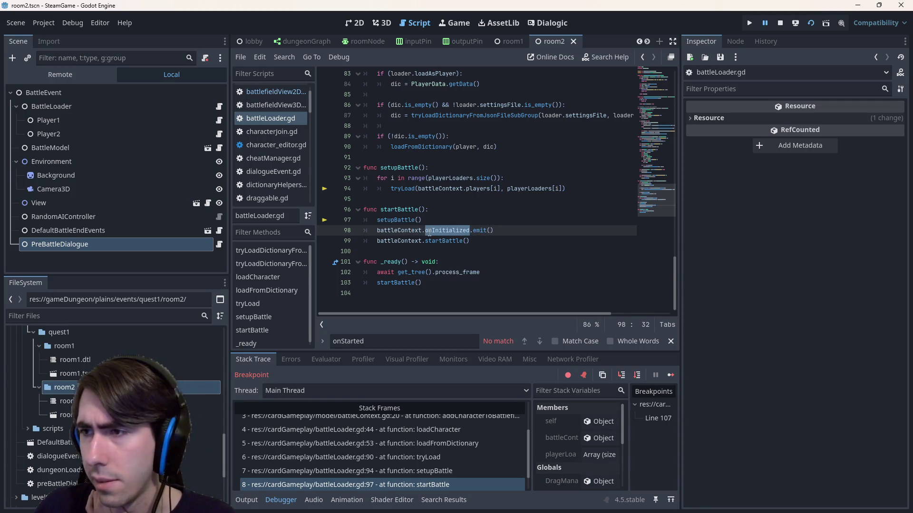
pyautogui.click(222, 244)
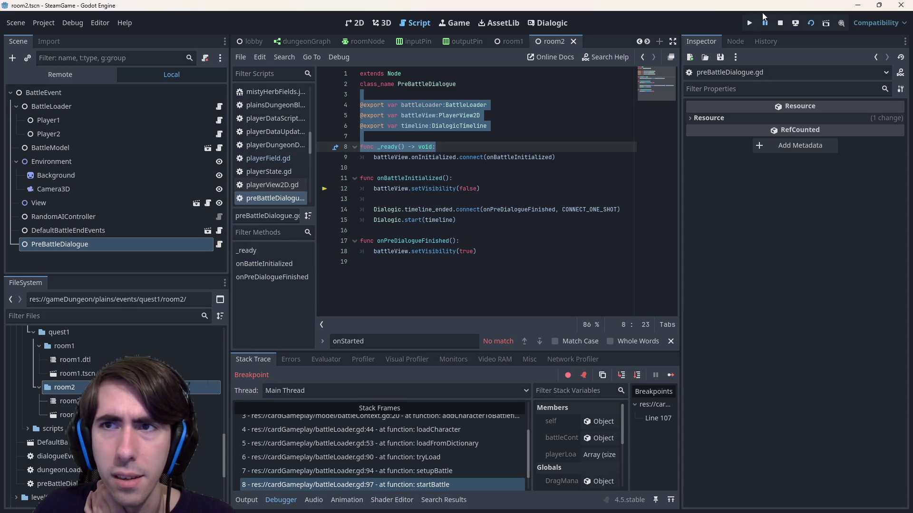
# Resume to the characterViews error, retype then undo characterViews on line 76, and save playerView2D.gd
pyautogui.click(671, 375)
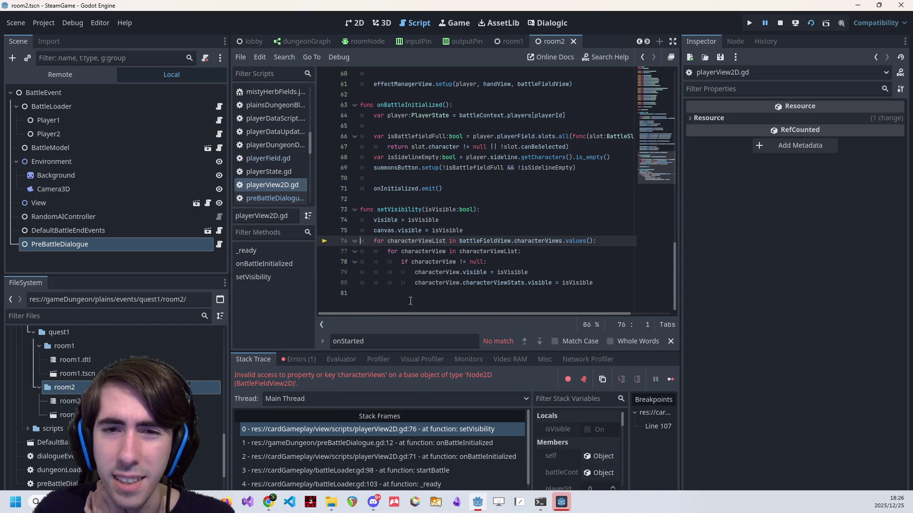
pyautogui.doubleClick(533, 240)
pyautogui.press('BackSpace')
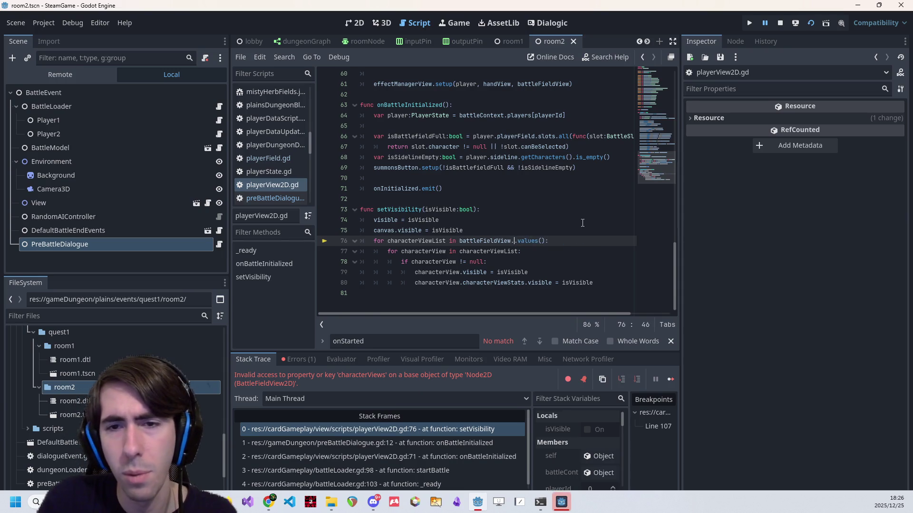
pyautogui.write('charactervi')
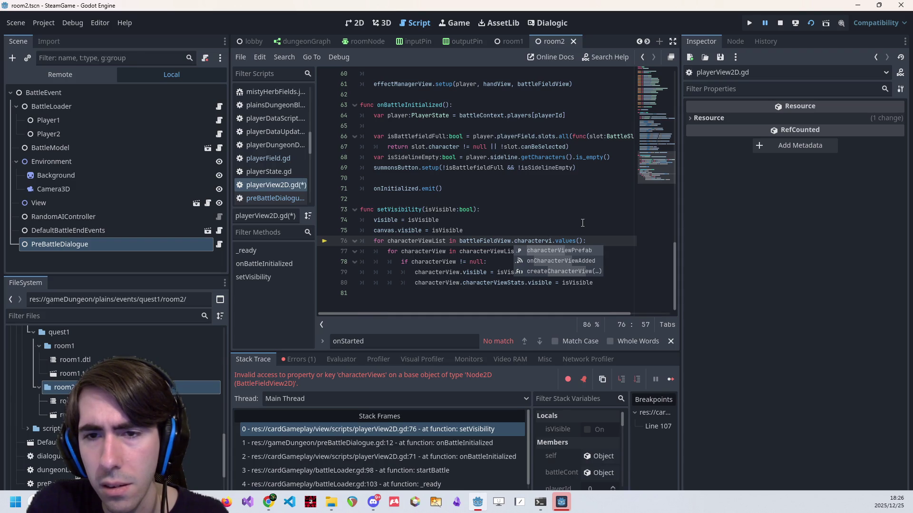
pyautogui.hotkey('ctrl', 'z')
pyautogui.hotkey('ctrl', 'z')
pyautogui.hotkey('ctrl', 's')
# Go to the declaration of battleFieldView from line 76 in setVisibility
pyautogui.click(582, 223)
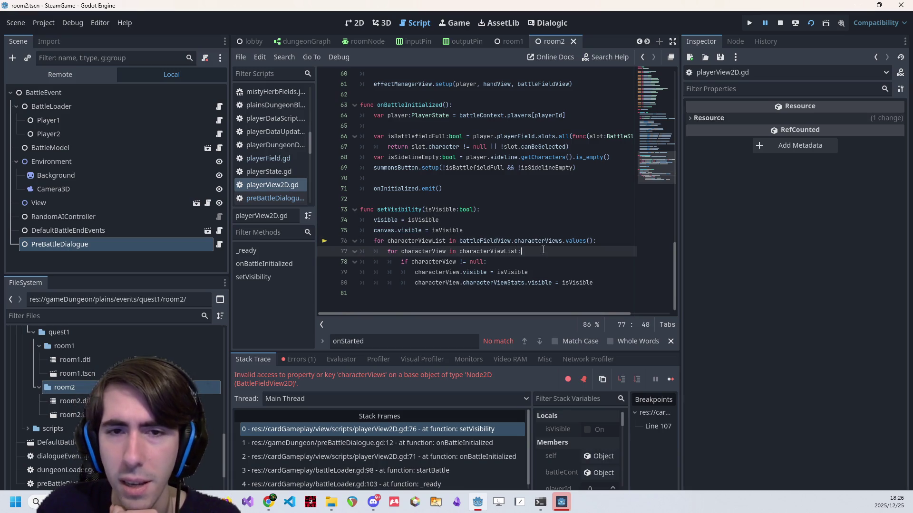
pyautogui.moveTo(445, 188)
pyautogui.mouseDown()
pyautogui.moveTo(476, 220)
pyautogui.moveTo(516, 295)
pyautogui.mouseUp()
pyautogui.click(516, 295)
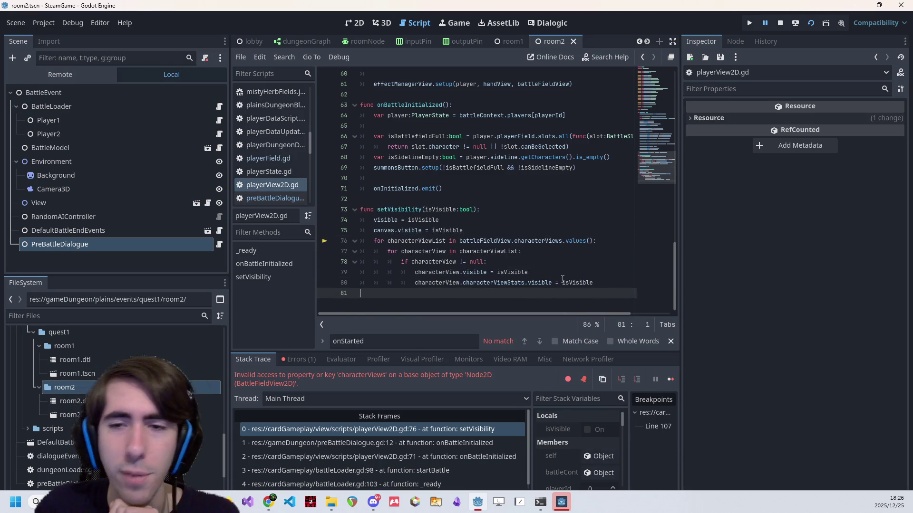
pyautogui.click(545, 241)
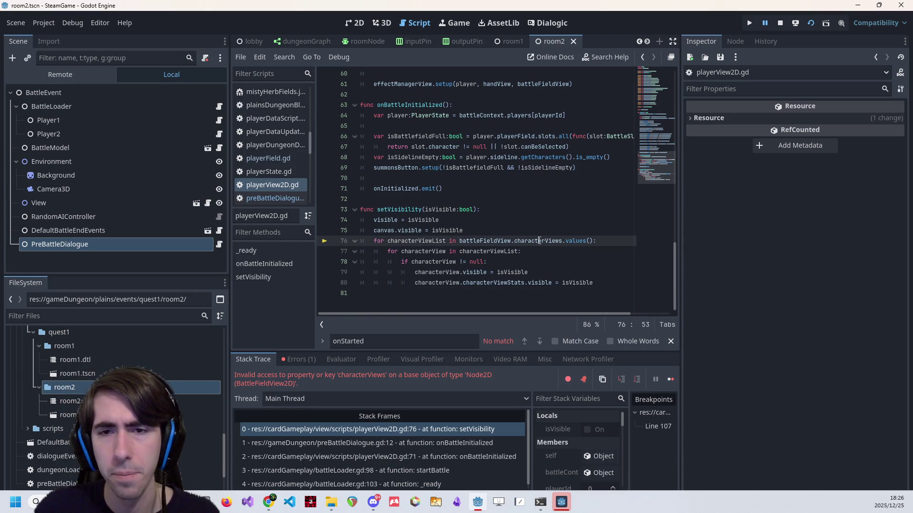
pyautogui.keyDown('ctrl'); pyautogui.click(498, 243); pyautogui.keyUp('ctrl')
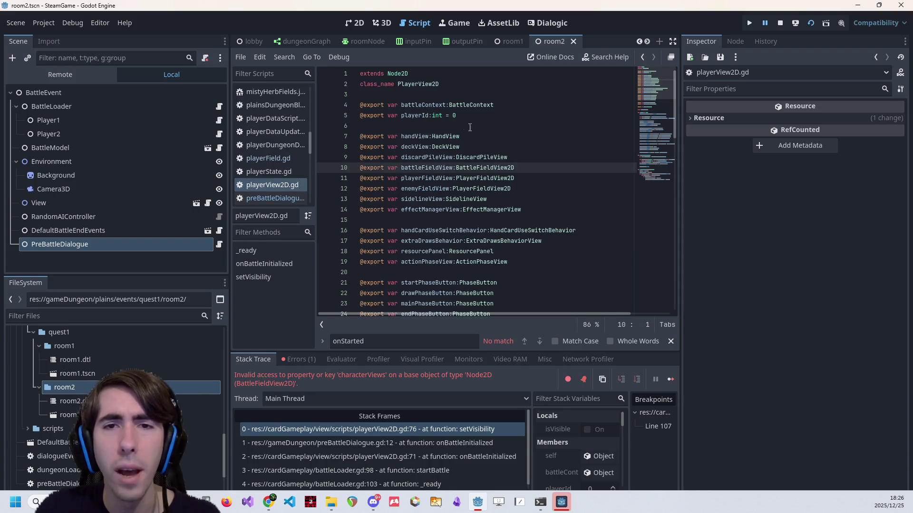
# Check playerFieldView on line 113 of the BattleFieldView2D script, then return to setVisibility
pyautogui.keyDown('ctrl'); pyautogui.click(475, 171); pyautogui.keyUp('ctrl')
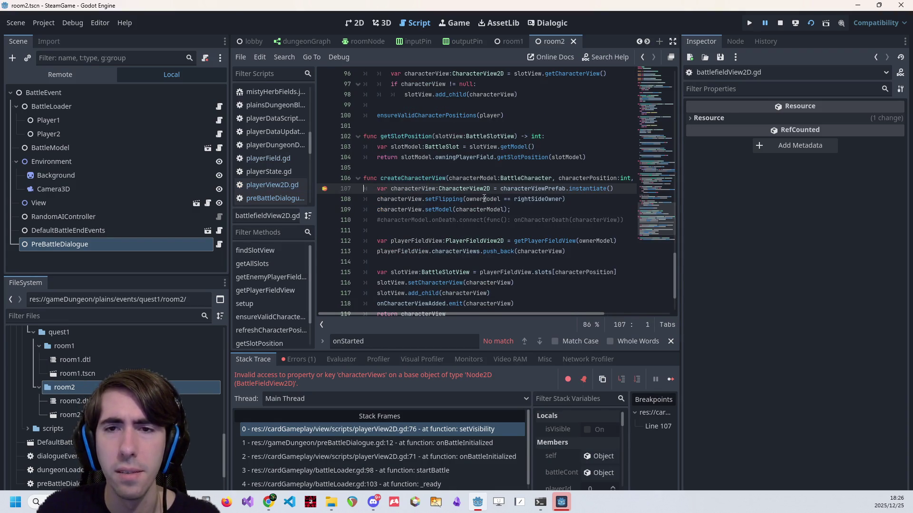
pyautogui.scroll(-1, 484, 199)
pyautogui.doubleClick(416, 217)
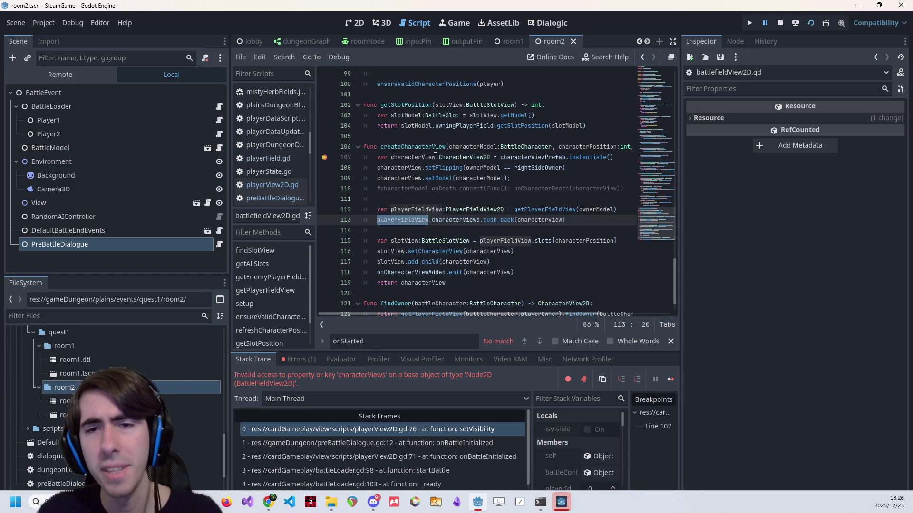
pyautogui.hotkey('alt', 'Left')
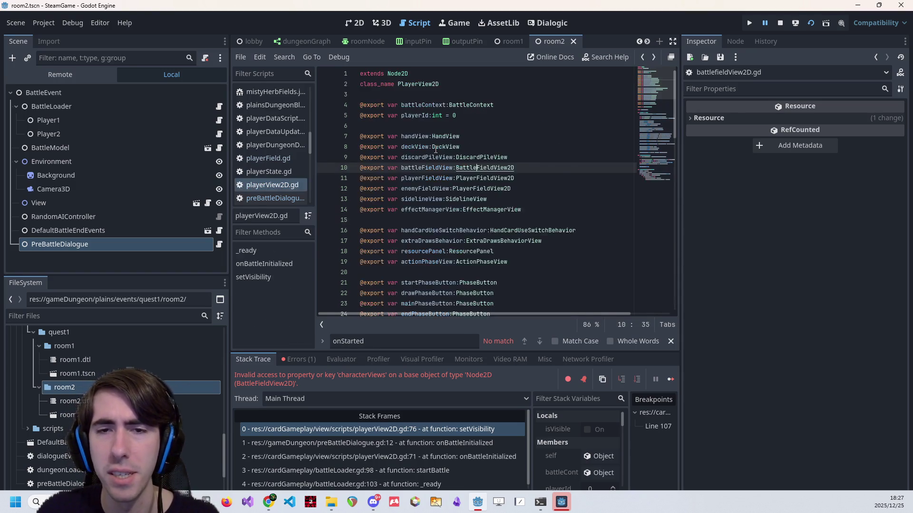
# Add a new battleFieldView.players line after line 75 in playerView2D.gd
pyautogui.press('Left')
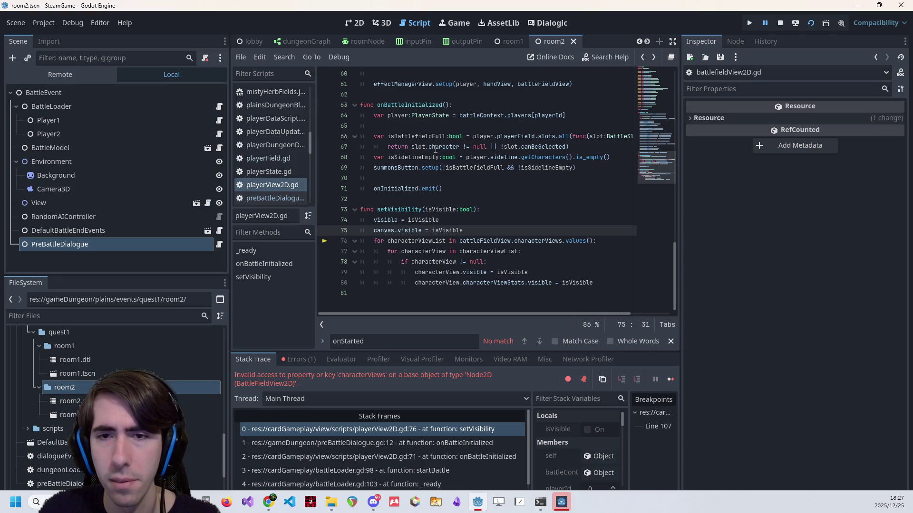
pyautogui.press('Down')
pyautogui.press('Up')
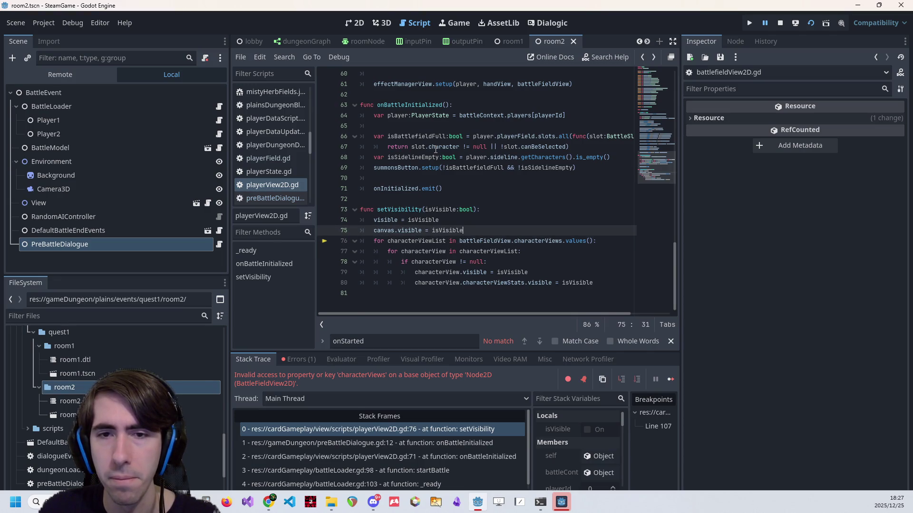
pyautogui.press('Down')
pyautogui.press('Up')
pyautogui.press('Return')
pyautogui.press('Return')
pyautogui.press('Up')
pyautogui.press('Return')
pyautogui.write('for battleFieldView')
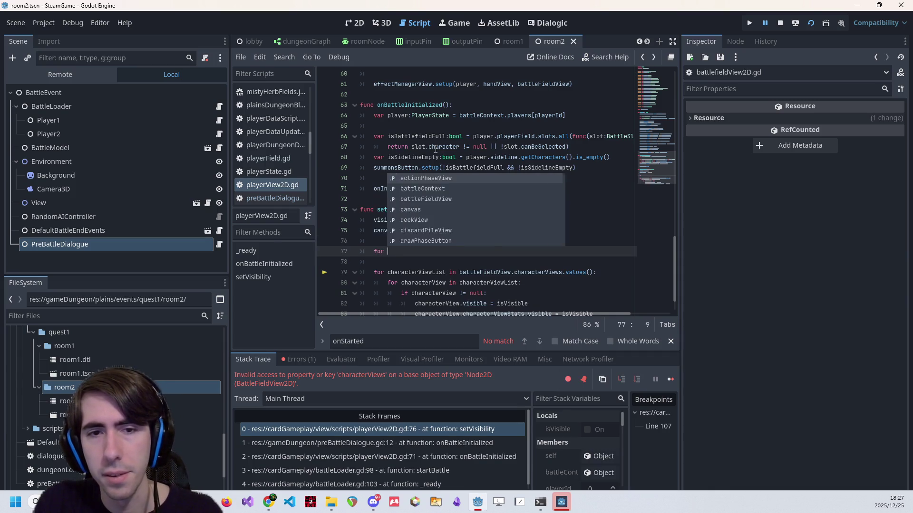
pyautogui.press('Home')
pyautogui.press('Delete')
pyautogui.press('Delete')
pyautogui.press('Delete')
pyautogui.press('End')
pyautogui.write('.player')
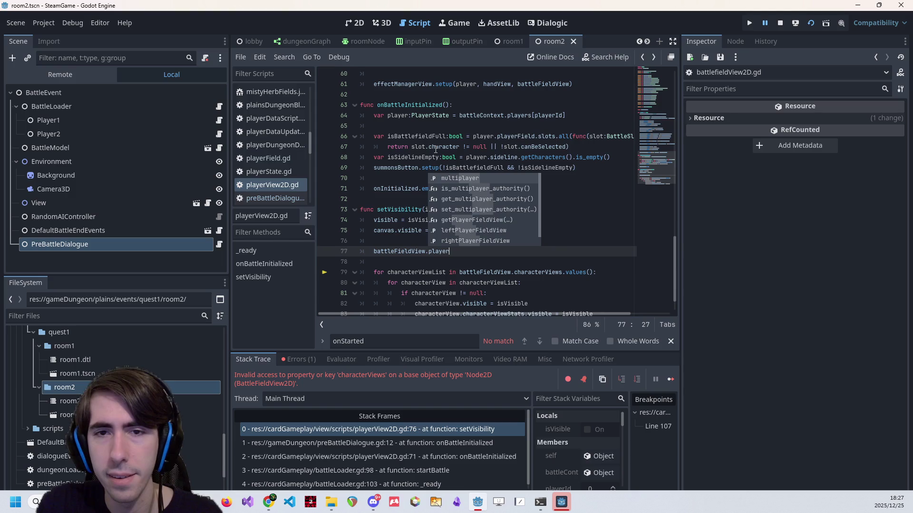
pyautogui.write('s')
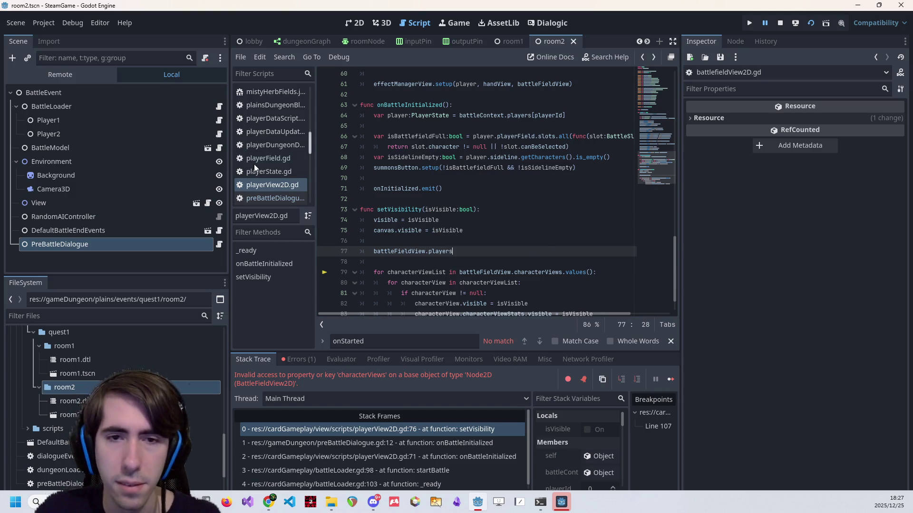
# Follow battleFieldView through to the battlefieldView2D.gd script to view its exports
pyautogui.keyDown('ctrl'); pyautogui.click(483, 272); pyautogui.keyUp('ctrl')
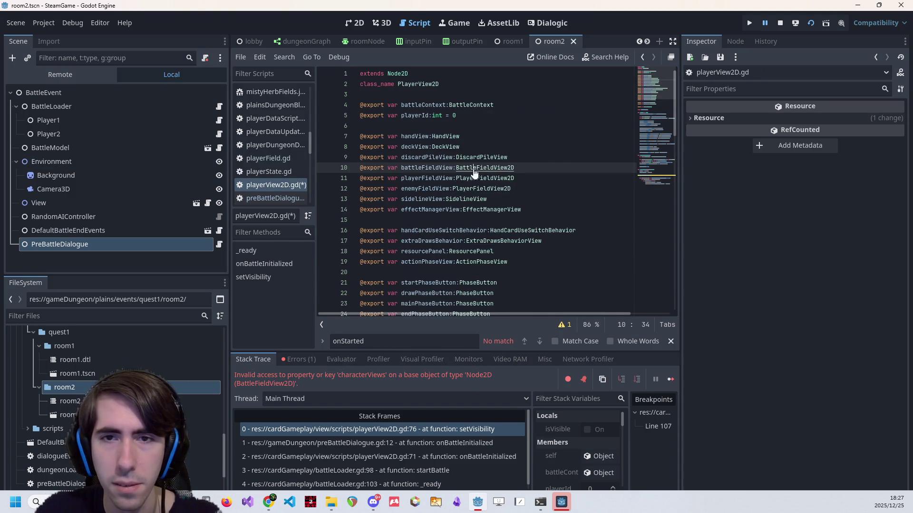
pyautogui.keyDown('ctrl'); pyautogui.click(472, 169); pyautogui.keyUp('ctrl')
pyautogui.scroll(20, 451, 256)
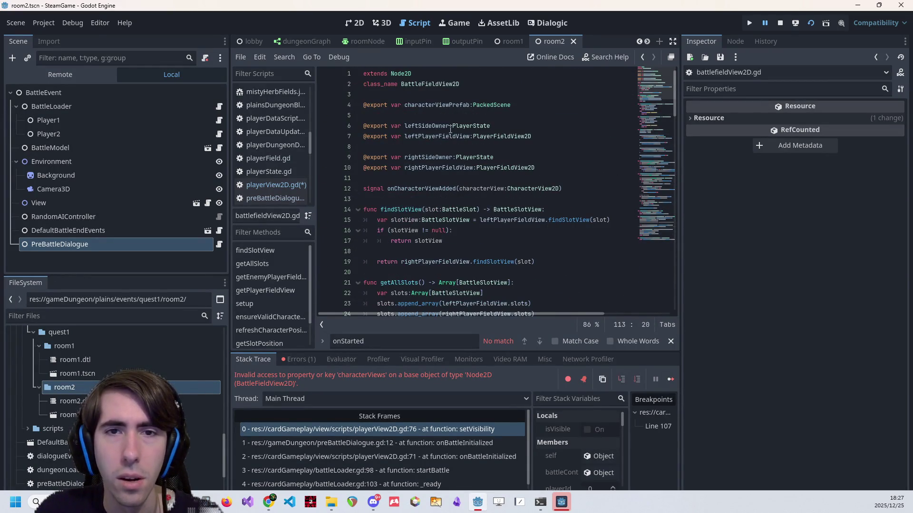
pyautogui.click(450, 127)
pyautogui.scroll(-2, 418, 211)
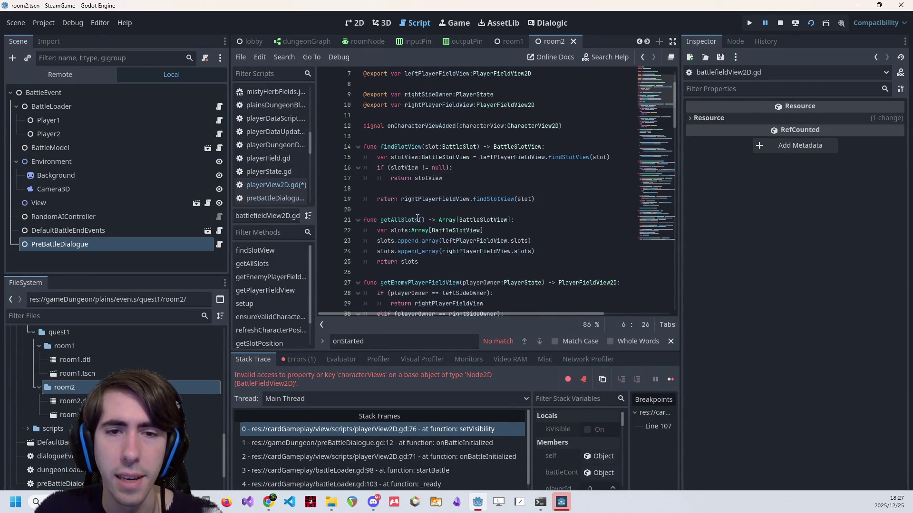
pyautogui.doubleClick(400, 220)
pyautogui.scroll(-7, 400, 222)
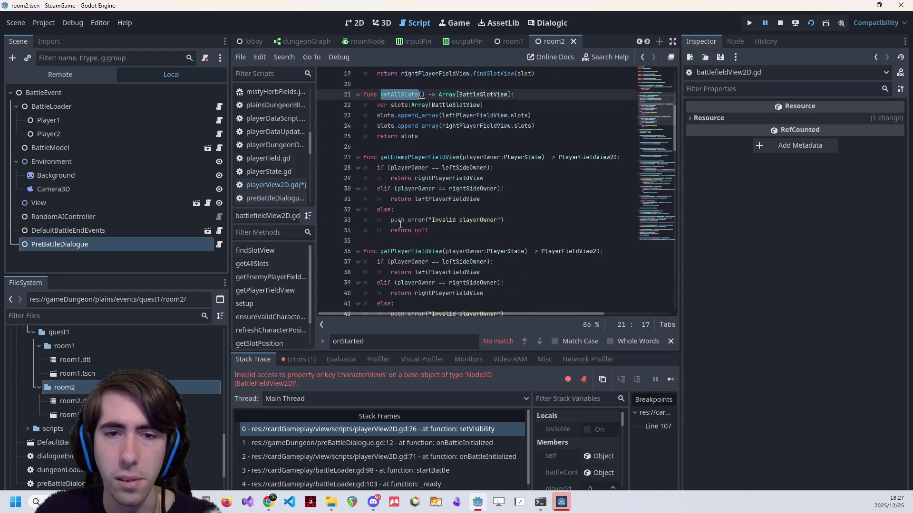
pyautogui.scroll(6, 400, 225)
pyautogui.hotkey('ctrl', 'f')
pyautogui.write('getA')
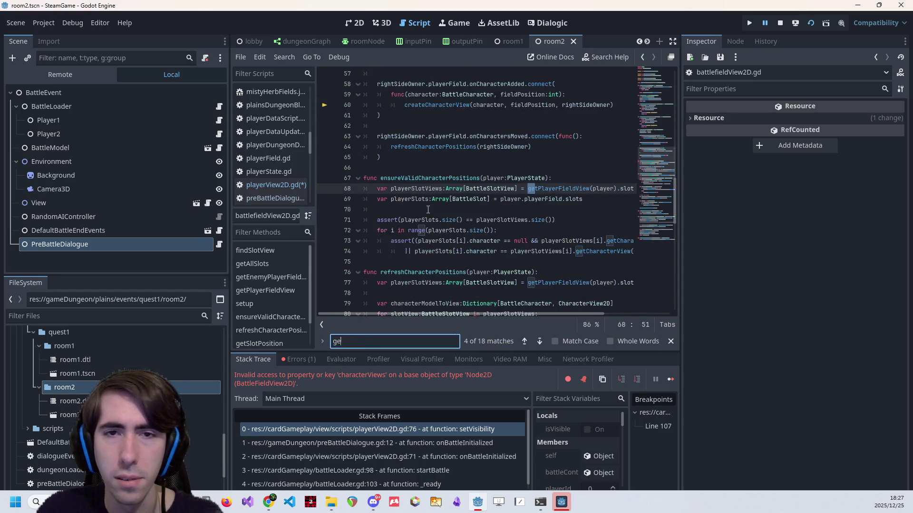
pyautogui.write('ll')
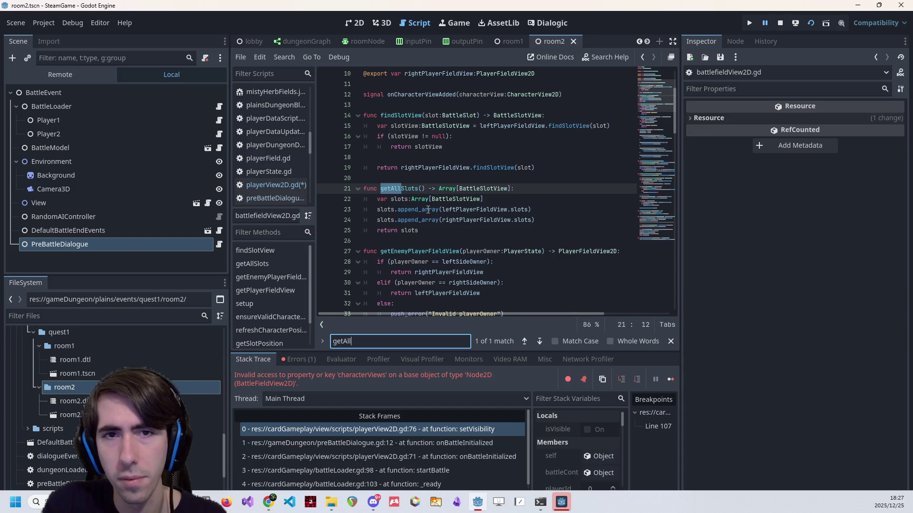
pyautogui.scroll(-4, 428, 209)
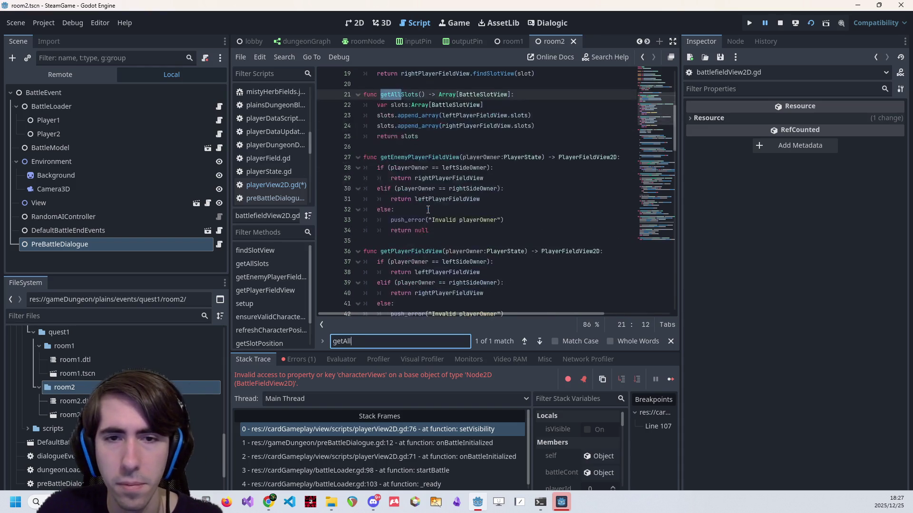
pyautogui.scroll(-5, 456, 248)
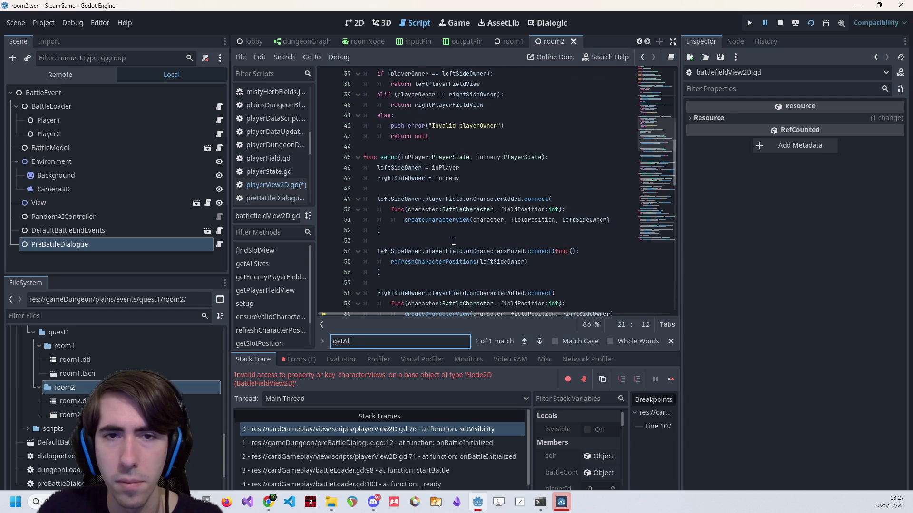
pyautogui.scroll(-20, 454, 241)
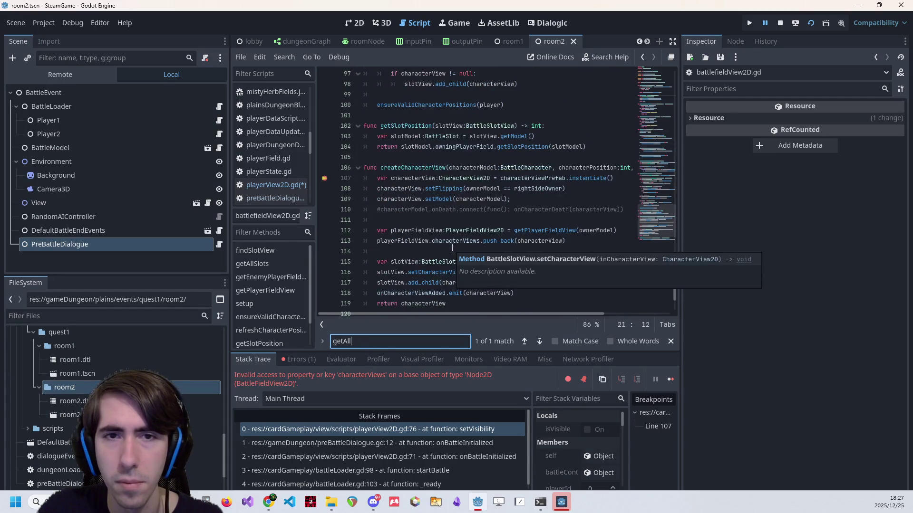
pyautogui.scroll(-2, 452, 248)
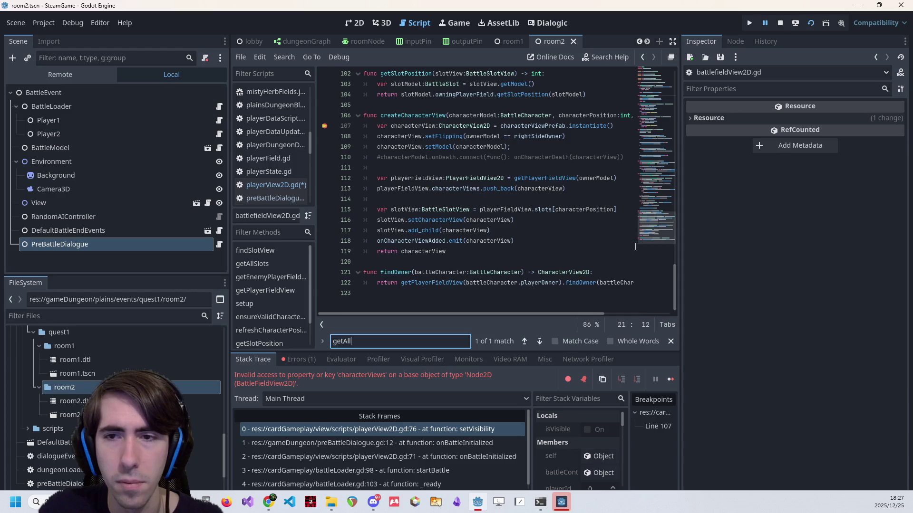
pyautogui.click(654, 72)
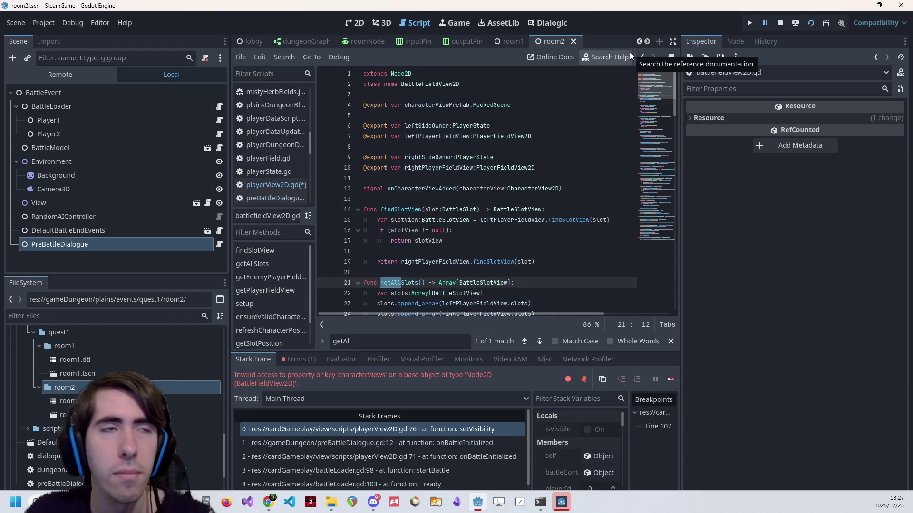
pyautogui.scroll(-2, 468, 235)
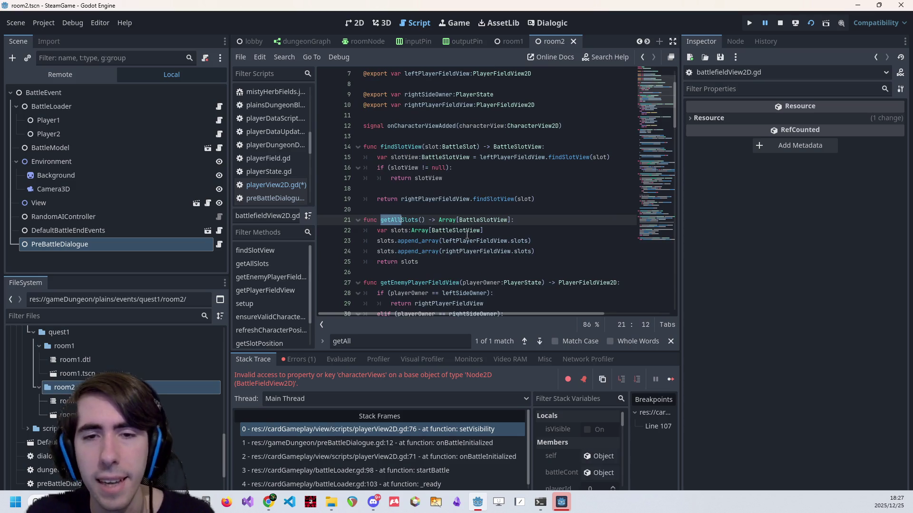
pyautogui.click(511, 219)
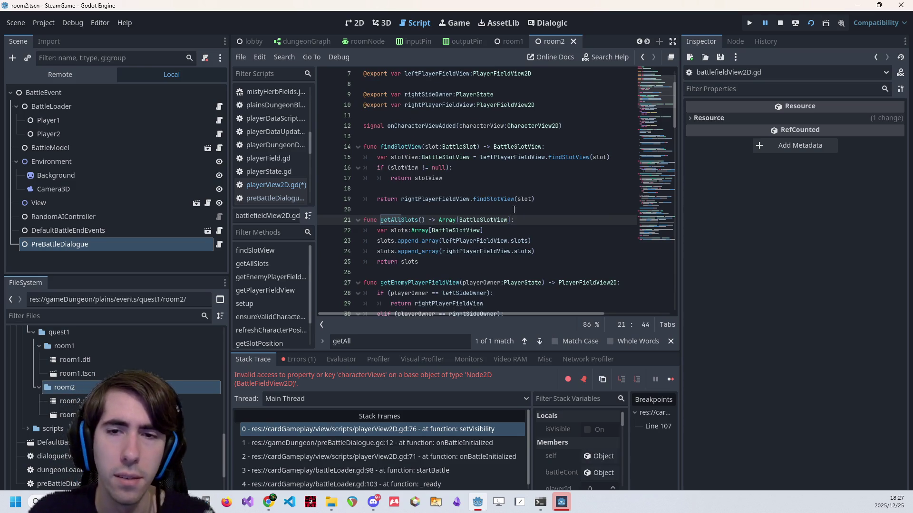
pyautogui.hotkey('ctrl', 'z')
pyautogui.hotkey('ctrl', 'z')
pyautogui.hotkey('ctrl', 'z')
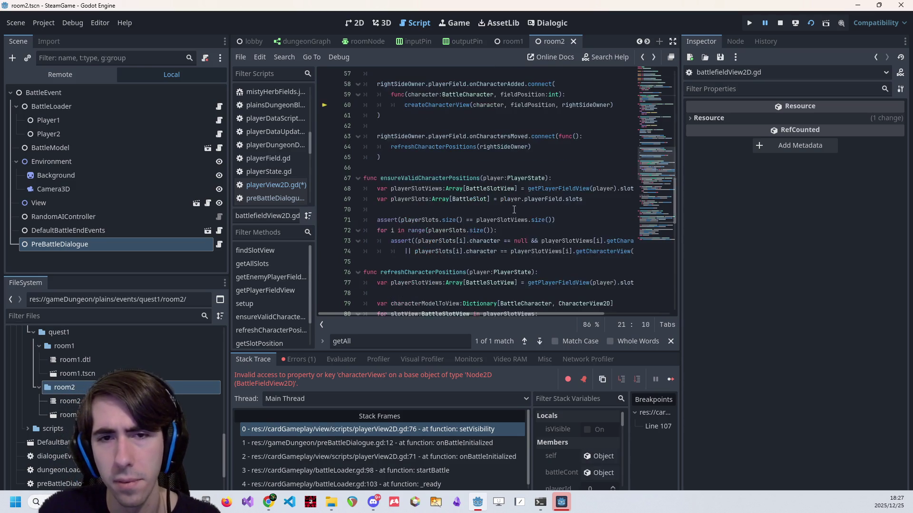
# Add a 'visible = isVisible' line to setVisibility in playerView2D.gd
pyautogui.hotkey('alt', 'Left')
pyautogui.hotkey('alt', 'Left')
pyautogui.hotkey('alt', 'Right')
pyautogui.hotkey('alt', 'Left')
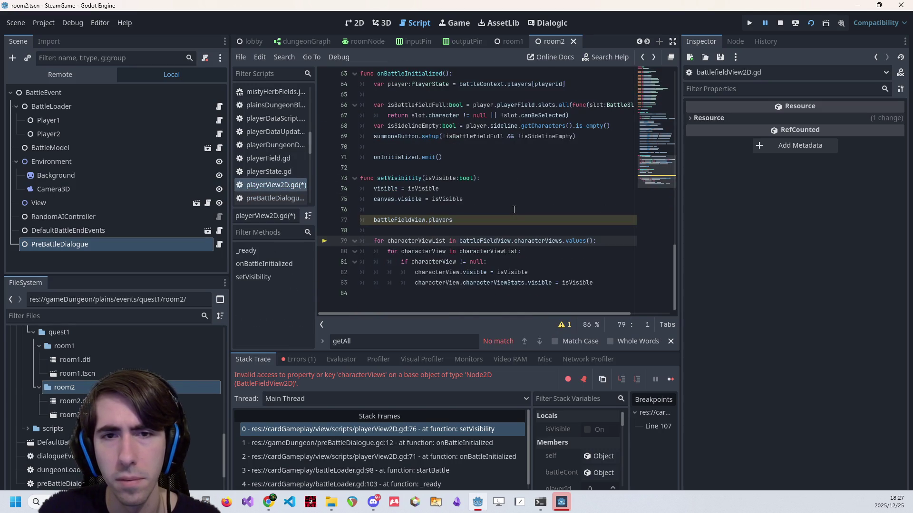
pyautogui.press('Up')
pyautogui.press('Up')
pyautogui.press('End')
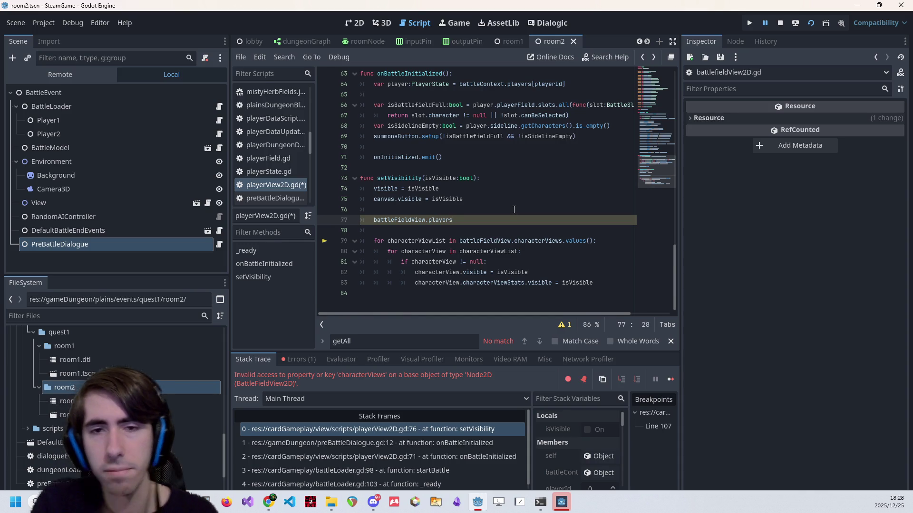
pyautogui.click(514, 210)
pyautogui.press('Return')
pyautogui.press('Up')
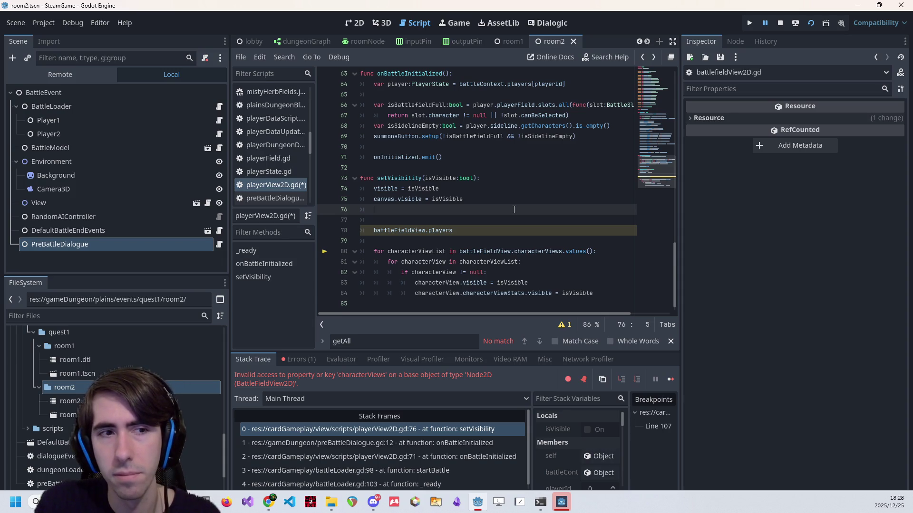
pyautogui.press('Return')
pyautogui.write('visible = ')
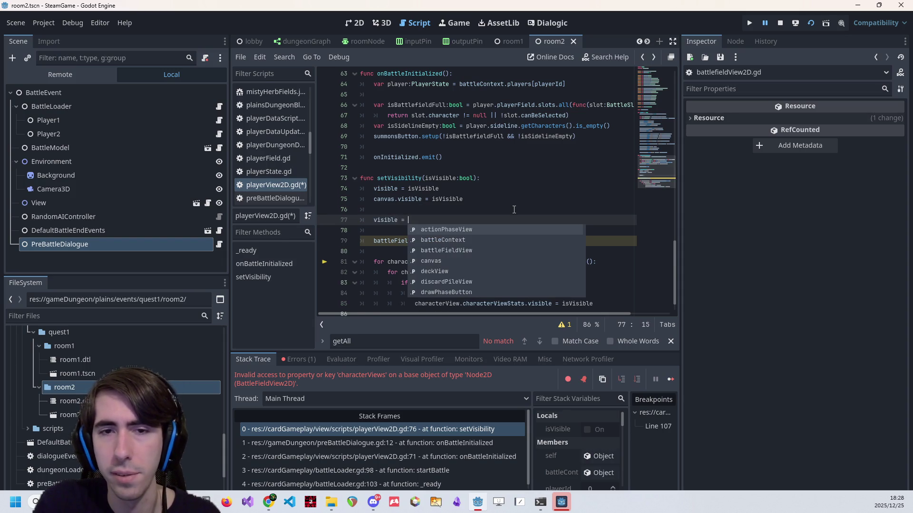
pyautogui.write('isVisible')
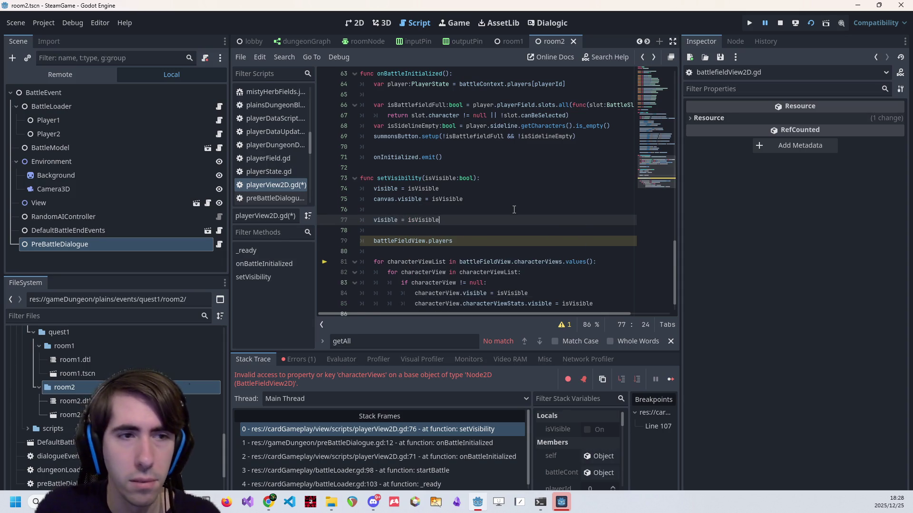
# Delete the unfinished battleFieldView.players line, comment out the character-view loop, and save
pyautogui.scroll(-1, 583, 235)
pyautogui.moveTo(619, 290); pyautogui.dragTo(361, 220)
pyautogui.moveTo(454, 220); pyautogui.dragTo(331, 223)
pyautogui.press('BackSpace')
pyautogui.press('BackSpace')
pyautogui.press('BackSpace')
pyautogui.moveTo(598, 263); pyautogui.dragTo(326, 223)
pyautogui.hotkey('ctrl', 'k')
pyautogui.hotkey('ctrl', 's')
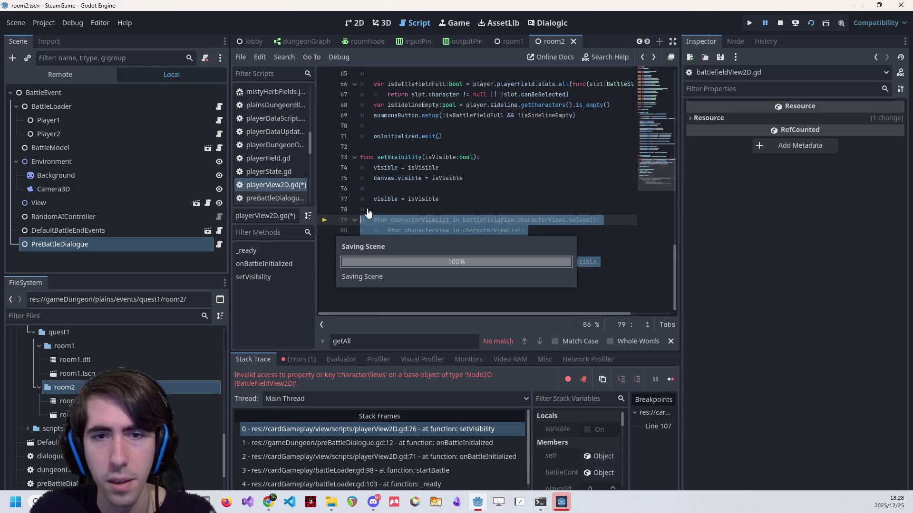
# Rerun room2, clear the line-107 breakpoint, continue to the nekomata dialogue, and close the game
pyautogui.click(780, 23)
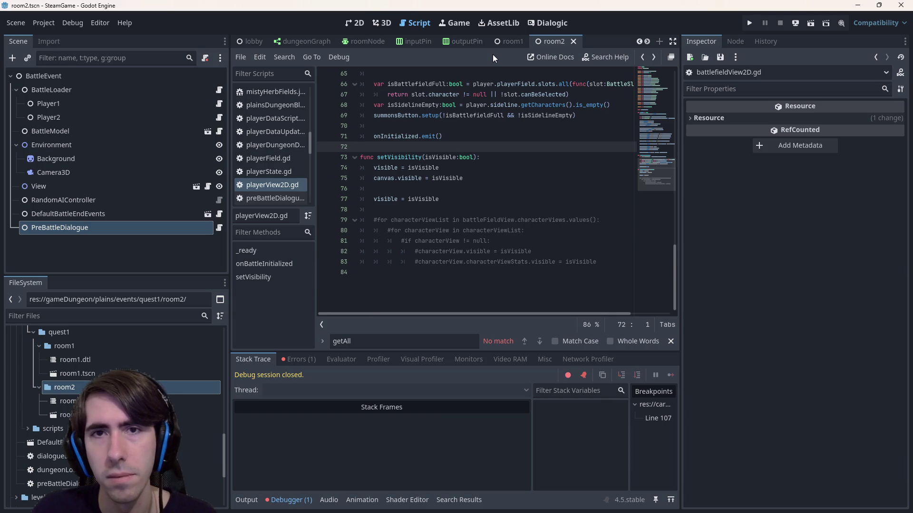
pyautogui.click(808, 21)
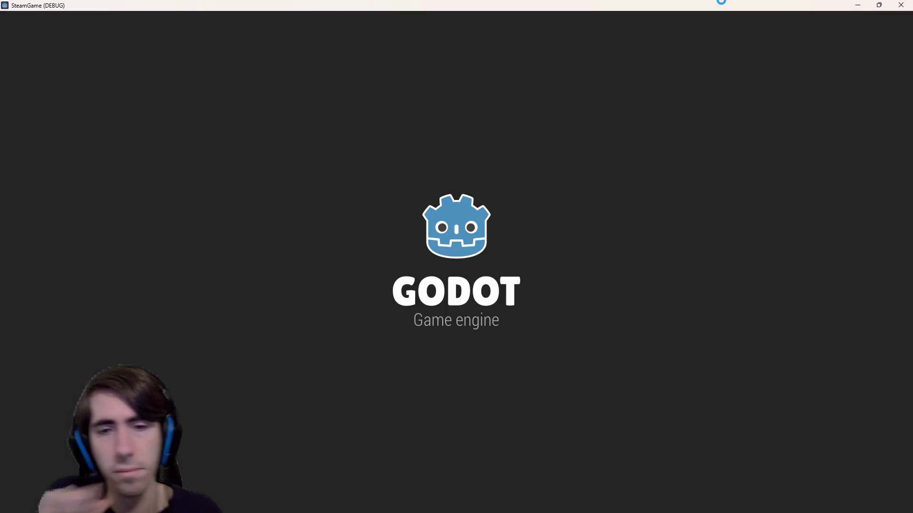
pyautogui.click(325, 188)
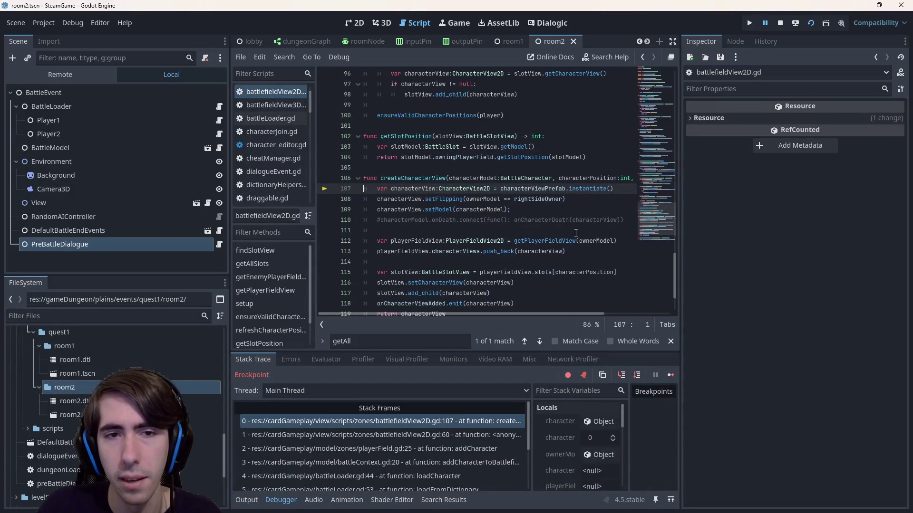
pyautogui.click(668, 374)
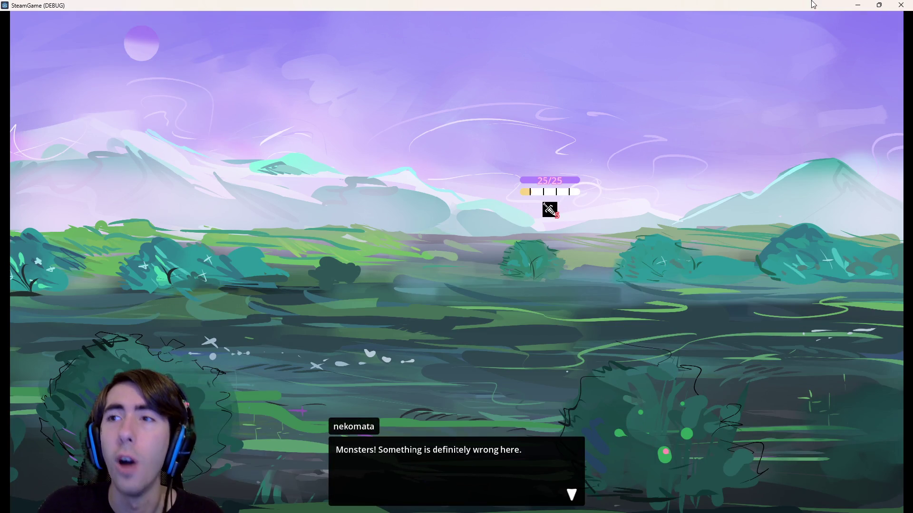
pyautogui.click(900, 4)
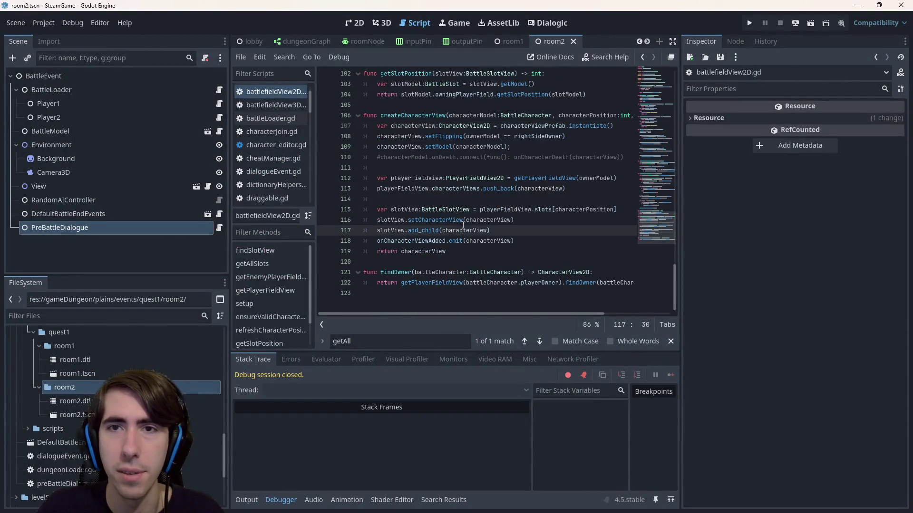
# Uncomment the character-view loop in the View node's playerView2D.gd script
pyautogui.click(215, 232)
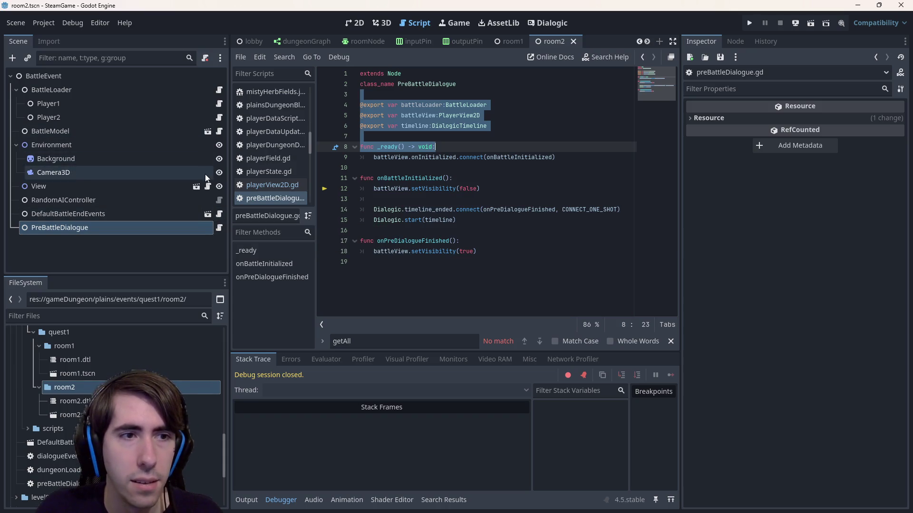
pyautogui.click(207, 186)
pyautogui.moveTo(507, 296)
pyautogui.mouseDown()
pyautogui.moveTo(361, 251)
pyautogui.moveTo(378, 241)
pyautogui.mouseUp()
pyautogui.click(506, 297)
pyautogui.doubleClick(483, 283)
pyautogui.moveTo(485, 295)
pyautogui.mouseDown()
pyautogui.moveTo(361, 231)
pyautogui.moveTo(304, 240)
pyautogui.mouseUp()
pyautogui.hotkey('ctrl', 'k')
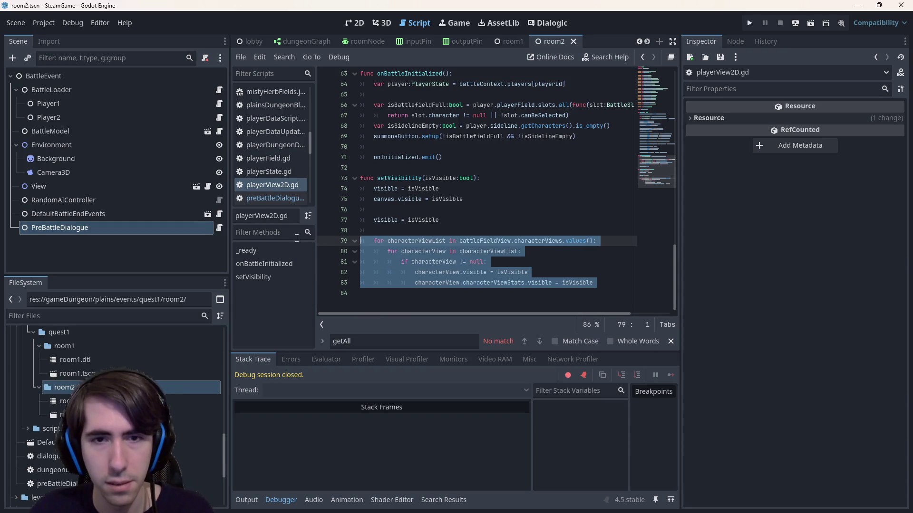
# Delete the 'visible = isVisible' line, save, and place the caret after the canvas.visible line
pyautogui.tripleClick(464, 227)
pyautogui.press('BackSpace')
pyautogui.press('BackSpace')
pyautogui.press('Down')
pyautogui.press('Down')
pyautogui.press('Down')
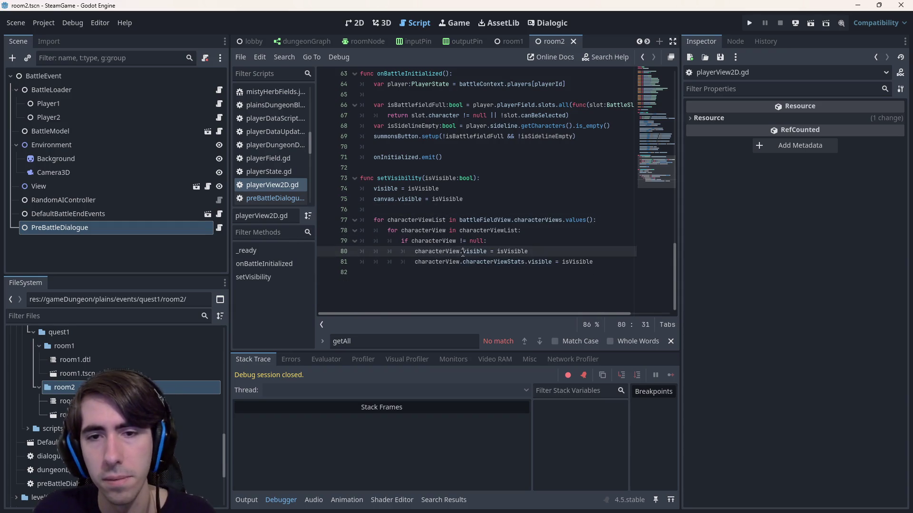
pyautogui.hotkey('ctrl', 's')
pyautogui.click(516, 263)
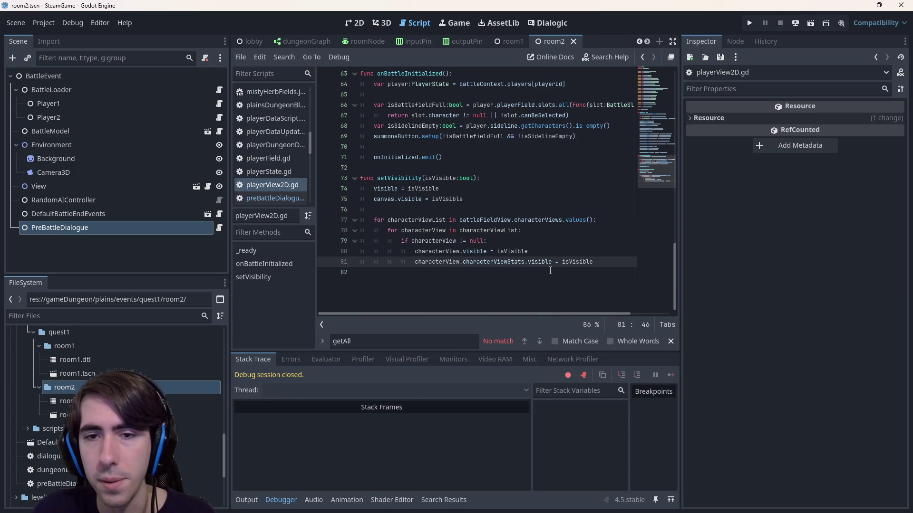
pyautogui.click(496, 207)
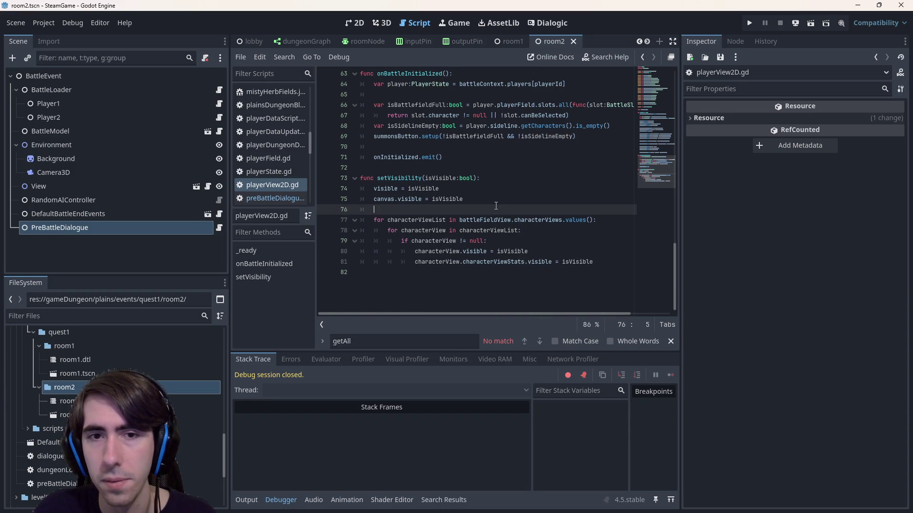
pyautogui.doubleClick(516, 261)
pyautogui.click(495, 199)
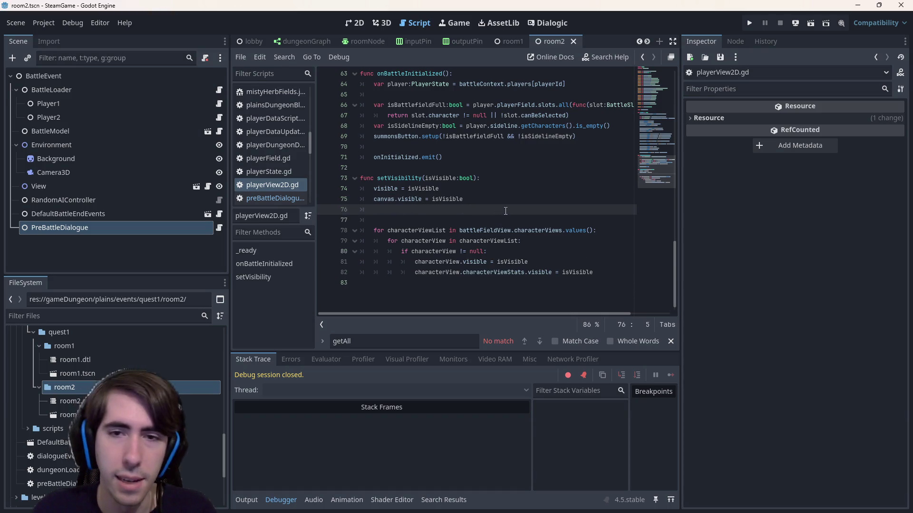
# Add a 'for slot in battleFieldView.getAllSlots():' loop setting slot.visible = isVisible
pyautogui.press('Return')
pyautogui.press('Return')
pyautogui.doubleClick(485, 241)
pyautogui.hotkey('ctrl', 'c')
pyautogui.click(467, 214)
pyautogui.hotkey('ctrl', 'v')
pyautogui.hotkey('ctrl', 'space')
pyautogui.write('.get')
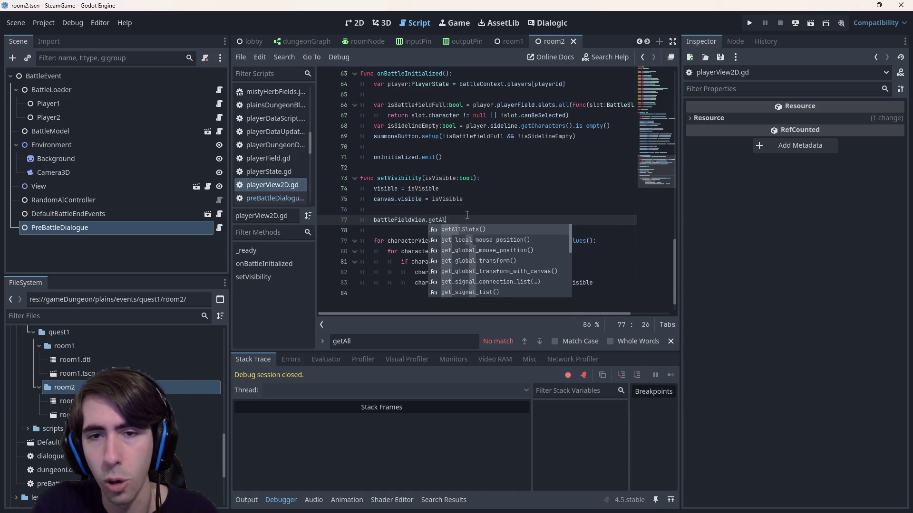
pyautogui.press('Return')
pyautogui.press('Home')
pyautogui.write('for slot in ')
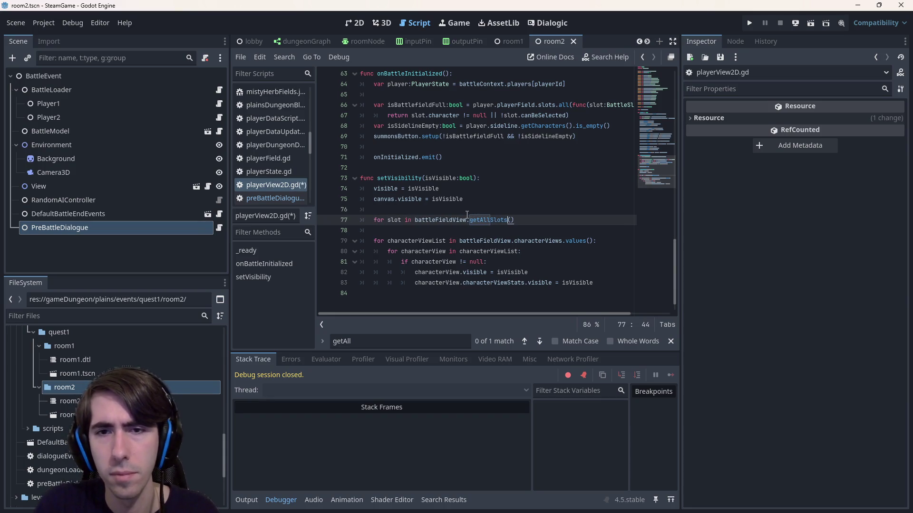
pyautogui.write(':')
pyautogui.press('Return')
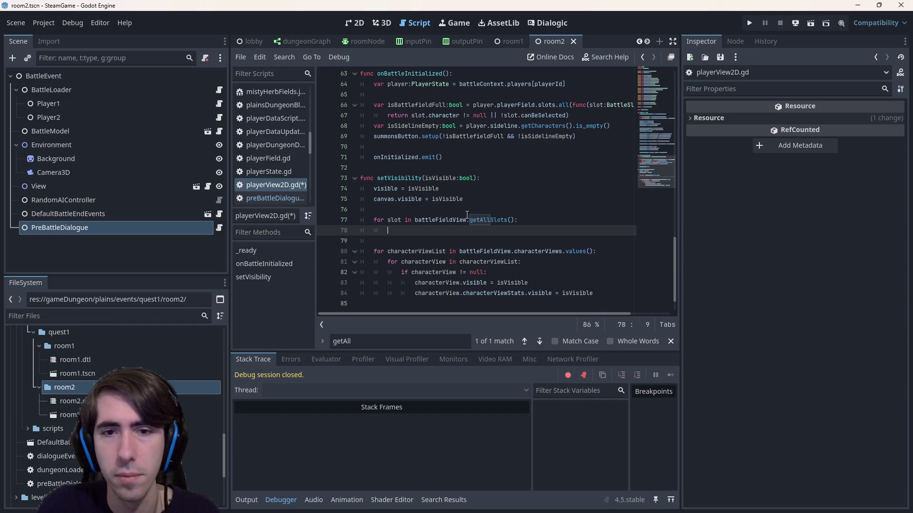
pyautogui.write('slot.vis')
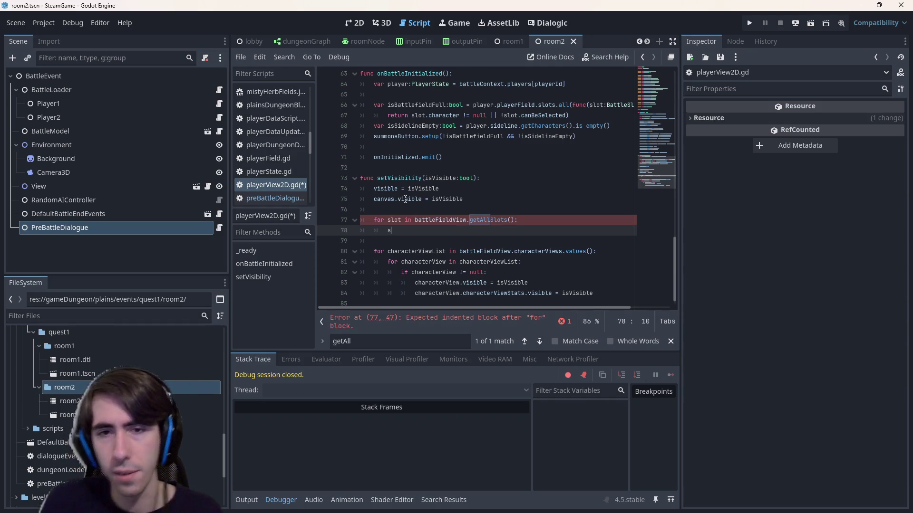
pyautogui.write('ible = isvis')
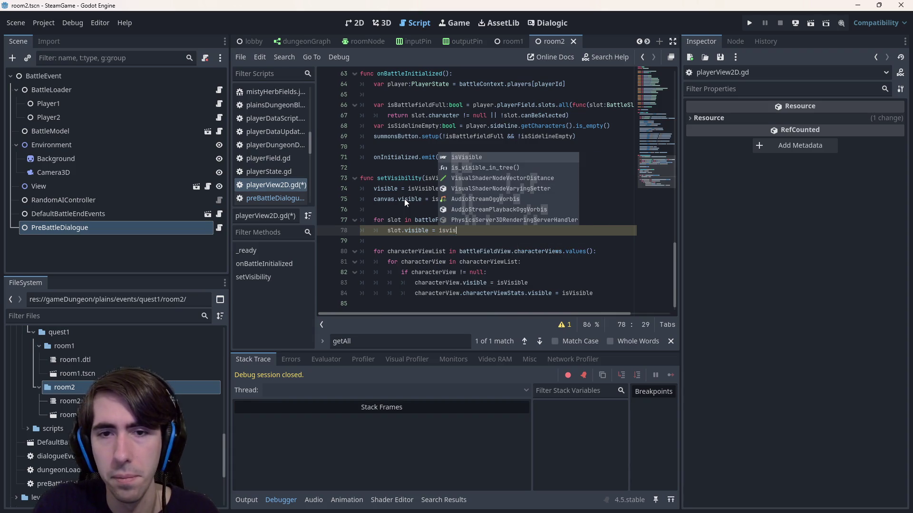
pyautogui.press('Return')
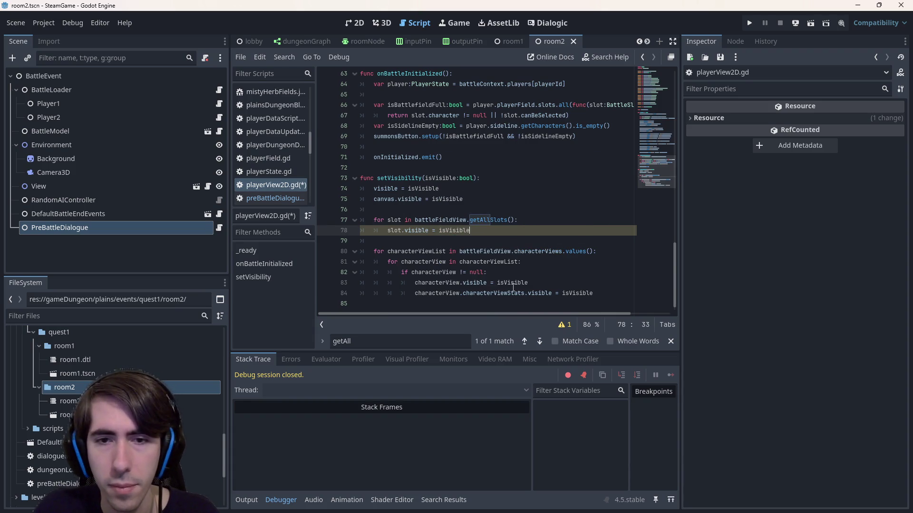
# Start an 'if slot.getCharacterView() != null' check inside the slot loop
pyautogui.click(553, 285)
pyautogui.click(485, 231)
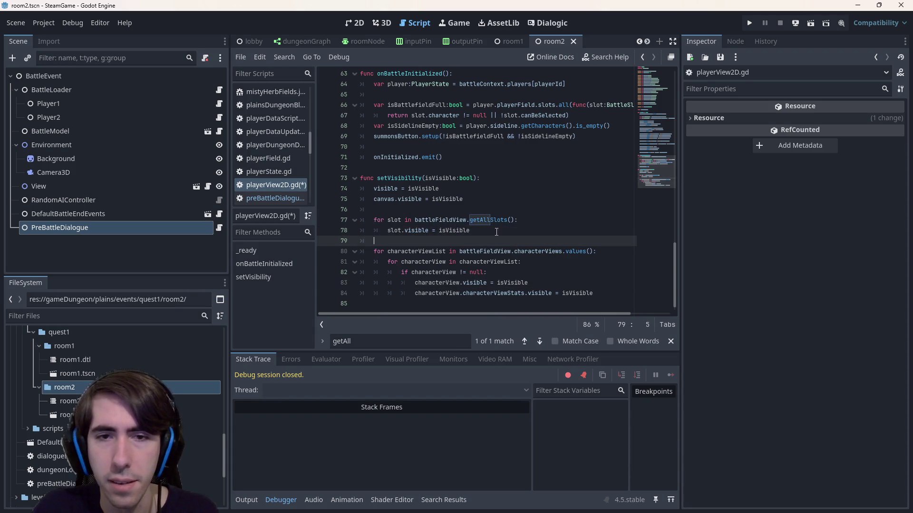
pyautogui.press('Return')
pyautogui.write('if slot')
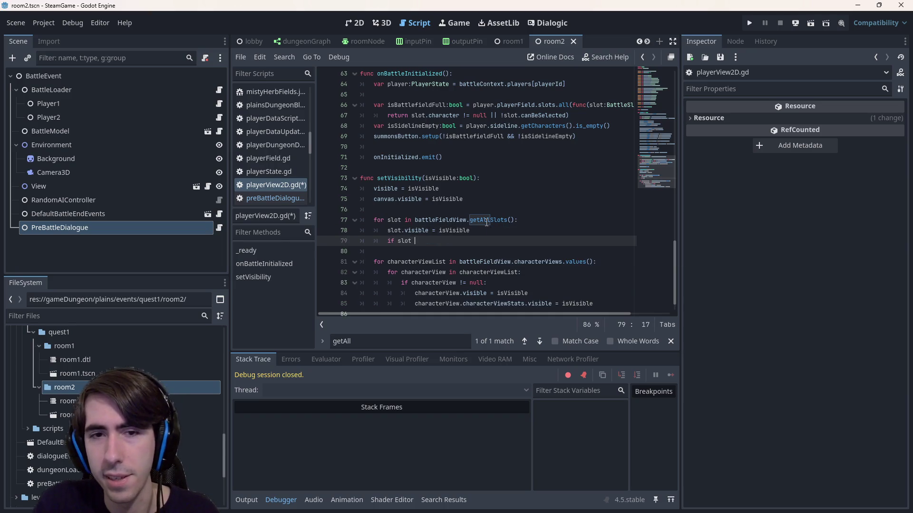
pyautogui.press('BackSpace')
pyautogui.press('BackSpace')
pyautogui.press('BackSpace')
pyautogui.write('slot ')
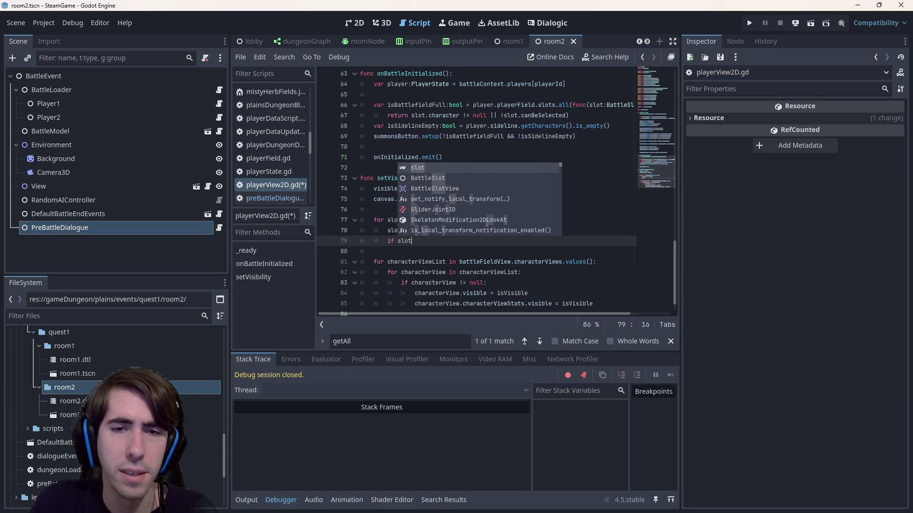
pyautogui.write('!= null')
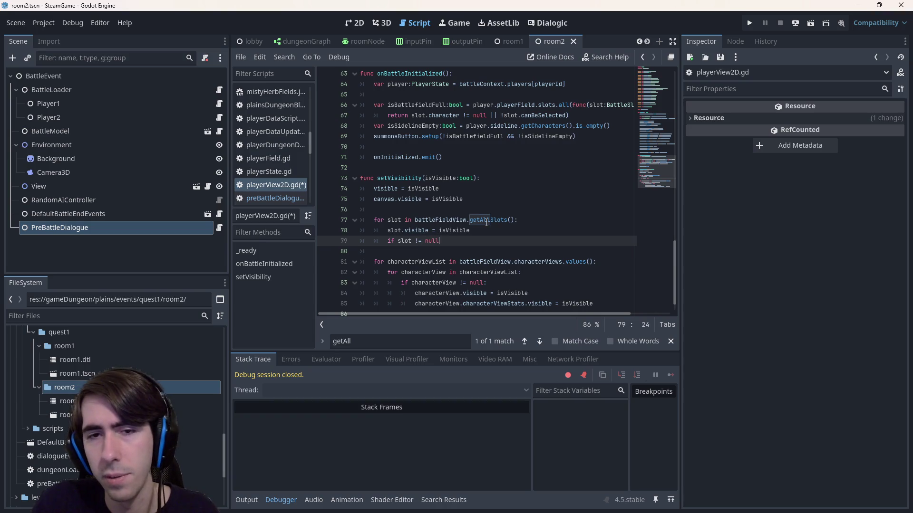
pyautogui.press('Left')
pyautogui.press('Left')
pyautogui.press('Left')
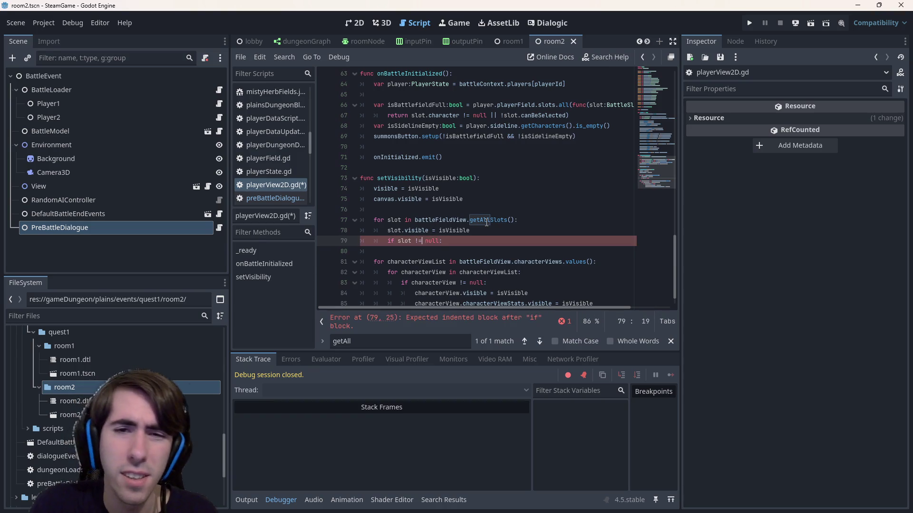
pyautogui.write('.')
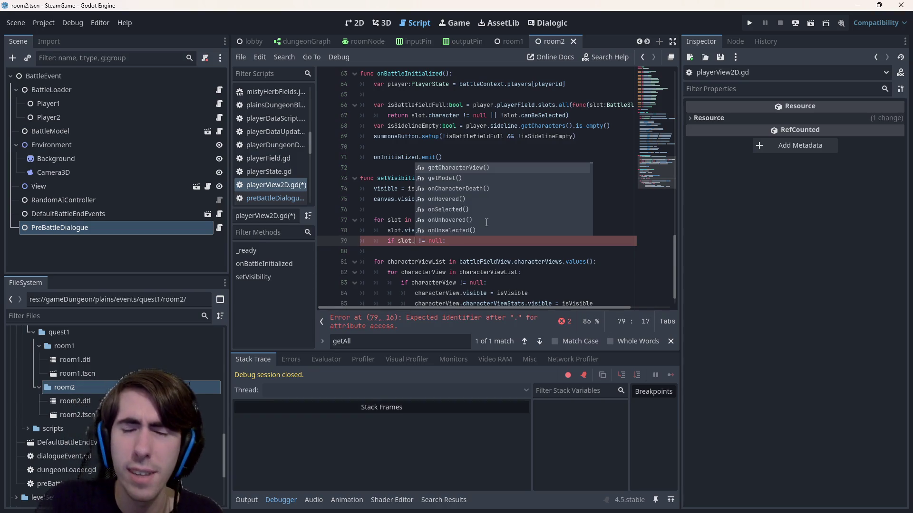
pyautogui.write('chara')
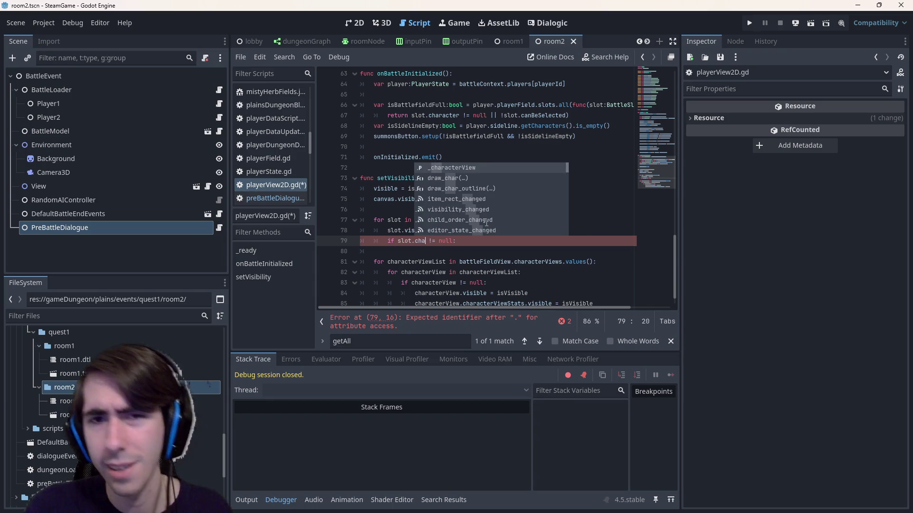
pyautogui.press('Down')
pyautogui.press('Down')
pyautogui.press('Return')
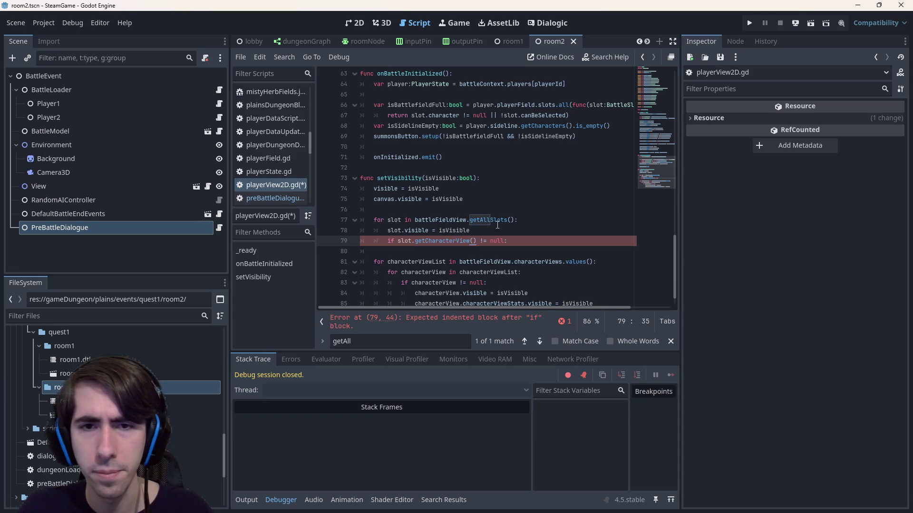
# Move the call into 'var characterView:CharacterView2D = slot.getCharacterView()' above the if
pyautogui.hotkey('ctrl', 'shift', 'Return')
pyautogui.write('var characterView =')
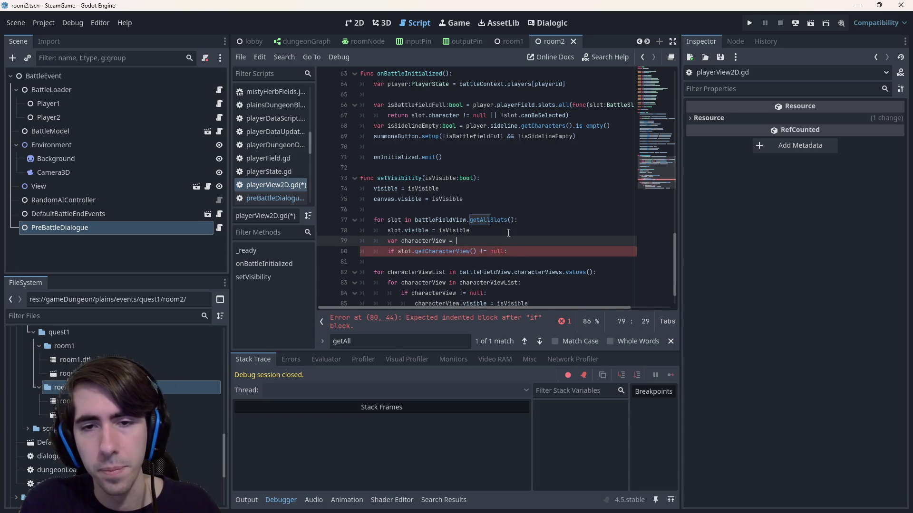
pyautogui.press('Down')
pyautogui.hotkey('ctrl', 'Right')
pyautogui.hotkey('ctrl', 'shift', 'Left')
pyautogui.hotkey('ctrl', 'shift', 'Left')
pyautogui.hotkey('ctrl', 'shift', 'Left')
pyautogui.hotkey('ctrl', 'x')
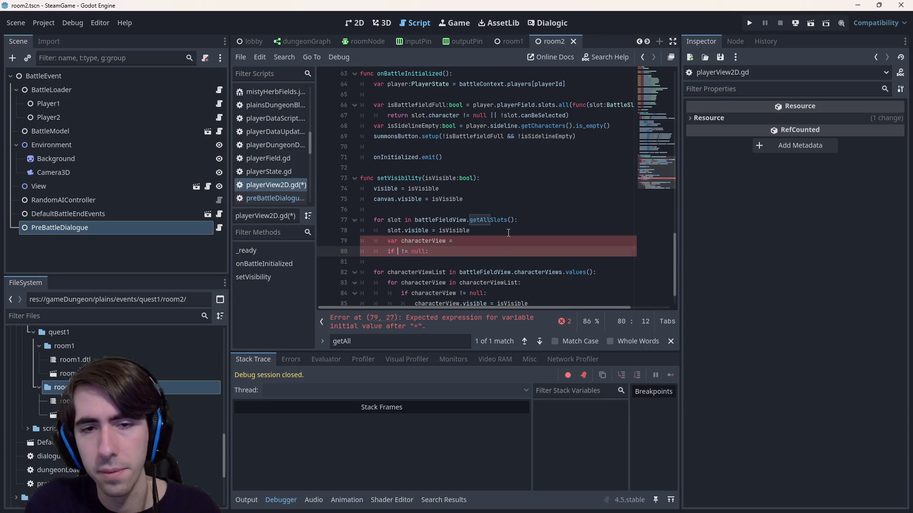
pyautogui.press('Up')
pyautogui.press('End')
pyautogui.hotkey('ctrl', 'v')
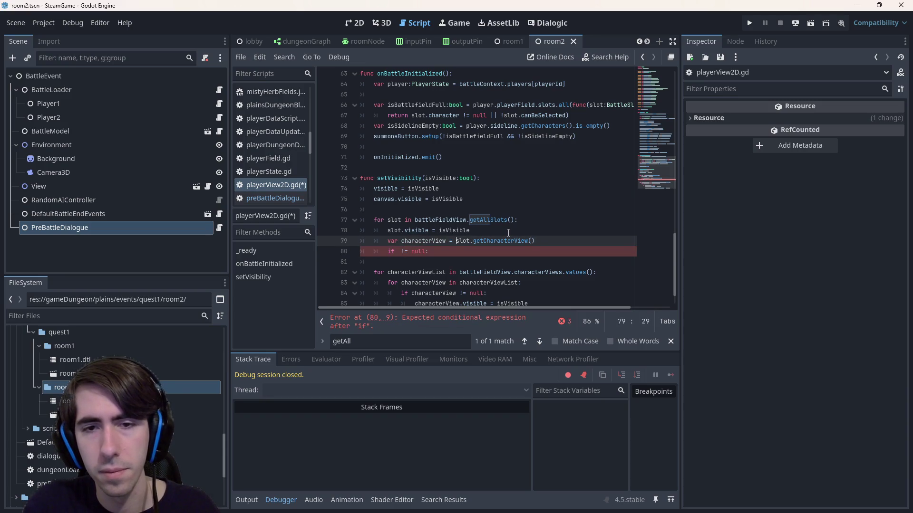
pyautogui.write(':CharacterView')
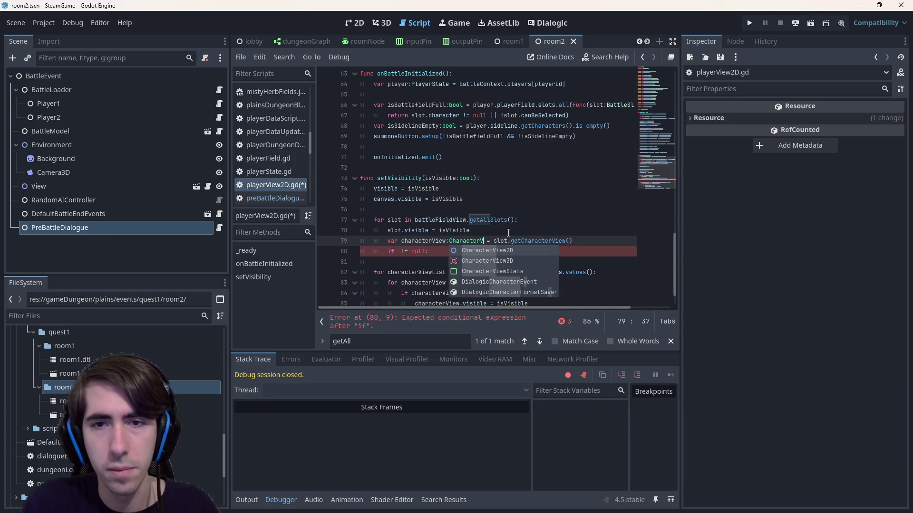
pyautogui.press('Return')
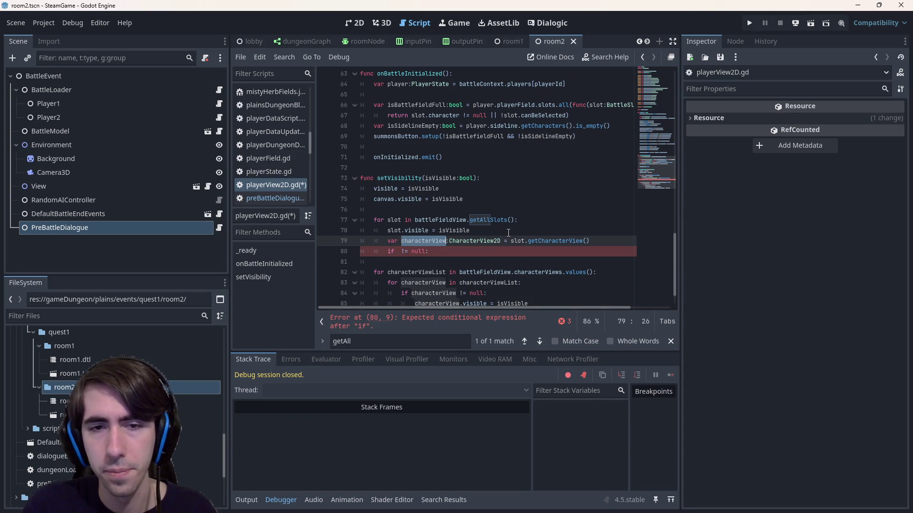
# Check characterView != null, set characterViewStats.visible = isVisible, and delete the old characterViewList loop
pyautogui.press('Down')
pyautogui.press('Right')
pyautogui.press('Right')
pyautogui.press('Right')
pyautogui.write('char')
pyautogui.press('Return')
pyautogui.press('End')
pyautogui.press('Return')
pyautogui.scroll(-2, 508, 233)
pyautogui.write('characterView')
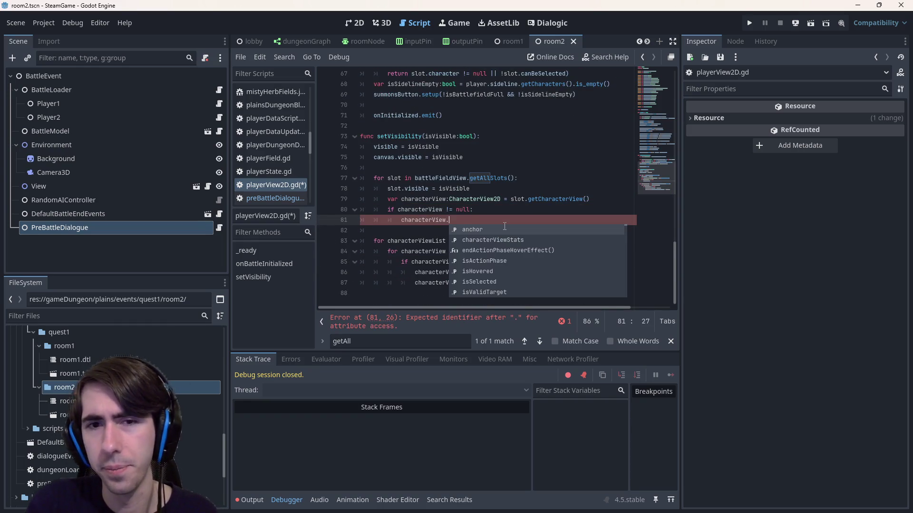
pyautogui.press('Escape')
pyautogui.press('Escape')
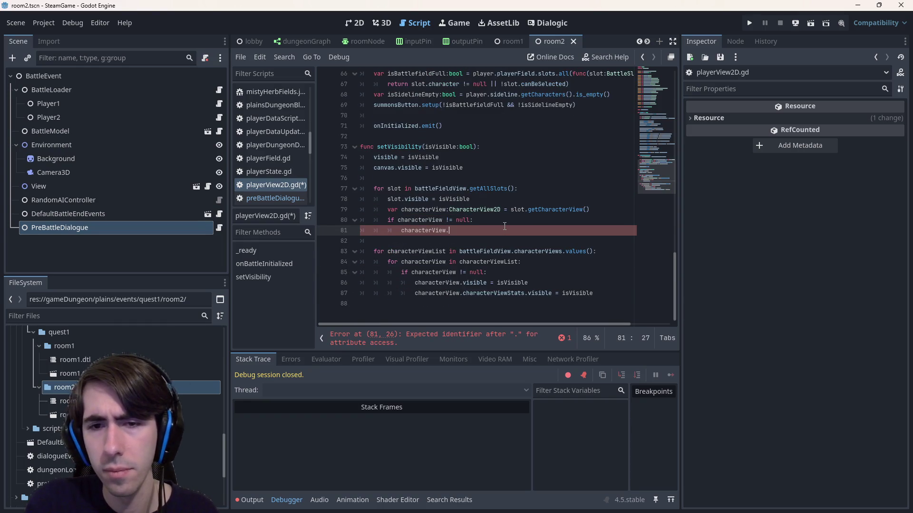
pyautogui.write('characterViewStats.vi')
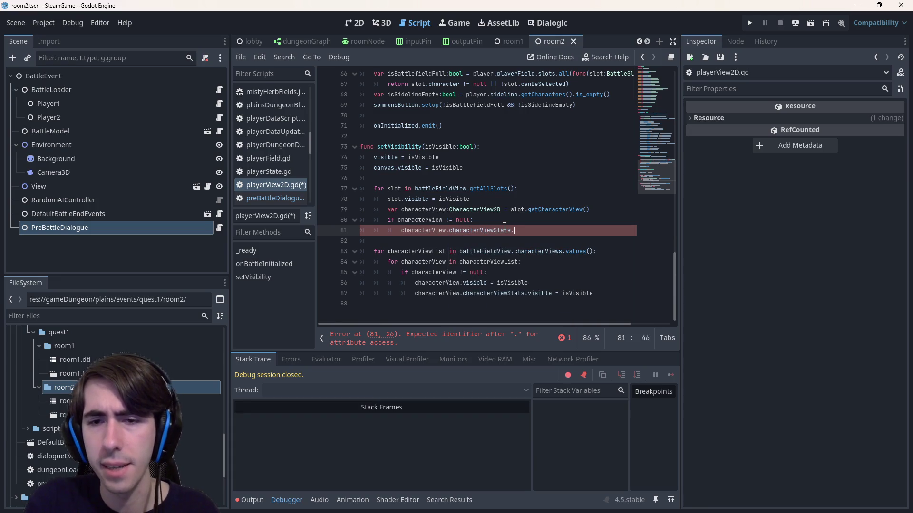
pyautogui.write('sible = ')
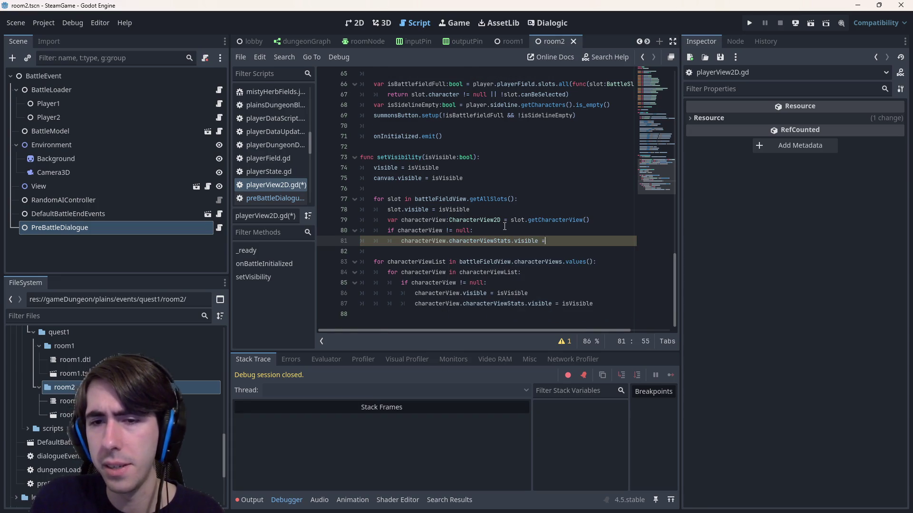
pyautogui.write('isVisible')
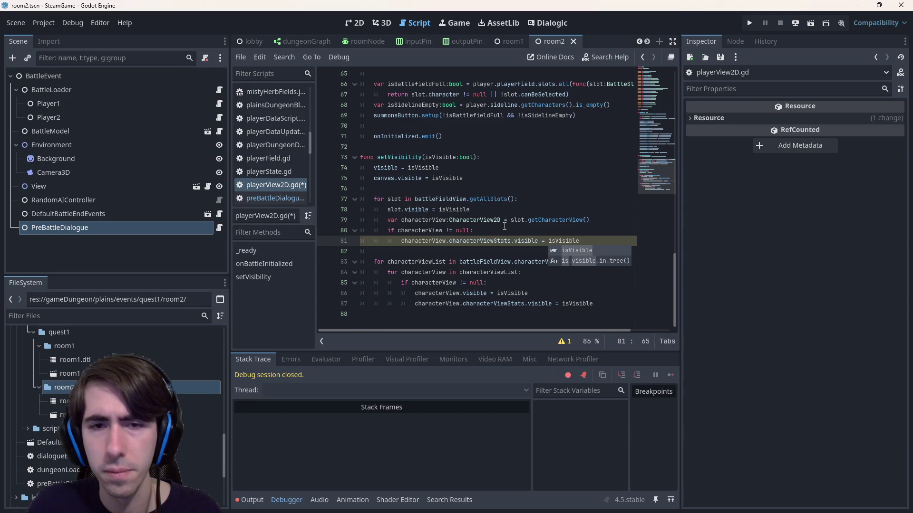
pyautogui.moveTo(362, 314); pyautogui.dragTo(527, 257)
pyautogui.press('BackSpace')
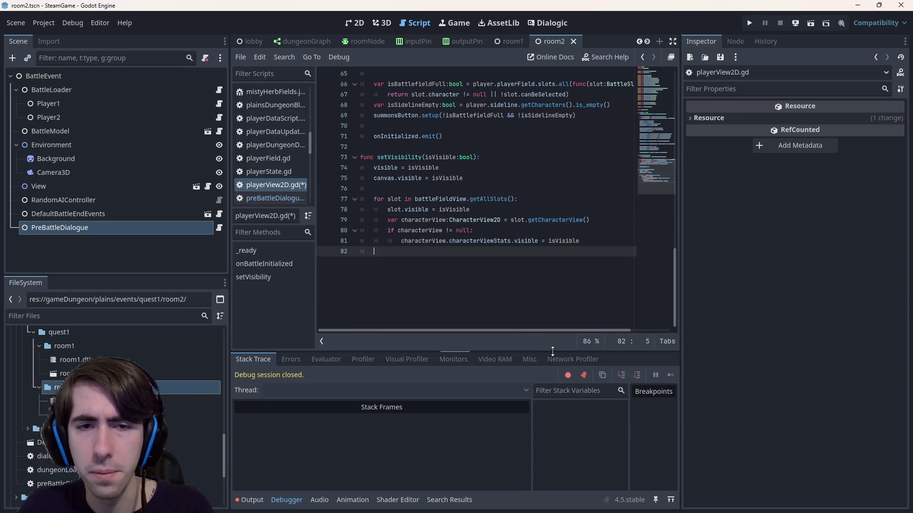
# Save playerView2D.gd, run the room2 scene through both dialogue lines, then close the game
pyautogui.hotkey('ctrl', 's')
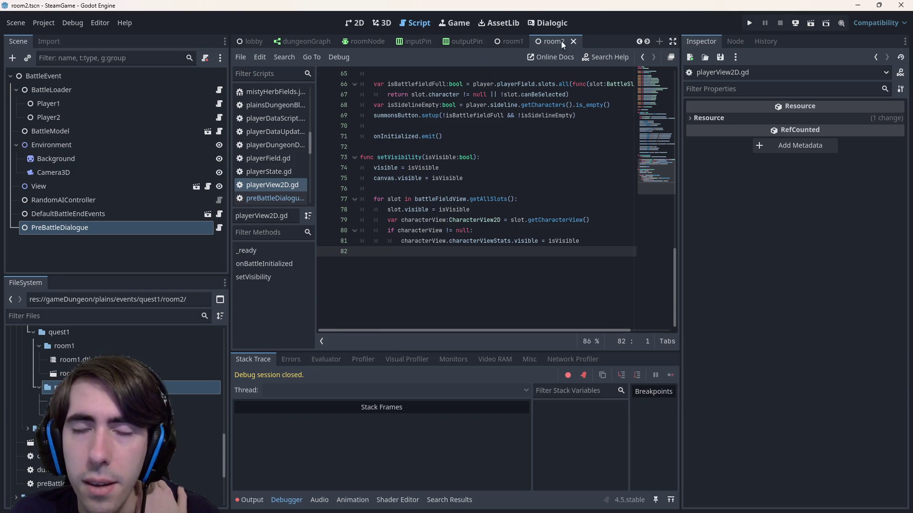
pyautogui.click(812, 22)
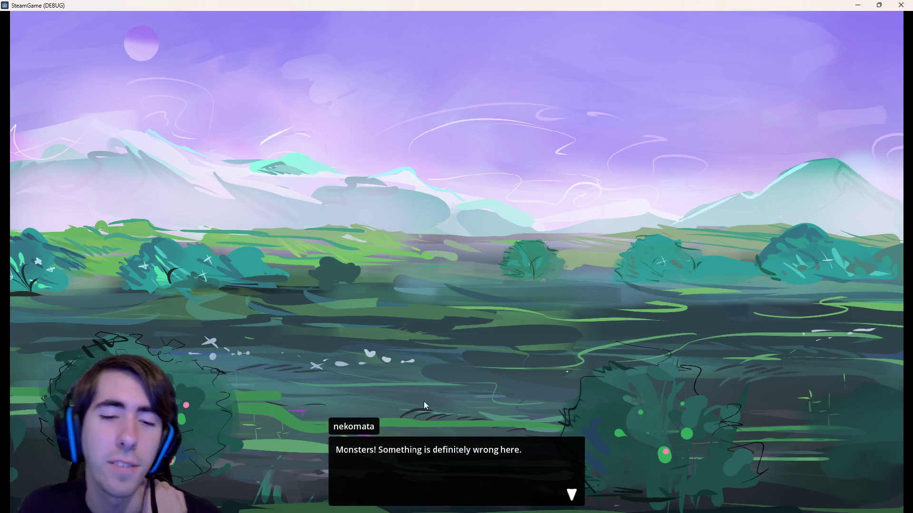
pyautogui.click(428, 212)
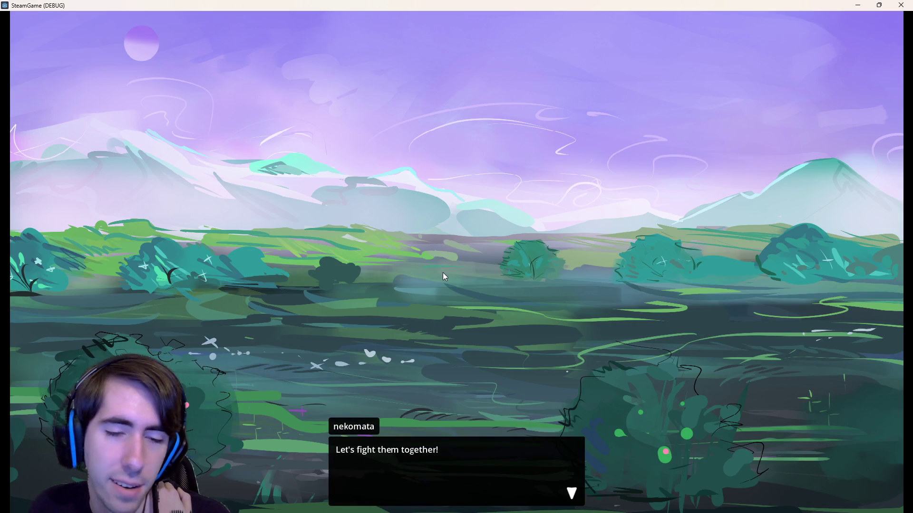
pyautogui.click(400, 322)
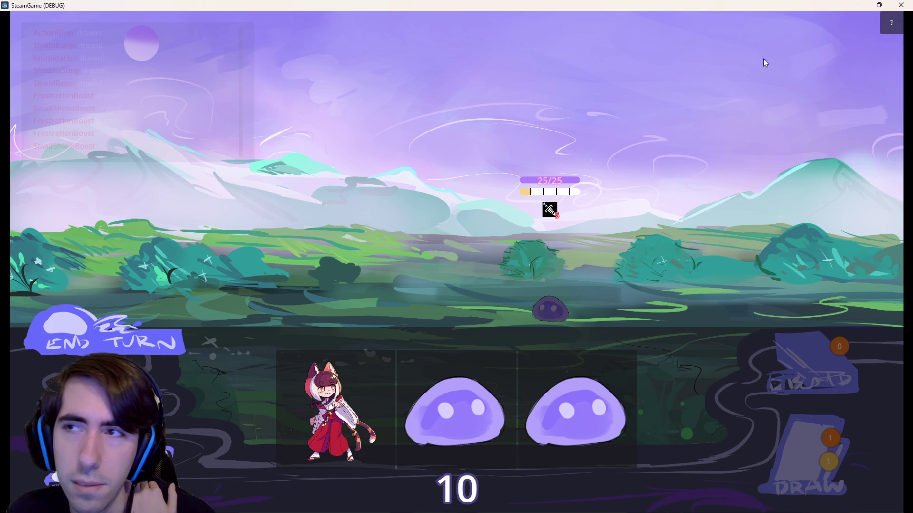
pyautogui.click(901, 5)
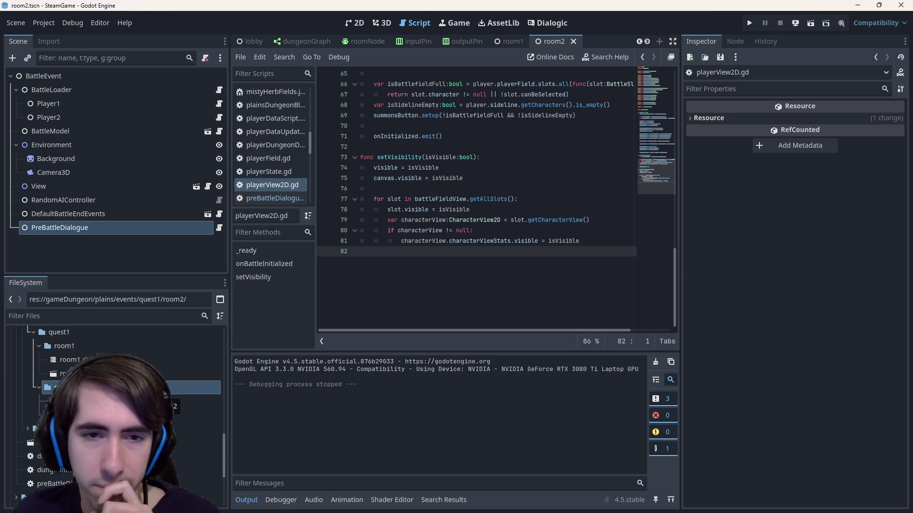
# Open the PreBattleDialogue script and jump to the setVisibility definition in playerView2D.gd
pyautogui.click(190, 401)
pyautogui.click(190, 415)
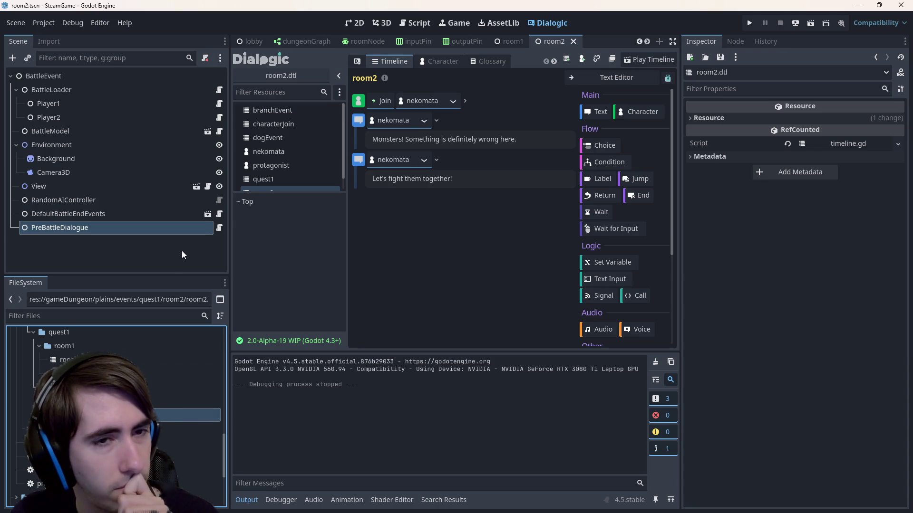
pyautogui.click(220, 228)
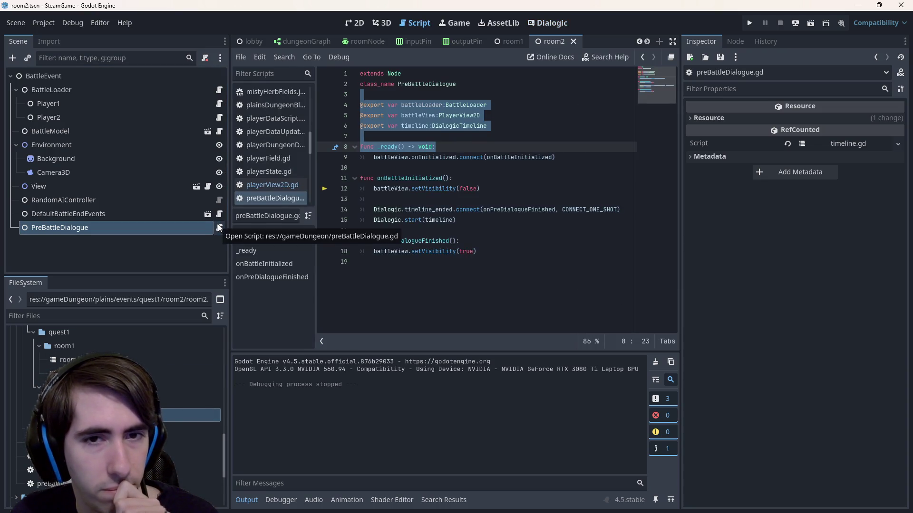
pyautogui.click(565, 281)
pyautogui.click(433, 251)
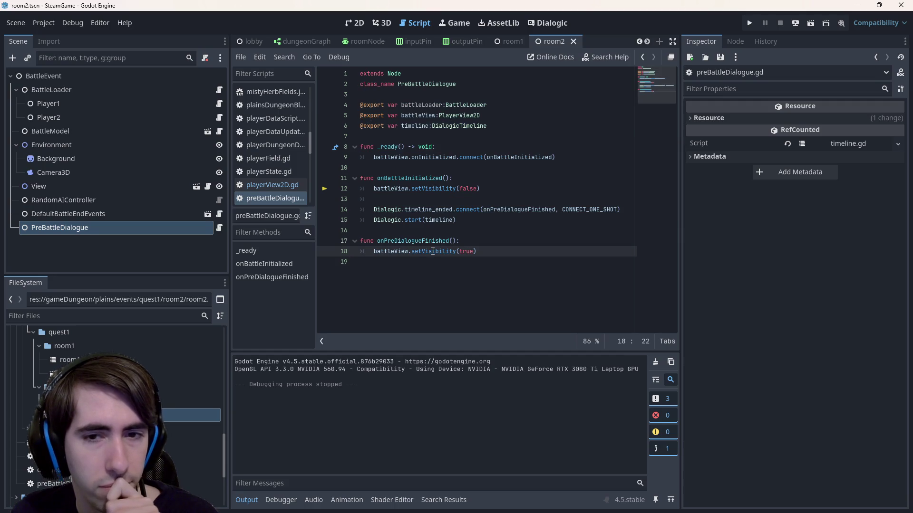
pyautogui.keyDown('ctrl'); pyautogui.click(423, 252); pyautogui.keyUp('ctrl')
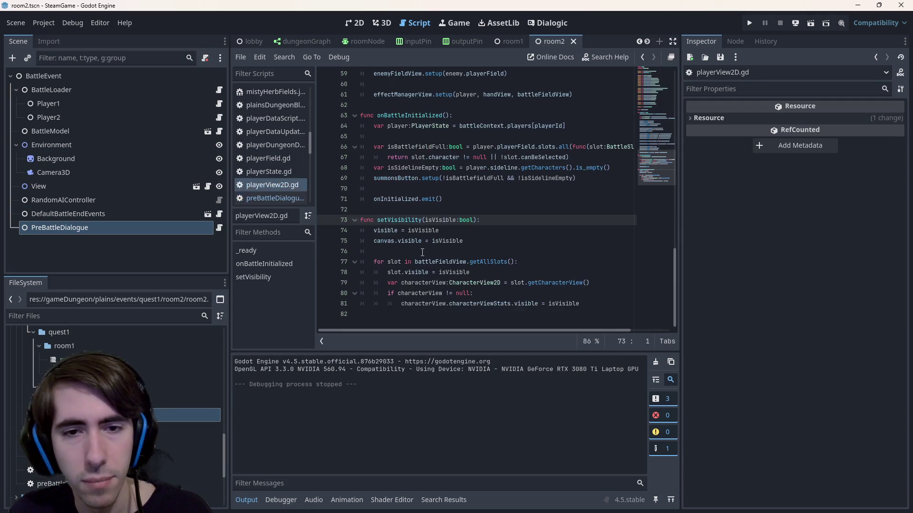
# Copy the slot-visibility loop (lines 77–81) and paste it under onPreDialogueFinished in preBattleDialogue.gd
pyautogui.moveTo(590, 317)
pyautogui.mouseDown()
pyautogui.moveTo(361, 262)
pyautogui.moveTo(370, 273)
pyautogui.moveTo(258, 264)
pyautogui.mouseUp()
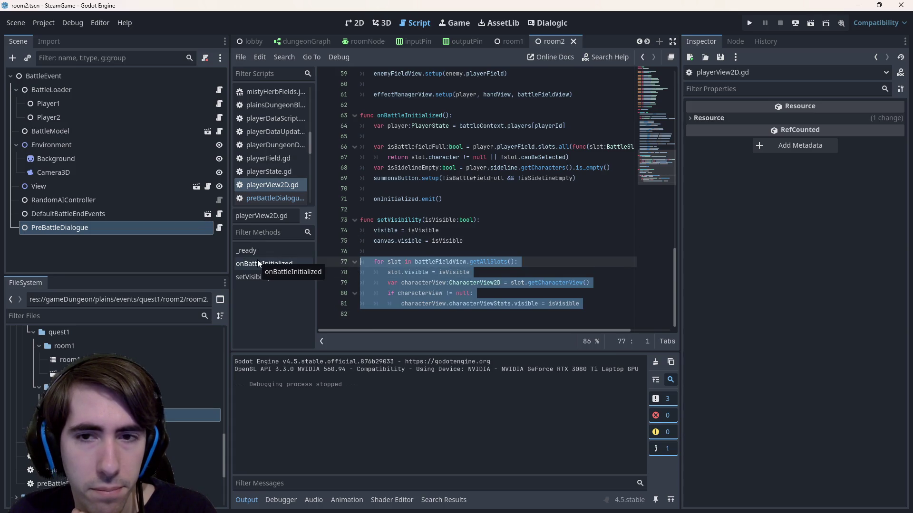
pyautogui.hotkey('ctrl', 'x')
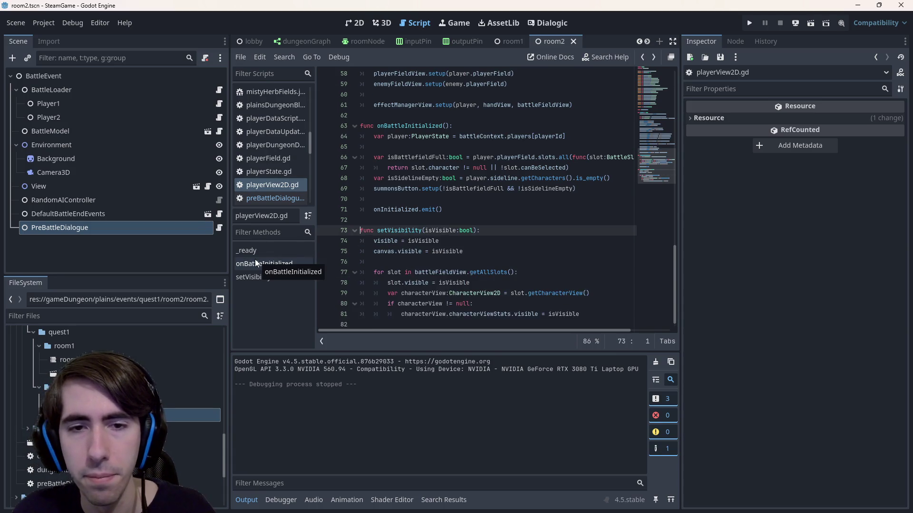
pyautogui.hotkey('alt', 'Left')
pyautogui.press('End')
pyautogui.press('Return')
pyautogui.hotkey('ctrl', 'v')
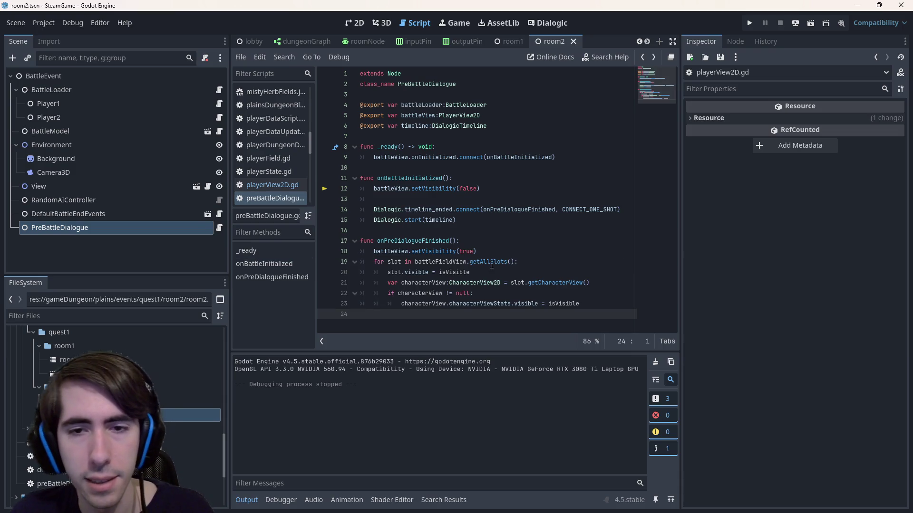
# Add a blank line before the pasted loop and delete the getAllSlots call on line 20
pyautogui.click(480, 251)
pyautogui.press('Return')
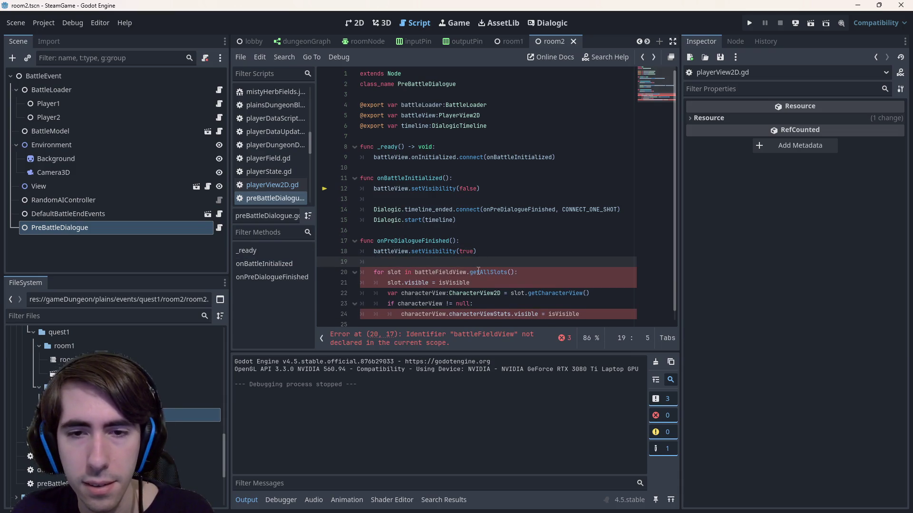
pyautogui.doubleClick(478, 271)
pyautogui.press('BackSpace')
pyautogui.press('Delete')
pyautogui.press('Delete')
pyautogui.write('r')
# Change line 20 to 'for slot in battleView.battleFieldView.rightSideOwner:' and save
pyautogui.hotkey('ctrl', 'shift', 'Left')
pyautogui.press('Left')
pyautogui.press('Left')
pyautogui.write('battleView.')
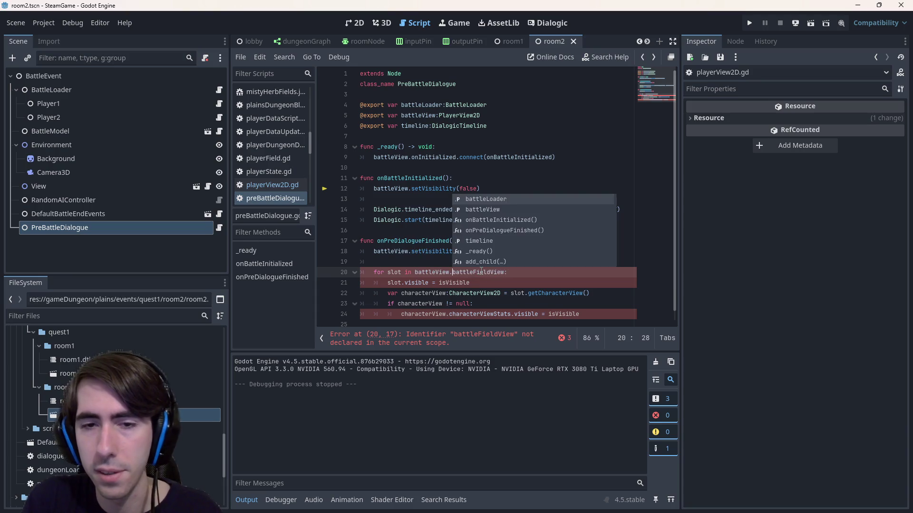
pyautogui.press('End')
pyautogui.press('BackSpace')
pyautogui.write('.r')
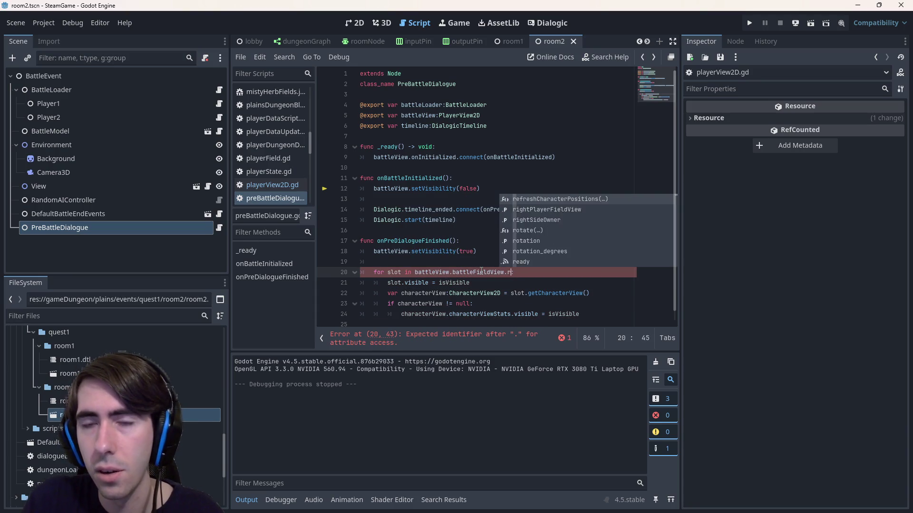
pyautogui.write('ight')
pyautogui.press('Return')
pyautogui.write(':')
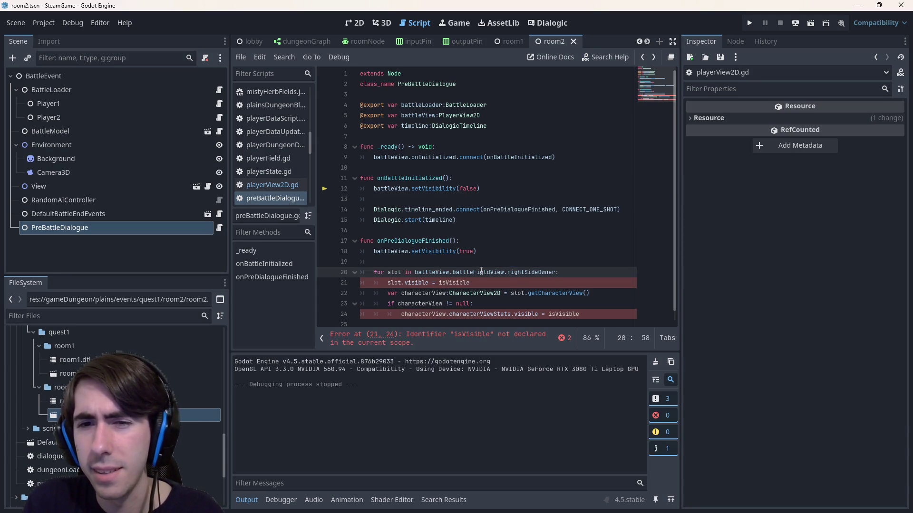
pyautogui.hotkey('ctrl', 's')
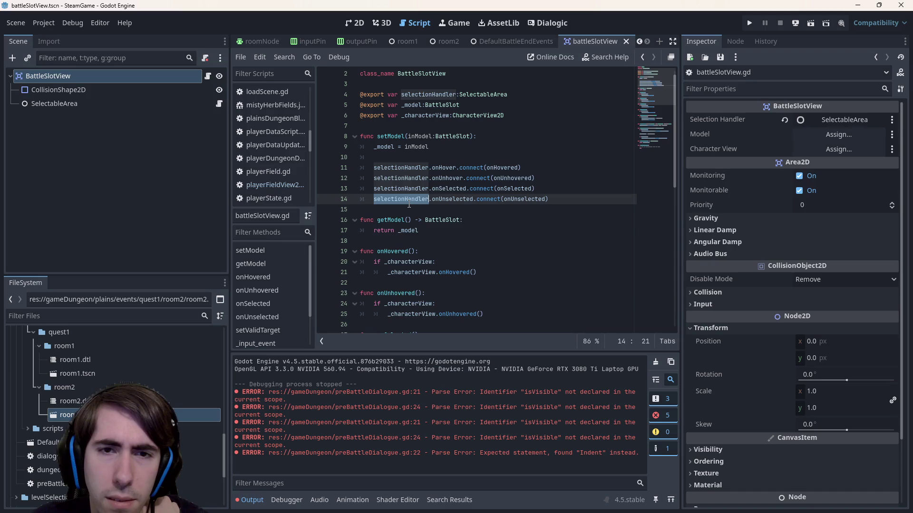
# Inspect the onHovered, onUnhovered, onUnselected and onSelected handlers in battleSlotView.gd
pyautogui.doubleClick(497, 167)
pyautogui.doubleClick(504, 178)
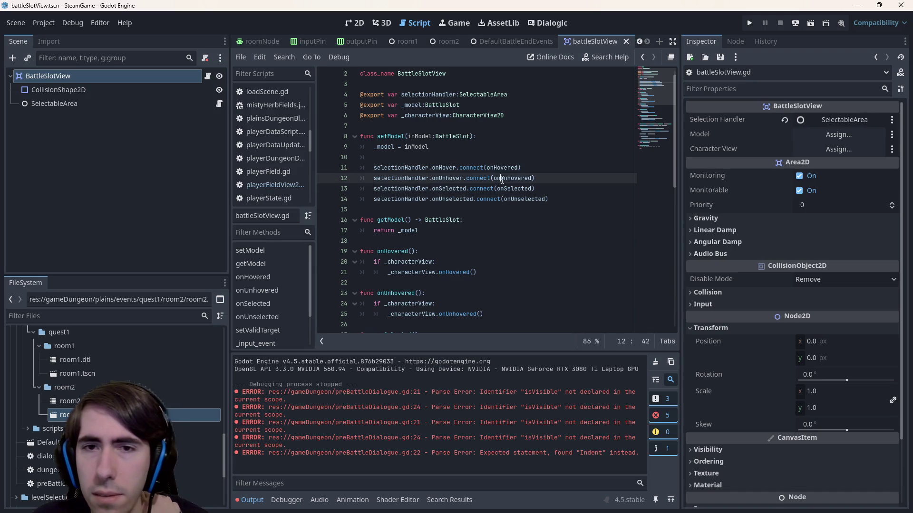
pyautogui.doubleClick(506, 198)
pyautogui.doubleClick(509, 189)
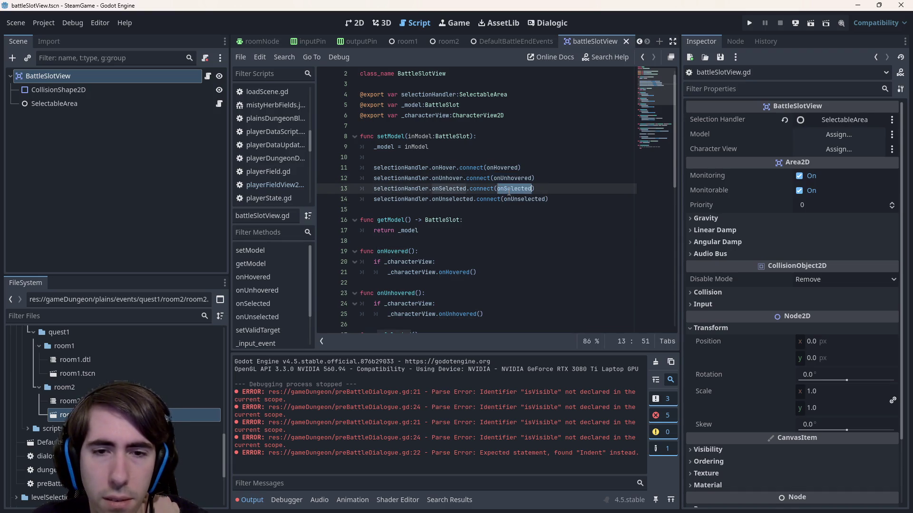
pyautogui.scroll(-2, 508, 190)
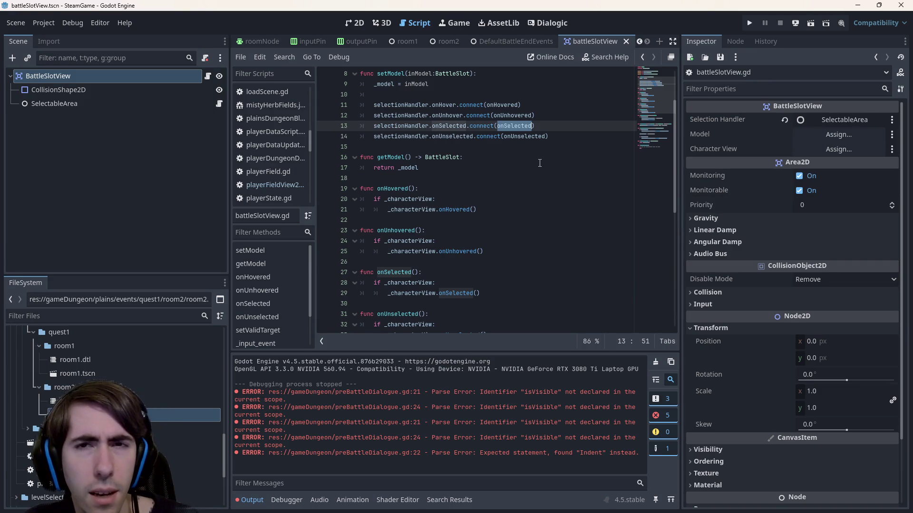
pyautogui.scroll(2, 498, 275)
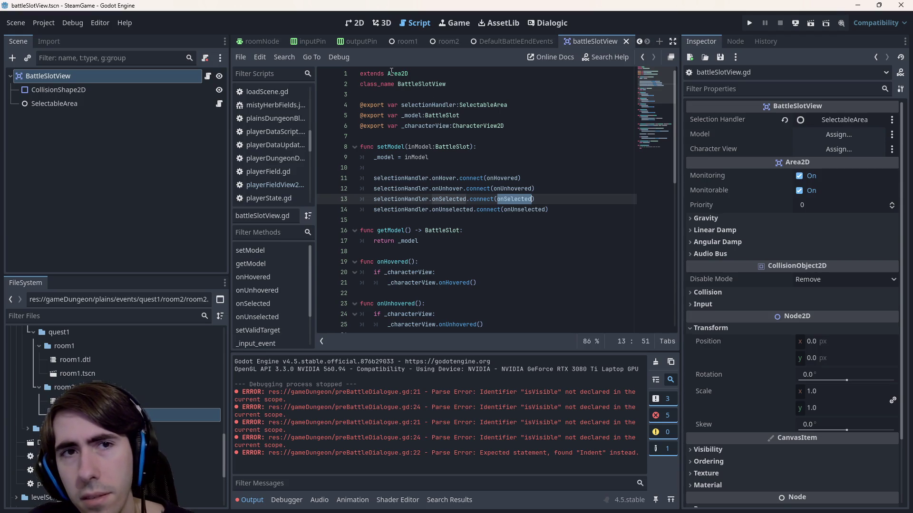
# Glance at the battleSlotView scene in 2D, then switch back to the room2 scene
pyautogui.moveTo(389, 72)
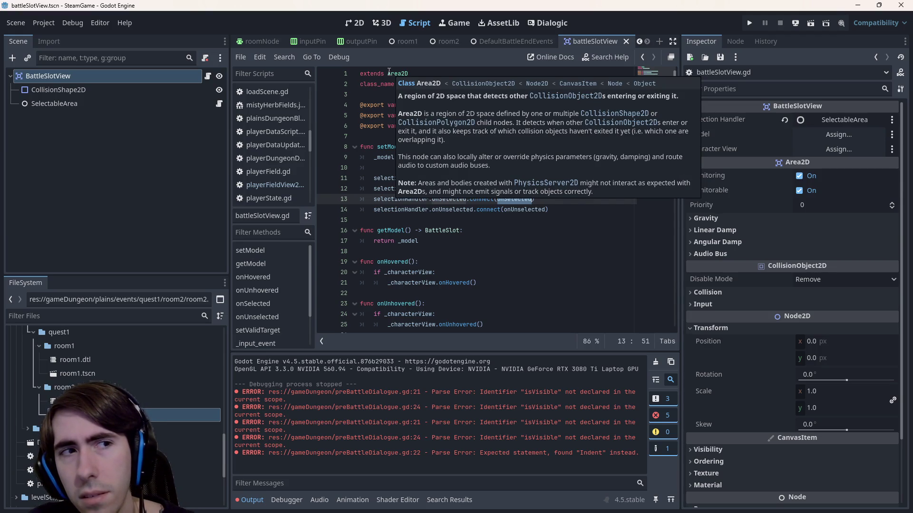
pyautogui.click(356, 27)
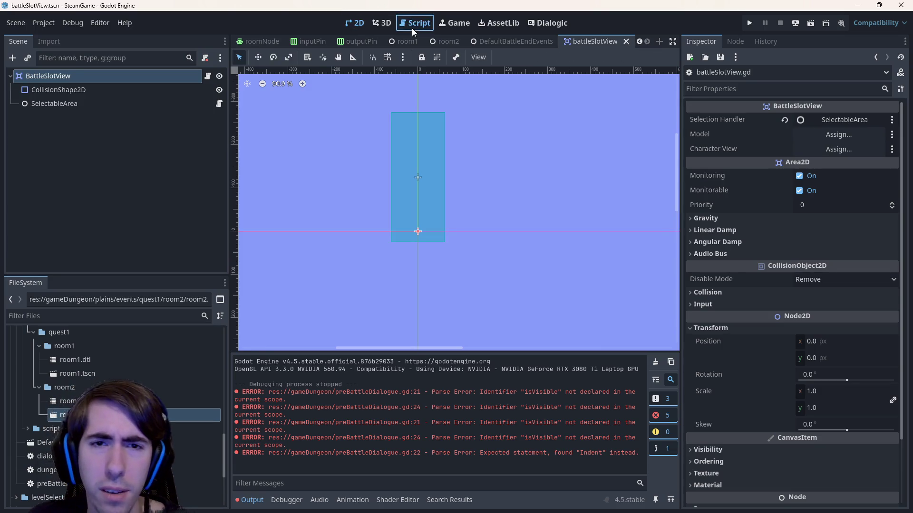
pyautogui.click(411, 28)
pyautogui.click(500, 42)
pyautogui.click(443, 42)
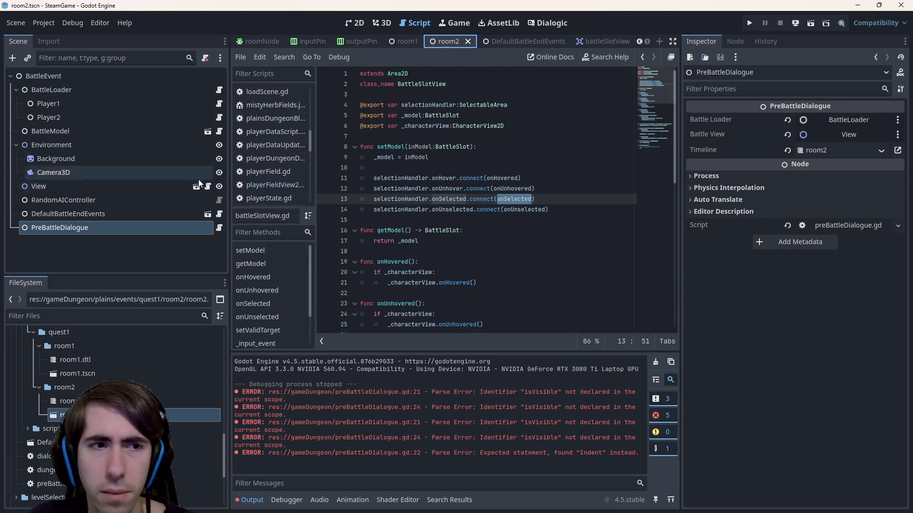
# In preBattleDialogue.gd, rename the loop body's slot to characterView, save, and test-run the scene
pyautogui.click(218, 230)
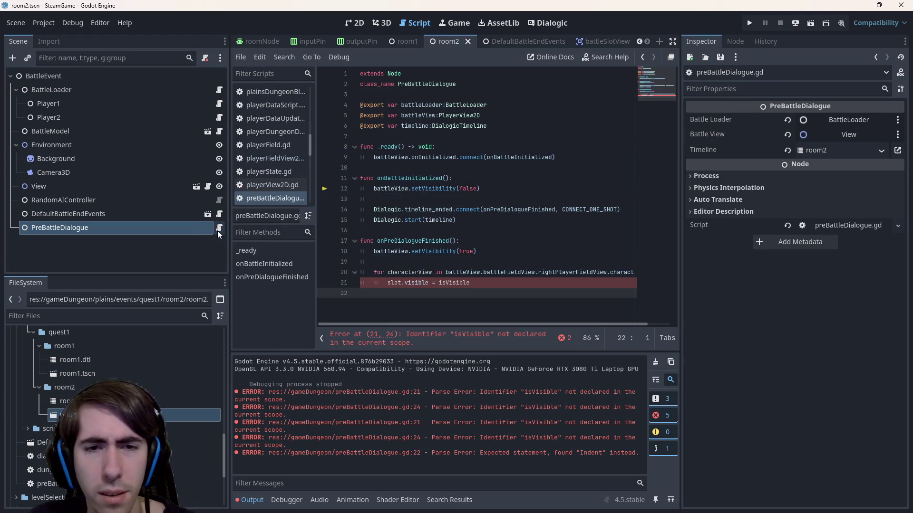
pyautogui.doubleClick(412, 275)
pyautogui.doubleClick(394, 283)
pyautogui.hotkey('ctrl', 'v')
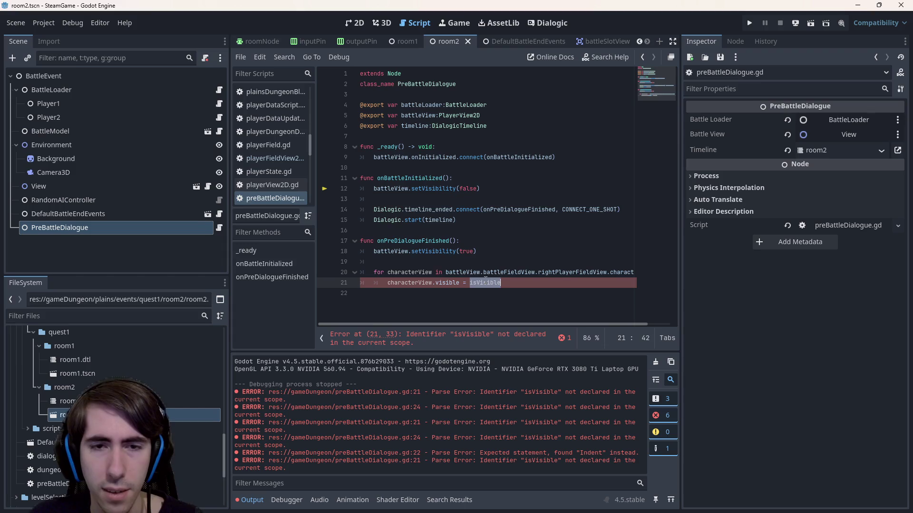
pyautogui.write('tru')
pyautogui.click(485, 241)
pyautogui.hotkey('ctrl', 's')
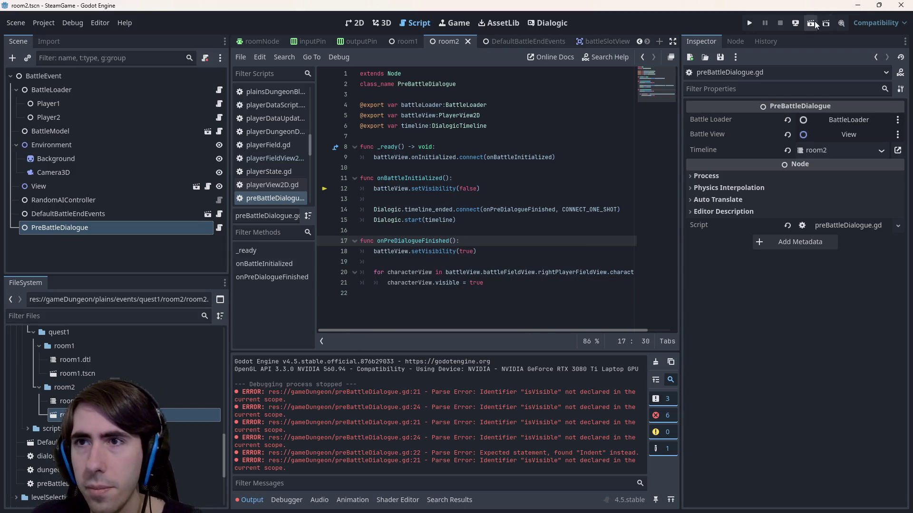
pyautogui.click(810, 23)
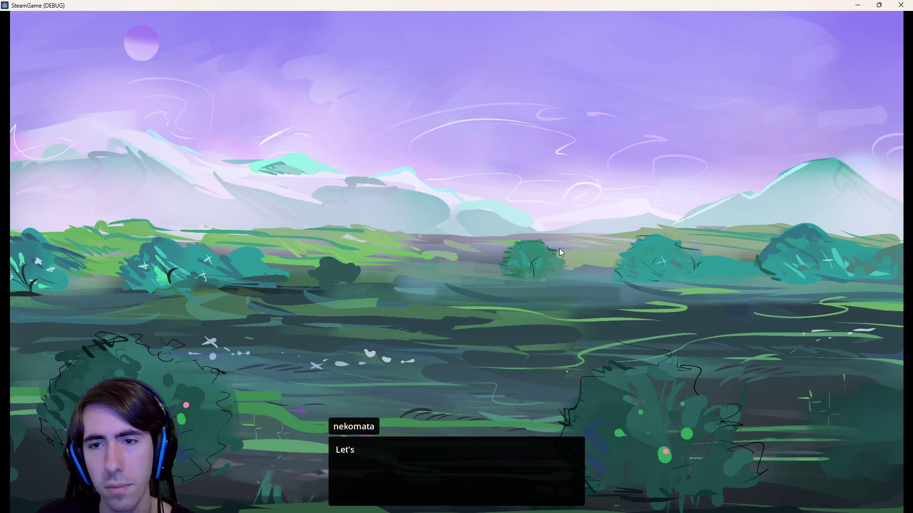
pyautogui.hotkey('alt', 'F4')
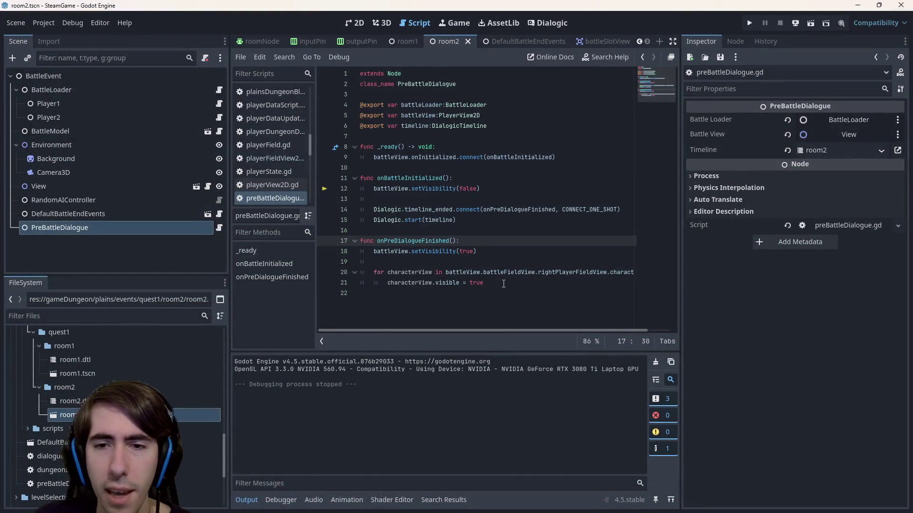
# Rewrite the loop over rightPlayerFieldView.slots with slot.visible = true, then rerun the scene
pyautogui.moveTo(524, 330); pyautogui.dragTo(546, 330)
pyautogui.doubleClick(615, 272)
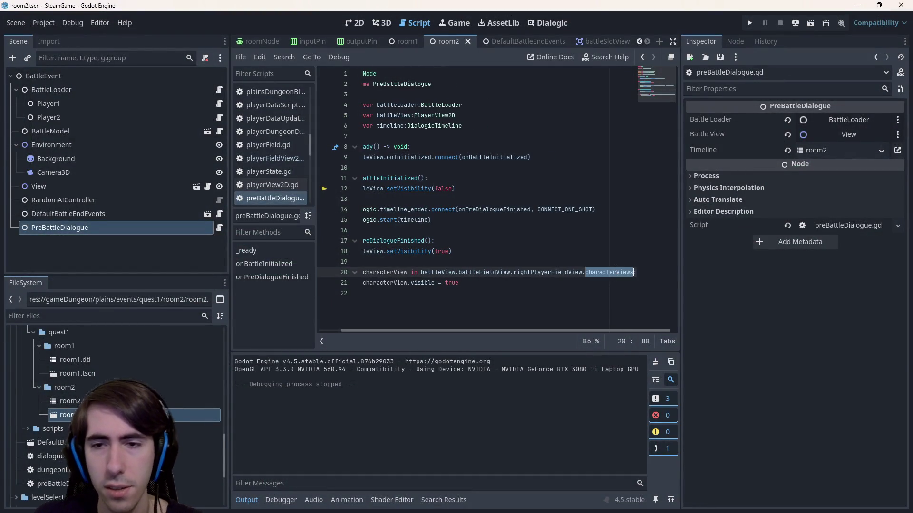
pyautogui.write('slots')
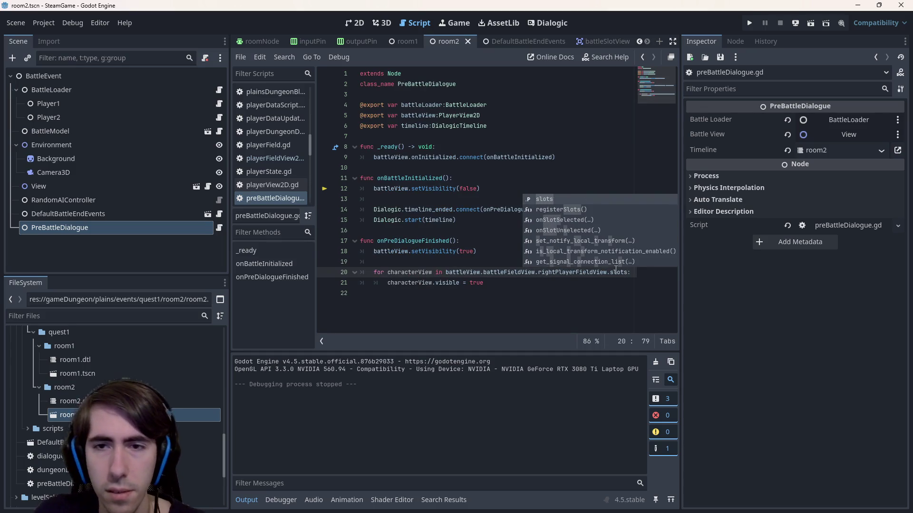
pyautogui.doubleClick(418, 273)
pyautogui.write('slot')
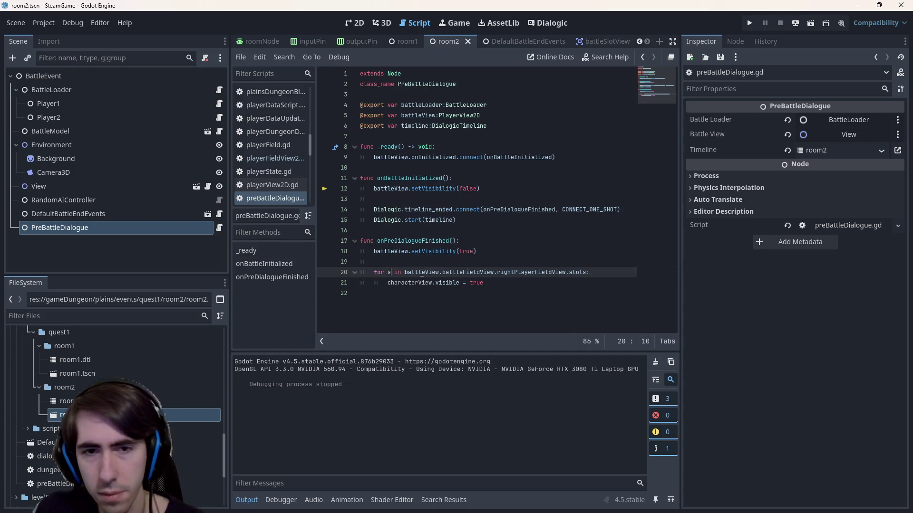
pyautogui.press('Down')
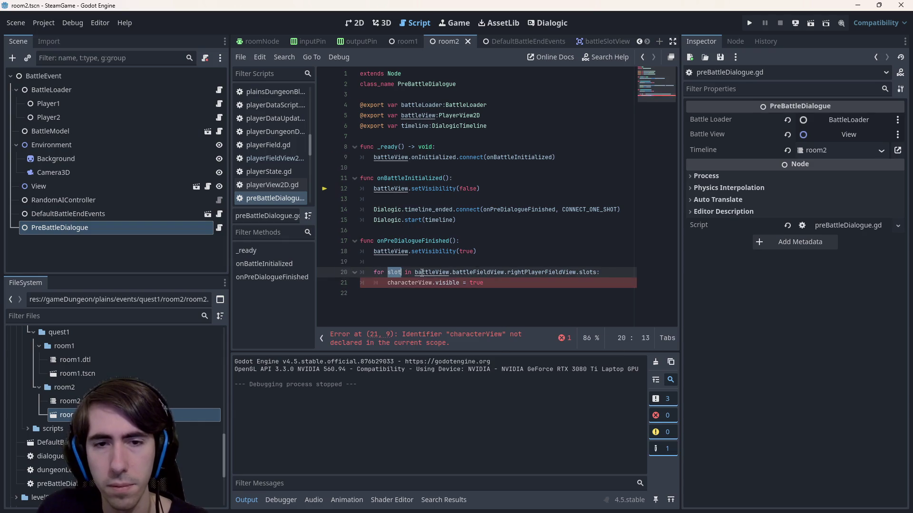
pyautogui.hotkey('ctrl', 'd')
pyautogui.write('slot')
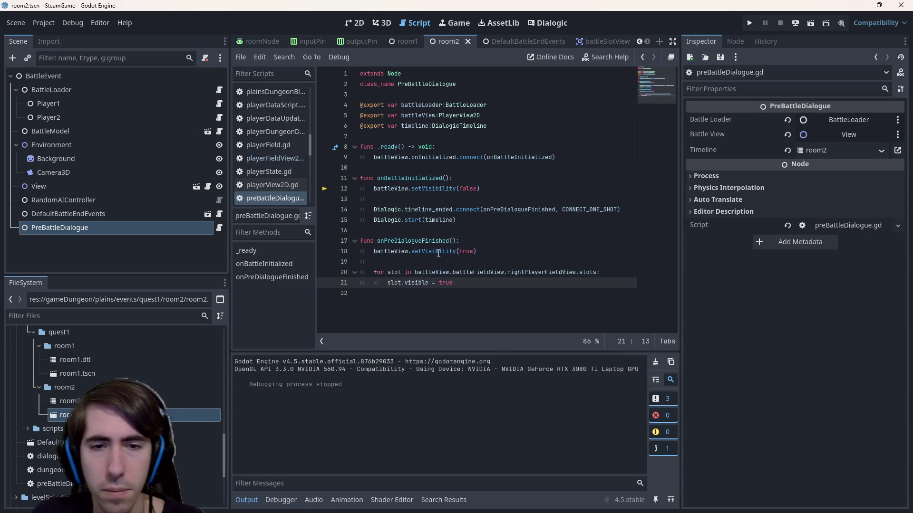
pyautogui.click(810, 21)
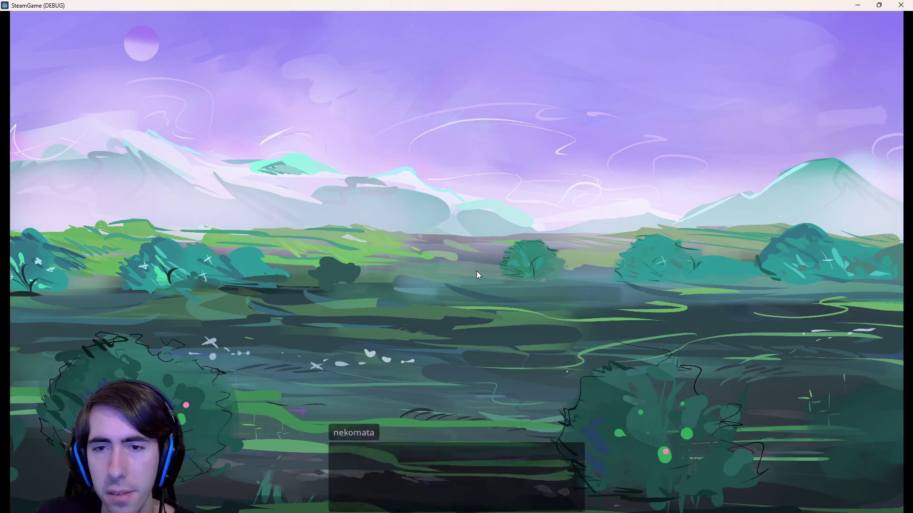
pyautogui.click(901, 5)
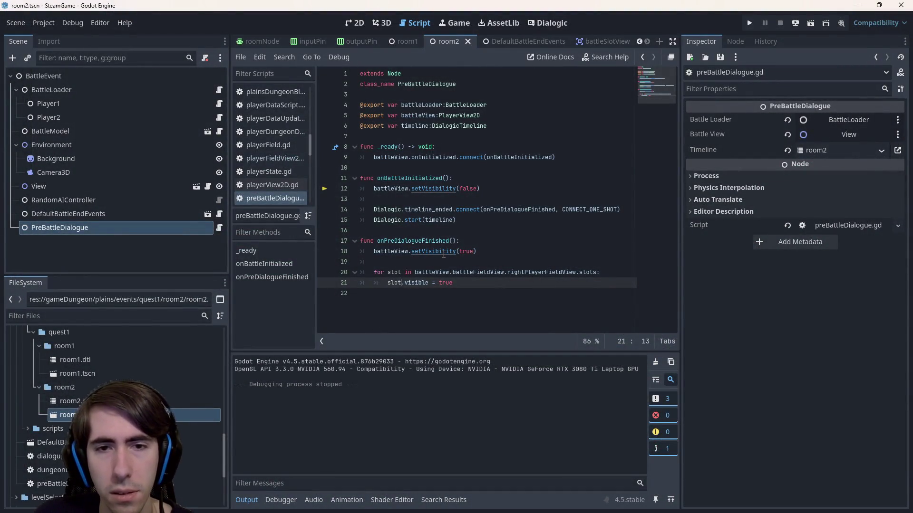
# Move the slot loop from onPreDialogueFinished into onBattleInitialized below setVisibility(false)
pyautogui.moveTo(475, 284); pyautogui.dragTo(332, 270)
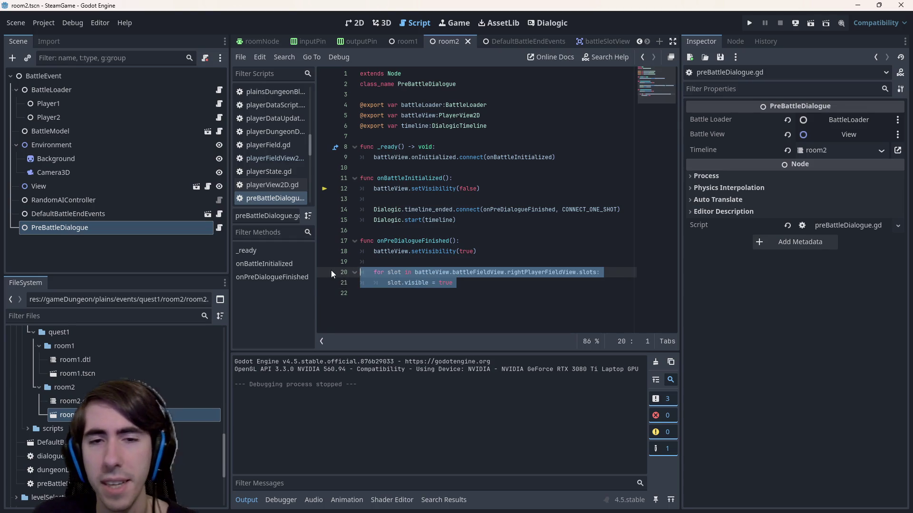
pyautogui.press('BackSpace')
pyautogui.press('BackSpace')
pyautogui.press('BackSpace')
pyautogui.click(494, 221)
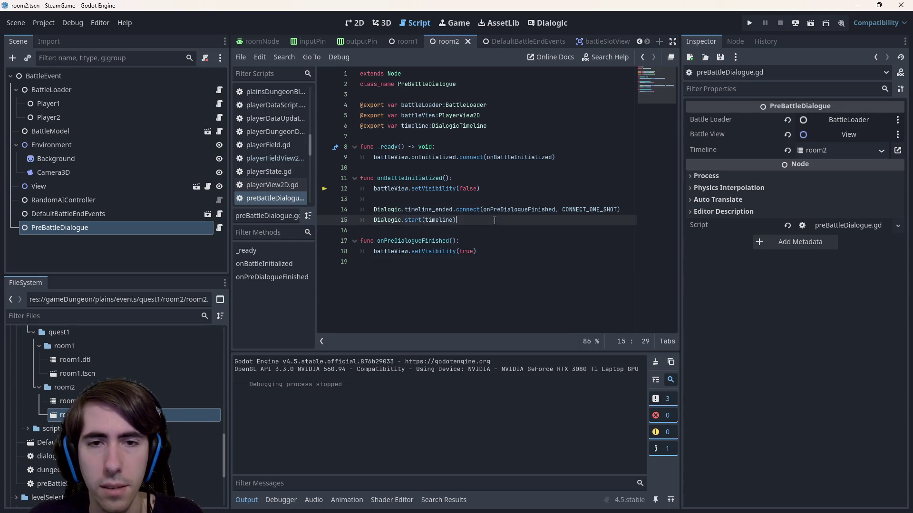
pyautogui.click(500, 190)
pyautogui.press('Return')
pyautogui.press('Return')
pyautogui.moveTo(373, 198); pyautogui.dragTo(347, 192)
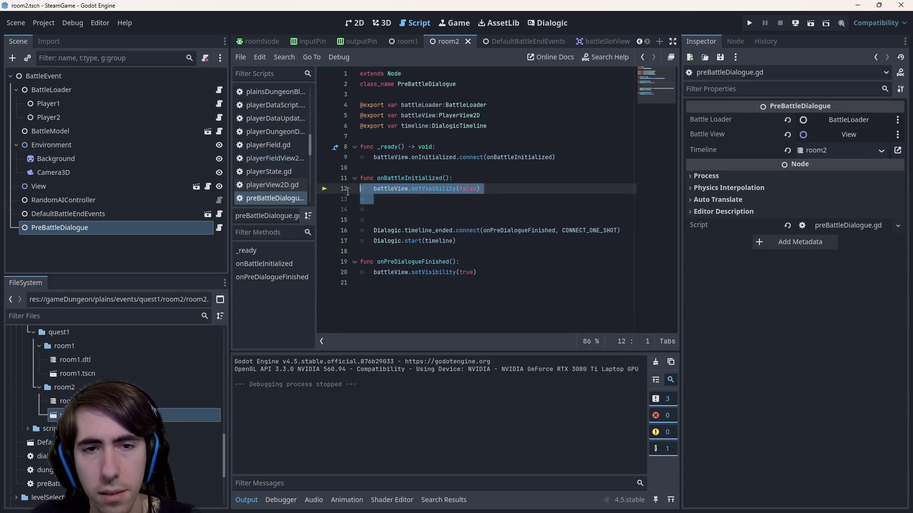
pyautogui.hotkey('ctrl', 'v')
# Tidy the pasted lines, then test-run the scene and close the game
pyautogui.click(443, 230)
pyautogui.press('BackSpace')
pyautogui.press('BackSpace')
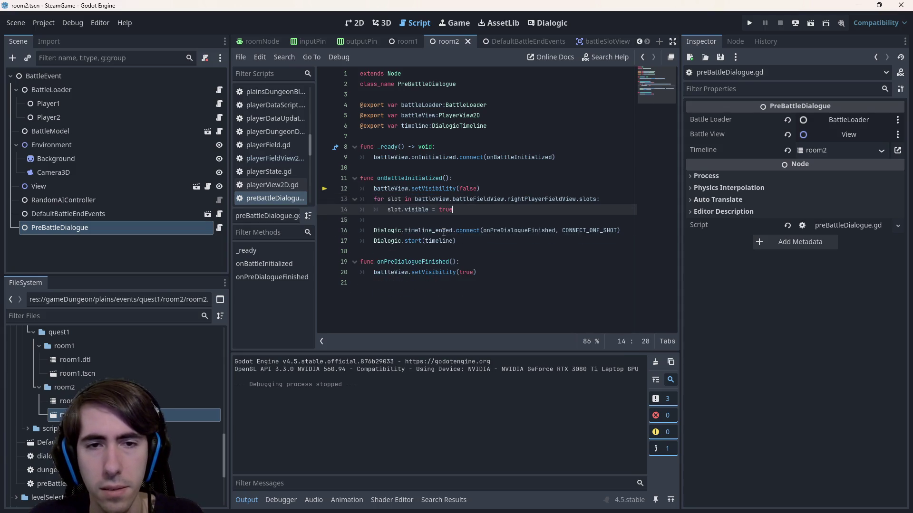
pyautogui.click(810, 23)
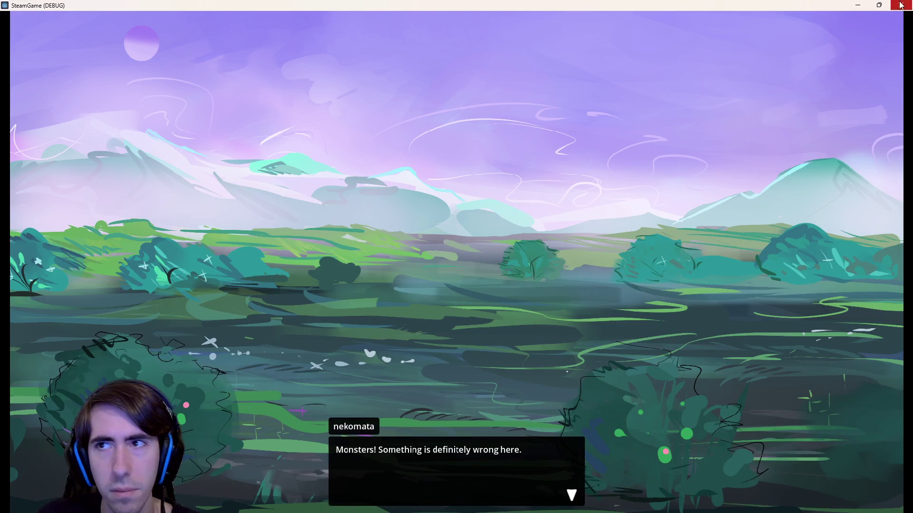
pyautogui.click(900, 6)
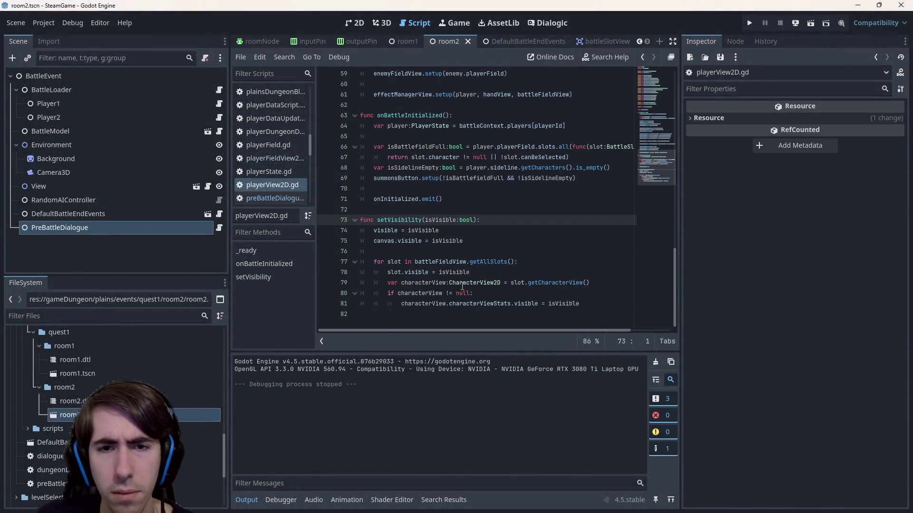
# Comment out 'visible = isVisible' on line 74 and test-run room2 through the nekomata dialogue
pyautogui.doubleClick(386, 231)
pyautogui.click(374, 230)
pyautogui.write('#')
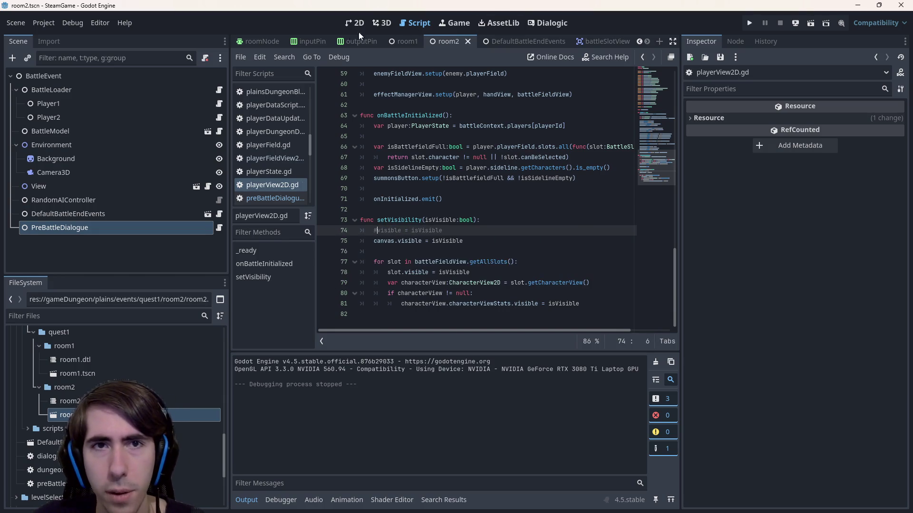
pyautogui.click(346, 28)
pyautogui.click(813, 22)
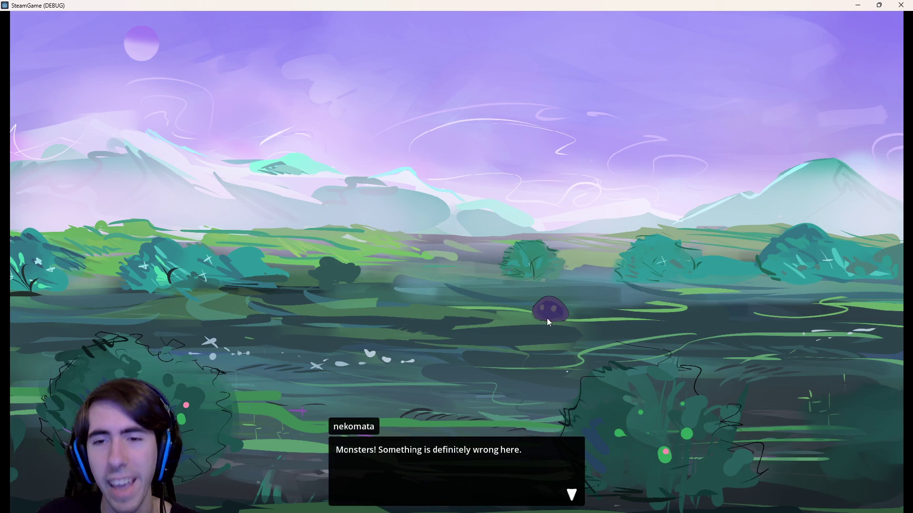
pyautogui.click(546, 318)
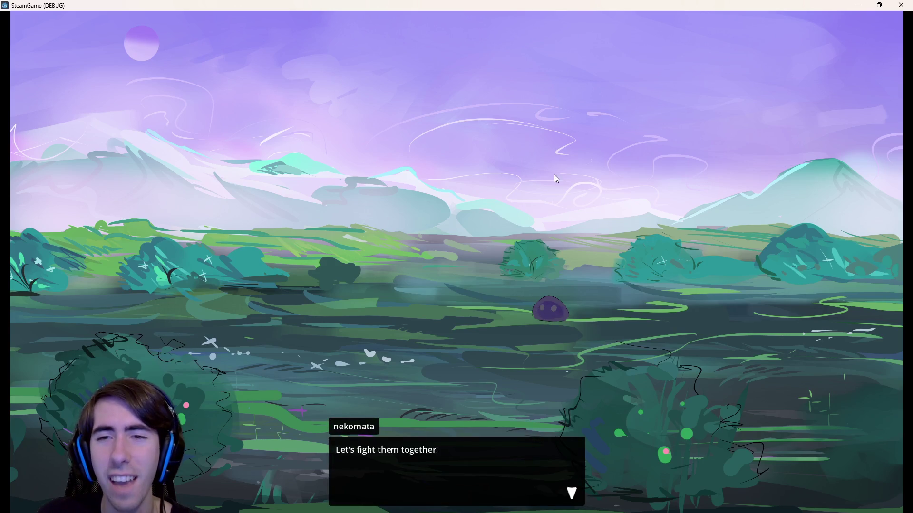
pyautogui.click(543, 308)
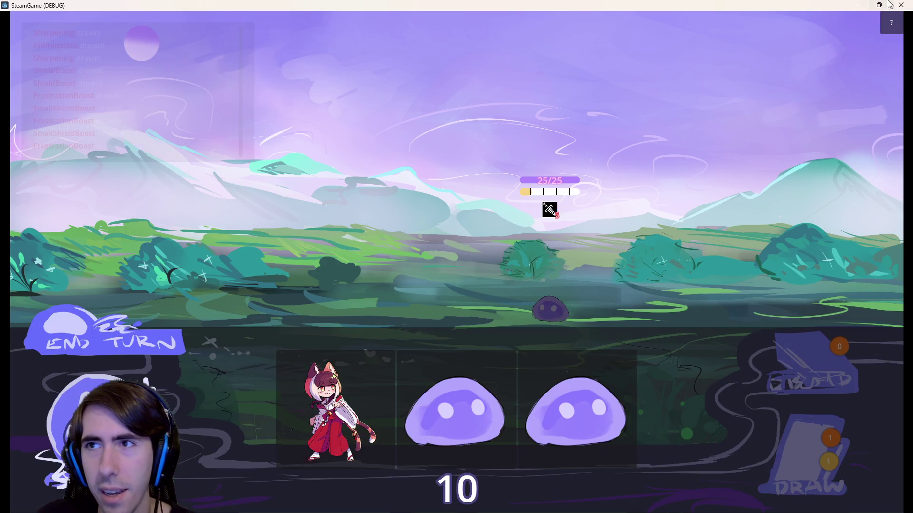
pyautogui.click(900, 5)
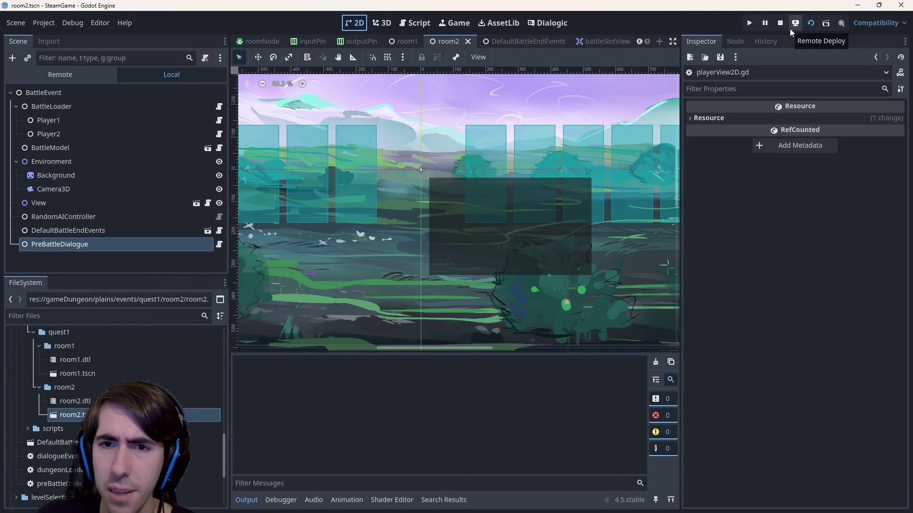
# Run the scene again with F6, finish the dialogue, and check the battle before closing
pyautogui.press('F6')
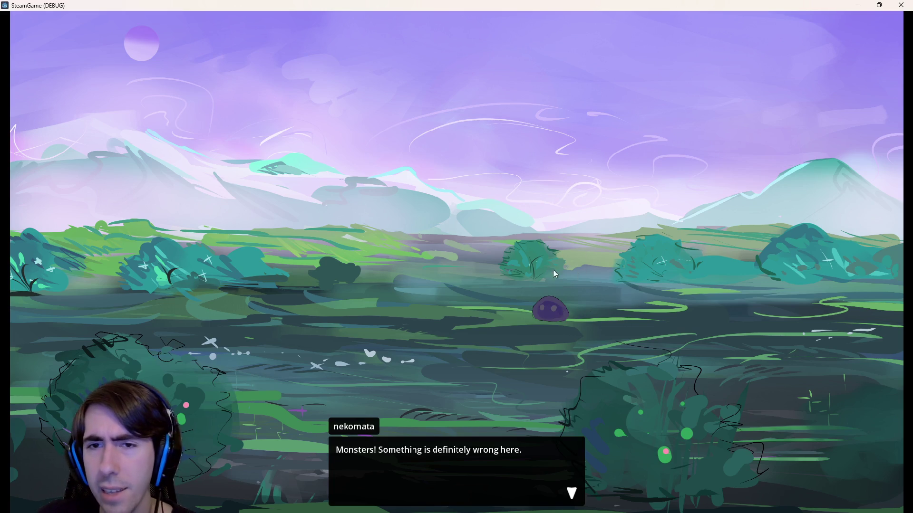
pyautogui.click(546, 311)
pyautogui.click(555, 319)
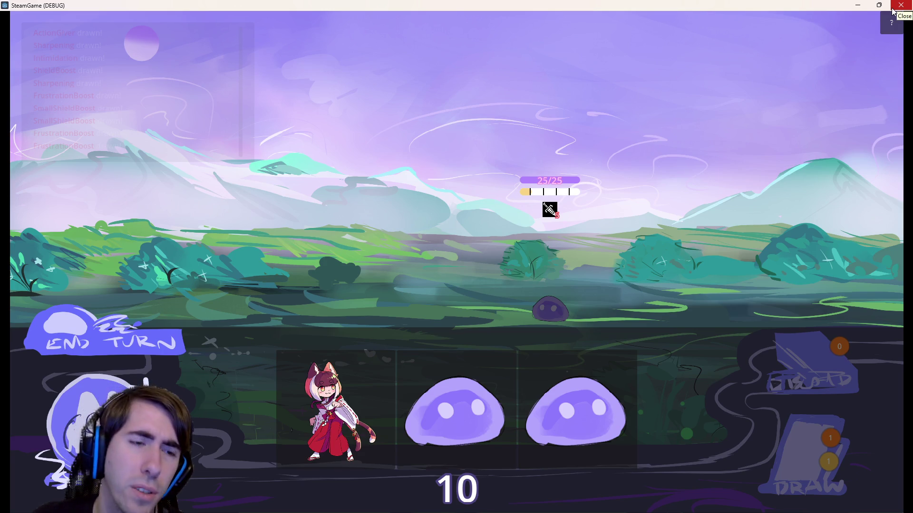
pyautogui.click(893, 9)
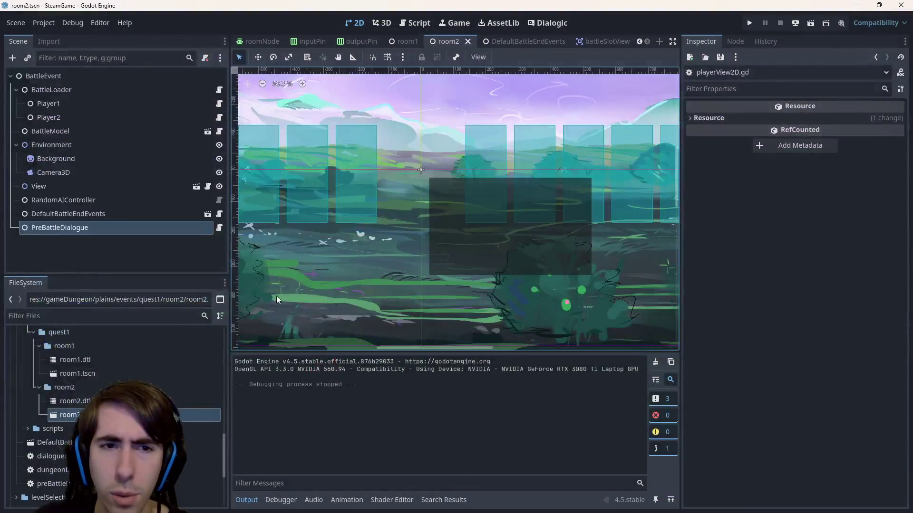
# Open preBattleDialogue.gd, insert a blank line after the exports at line 7, and run with F5
pyautogui.click(418, 23)
pyautogui.scroll(5, 432, 205)
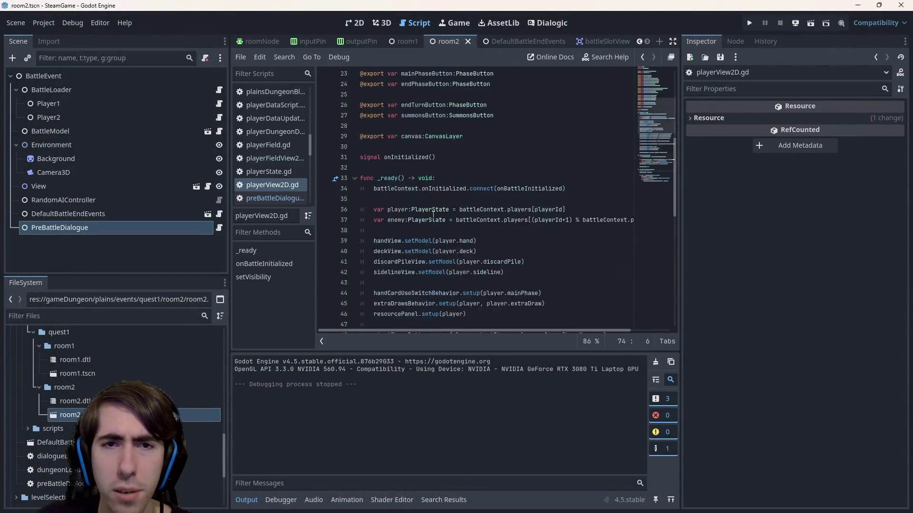
pyautogui.scroll(-12, 433, 205)
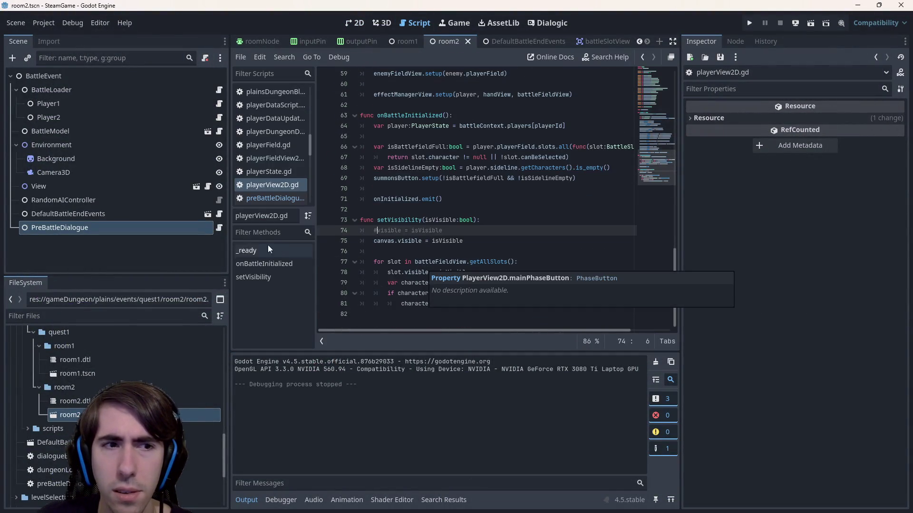
pyautogui.click(215, 227)
pyautogui.click(535, 134)
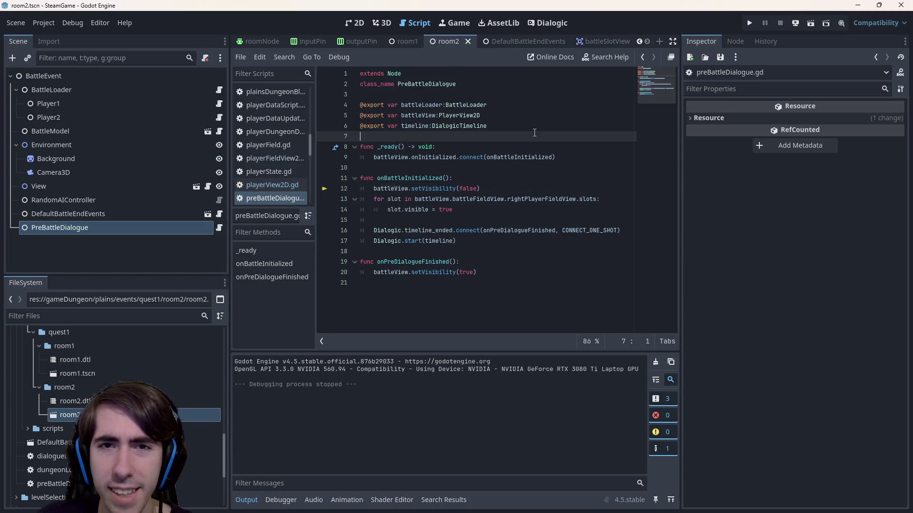
pyautogui.press('Return')
pyautogui.press('Up')
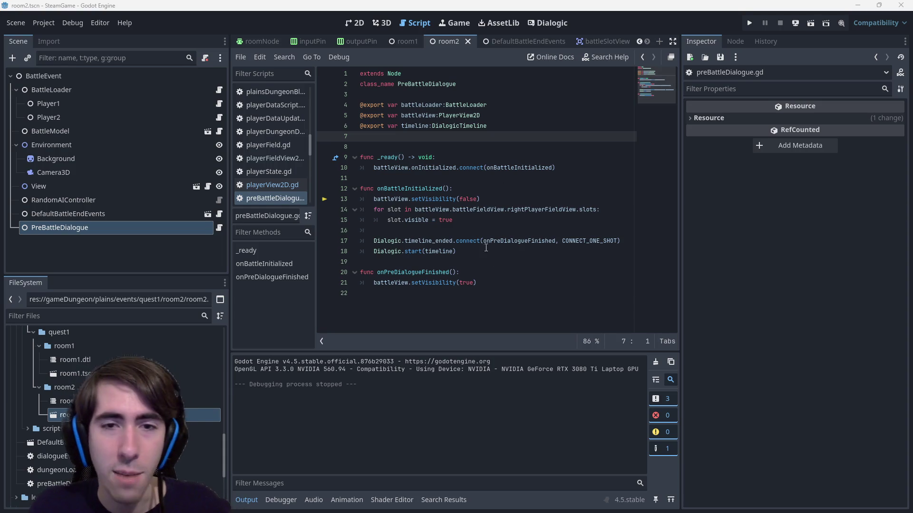
pyautogui.click(494, 311)
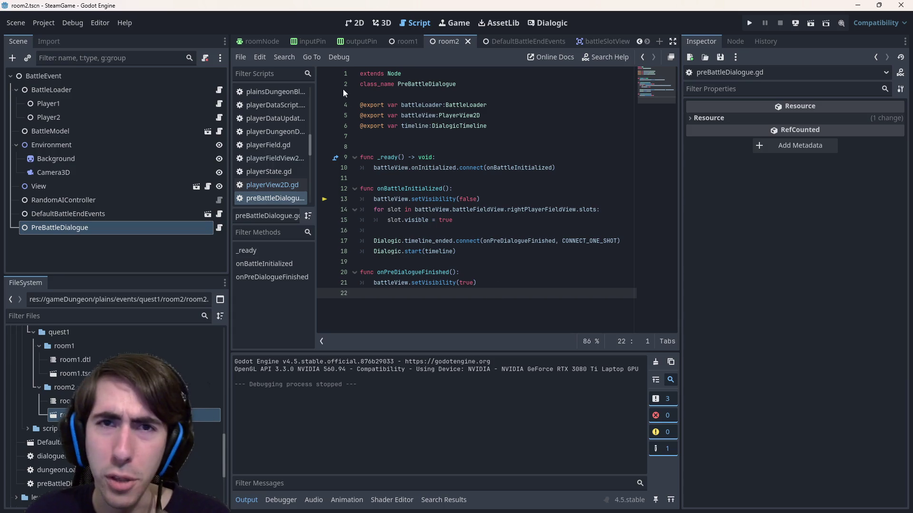
pyautogui.press('F5')
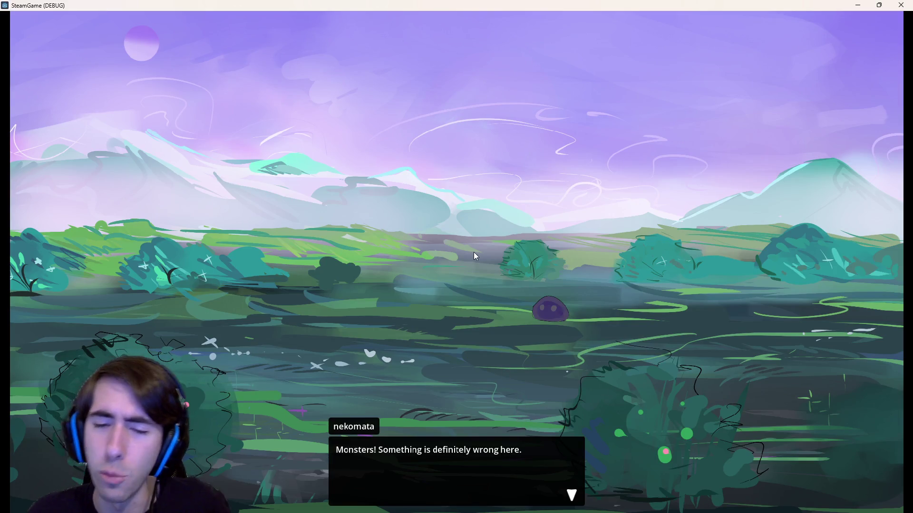
# Advance through both dialogue lines, drag the cat and two slime cards onto the field, then close
pyautogui.click(429, 281)
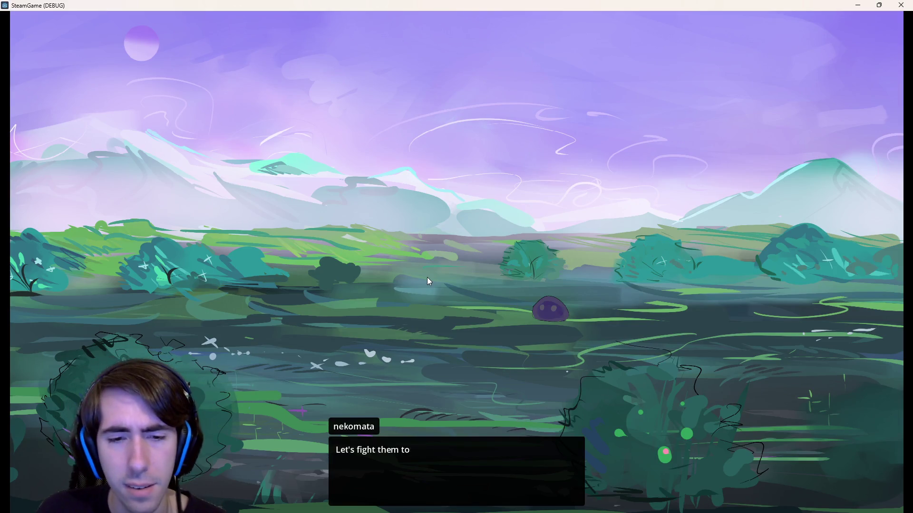
pyautogui.click(420, 228)
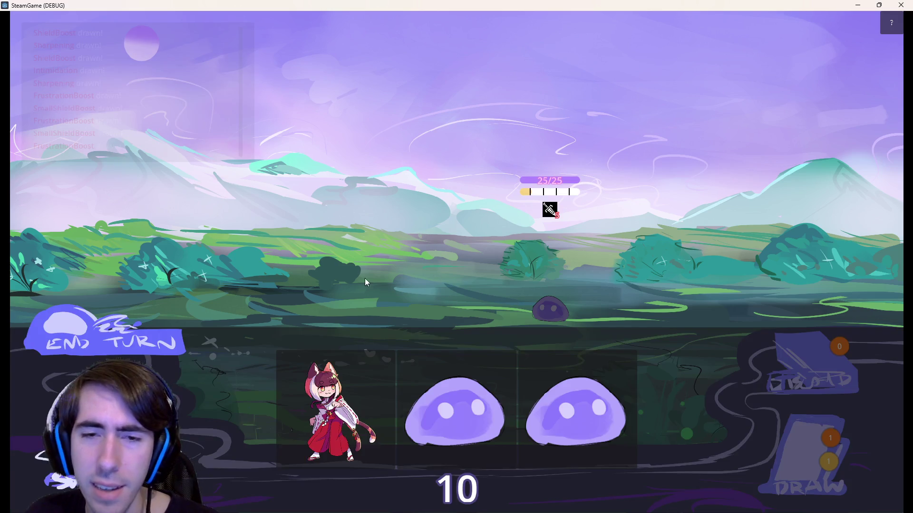
pyautogui.moveTo(352, 241); pyautogui.dragTo(366, 280)
pyautogui.moveTo(389, 418); pyautogui.dragTo(294, 304)
pyautogui.moveTo(417, 381); pyautogui.dragTo(249, 279)
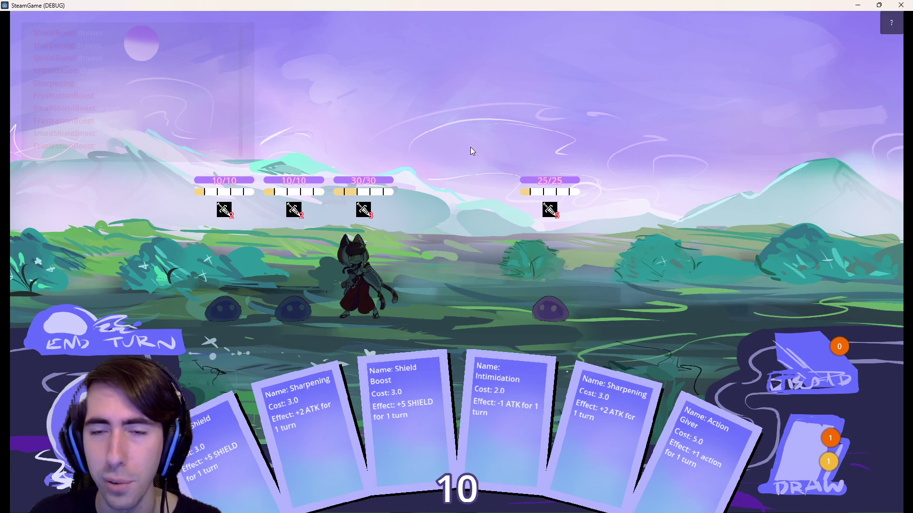
pyautogui.moveTo(552, 212)
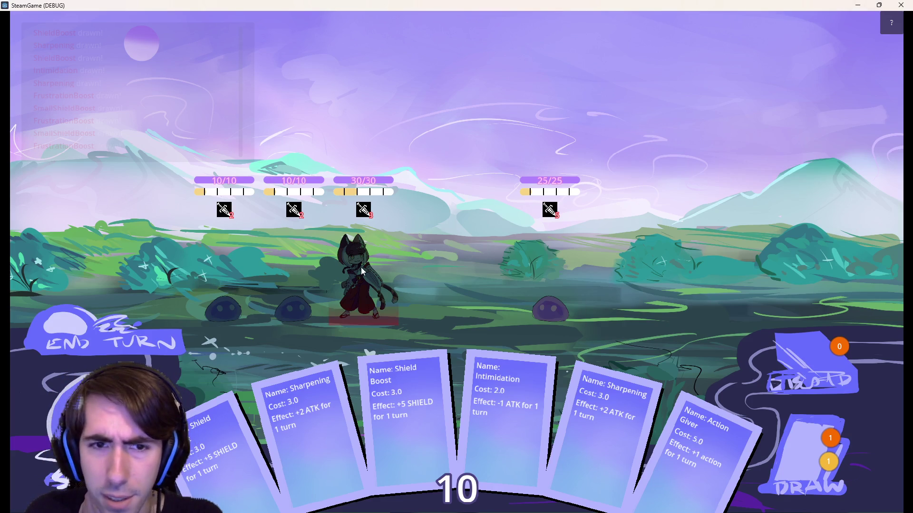
pyautogui.click(902, 5)
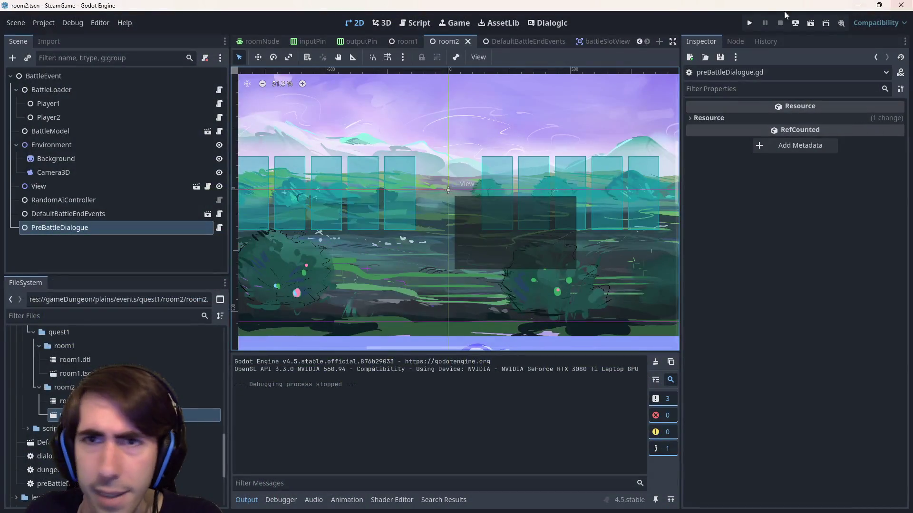
# Close the DefaultBattleEndEvents and battleSlotView tabs, rerun the scene, and deploy the cat and two slimes
pyautogui.middleClick(578, 44)
pyautogui.middleClick(577, 44)
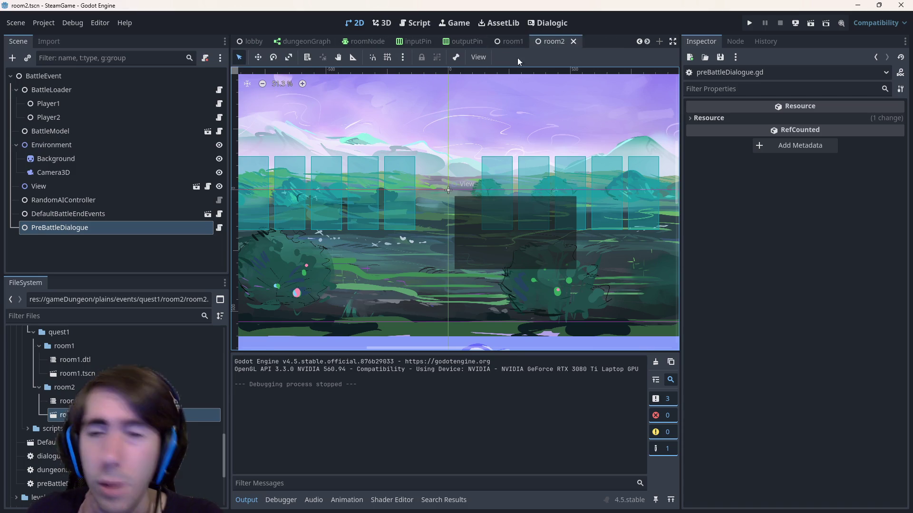
pyautogui.click(811, 23)
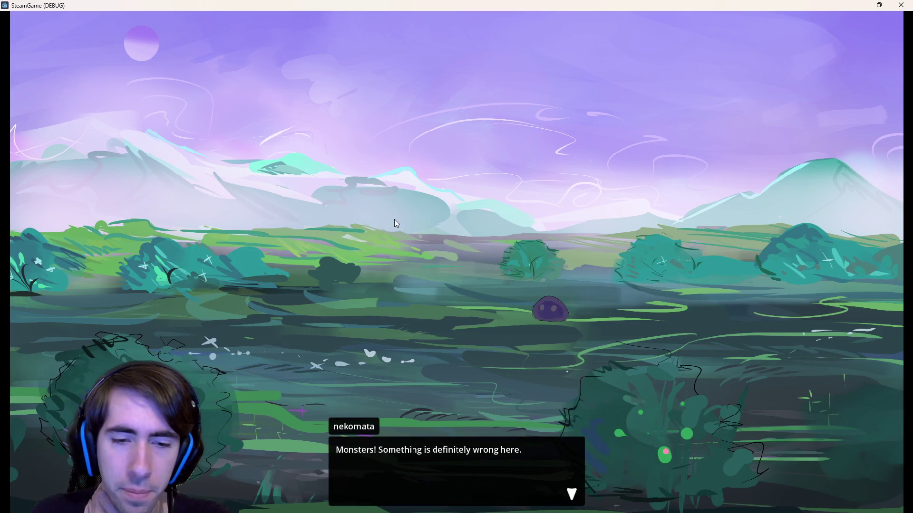
pyautogui.click(395, 220)
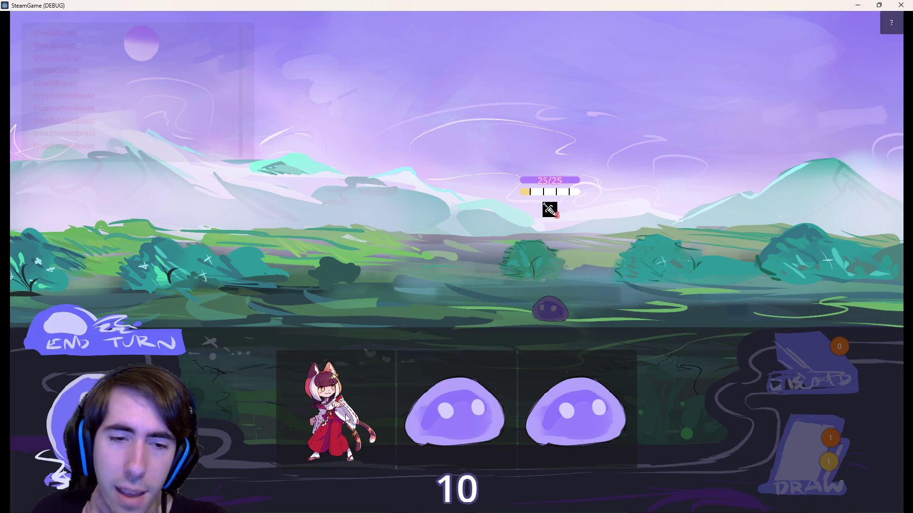
pyautogui.moveTo(333, 409); pyautogui.dragTo(352, 301)
pyautogui.moveTo(387, 414)
pyautogui.mouseDown()
pyautogui.moveTo(285, 258)
pyautogui.moveTo(292, 261)
pyautogui.mouseUp()
pyautogui.moveTo(455, 388)
pyautogui.mouseDown()
pyautogui.moveTo(341, 264)
pyautogui.moveTo(272, 259)
pyautogui.moveTo(241, 288)
pyautogui.moveTo(301, 284)
pyautogui.moveTo(213, 271)
pyautogui.mouseUp()
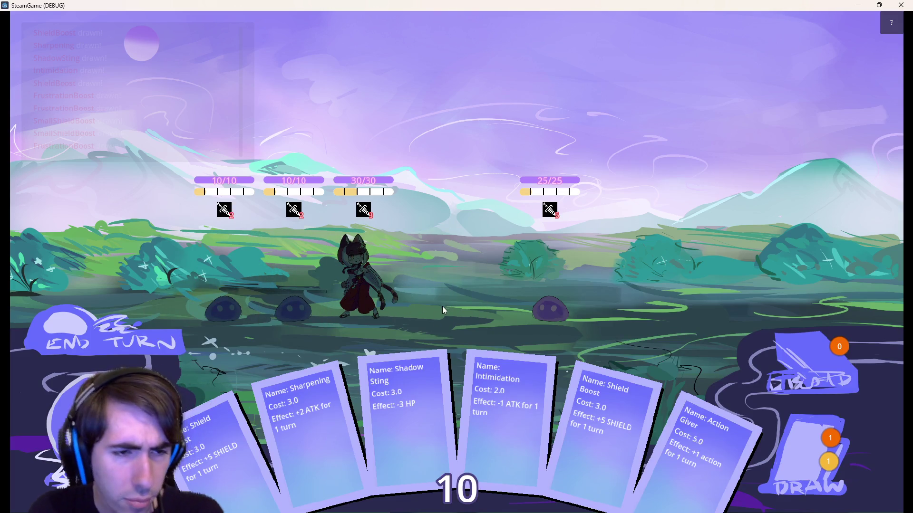
# Cast Shadow Sting on the right slime, Sharpen the cat, end turn, draw two cards, then close
pyautogui.moveTo(395, 415)
pyautogui.mouseDown()
pyautogui.moveTo(553, 283)
pyautogui.moveTo(555, 306)
pyautogui.mouseUp()
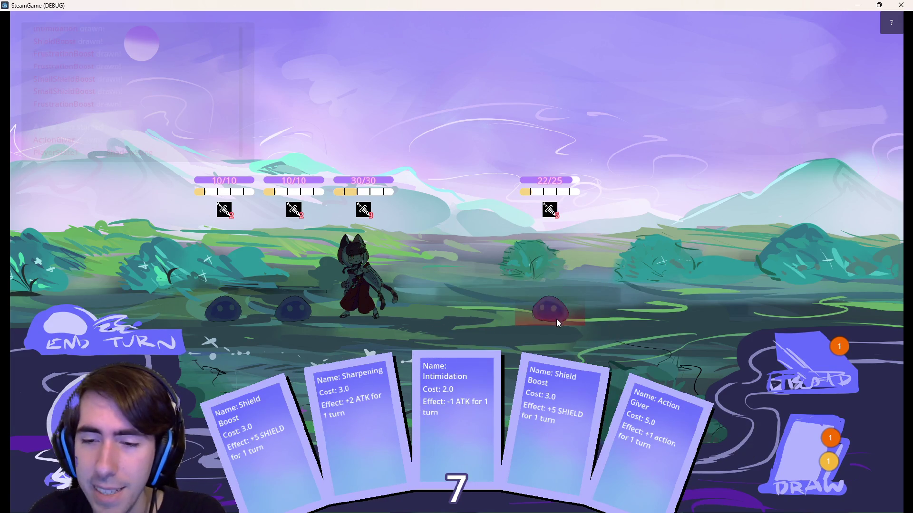
pyautogui.moveTo(373, 434)
pyautogui.mouseDown()
pyautogui.moveTo(355, 371)
pyautogui.moveTo(361, 305)
pyautogui.mouseUp()
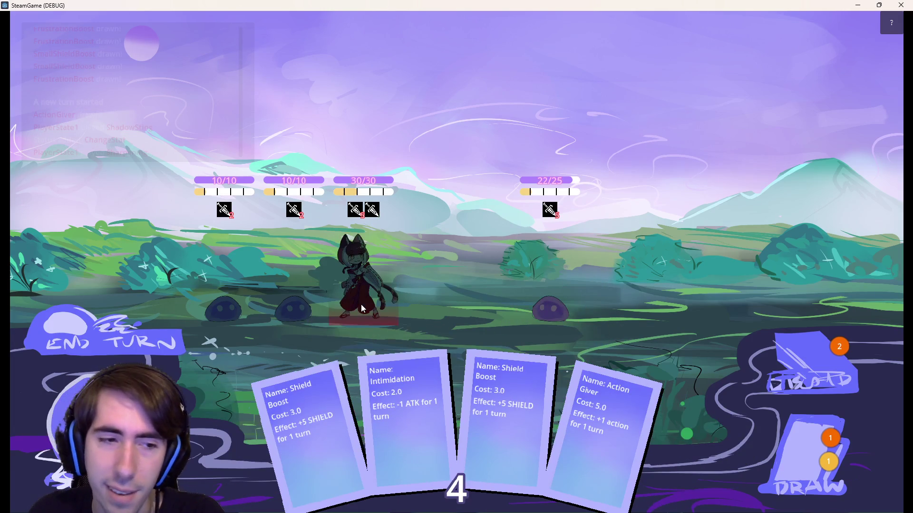
pyautogui.moveTo(140, 107)
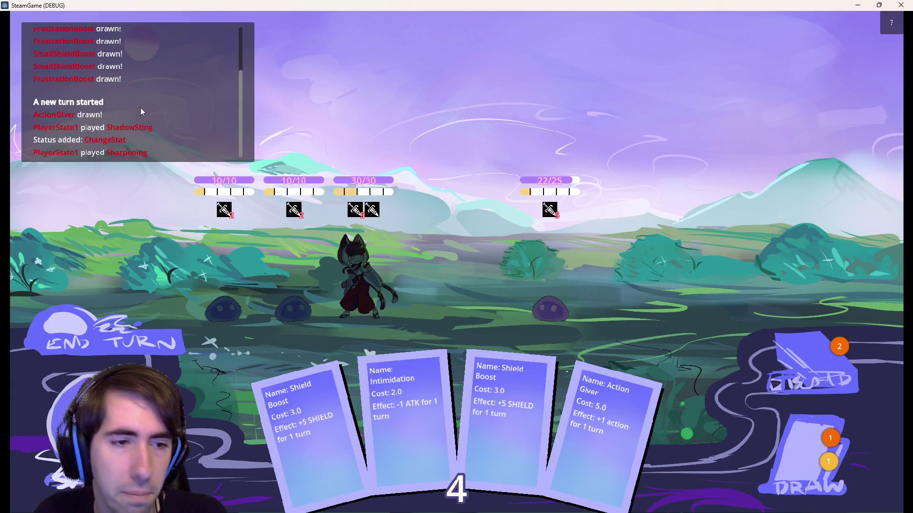
pyautogui.click(107, 335)
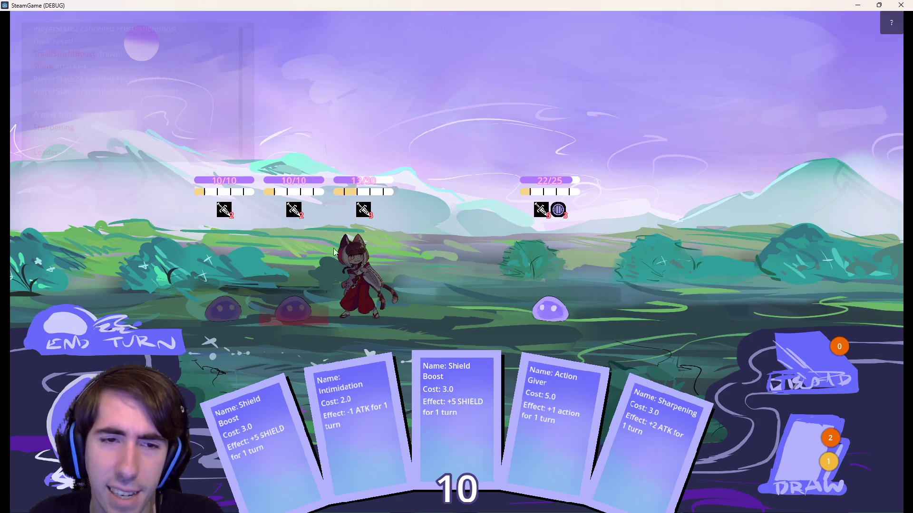
pyautogui.click(547, 305)
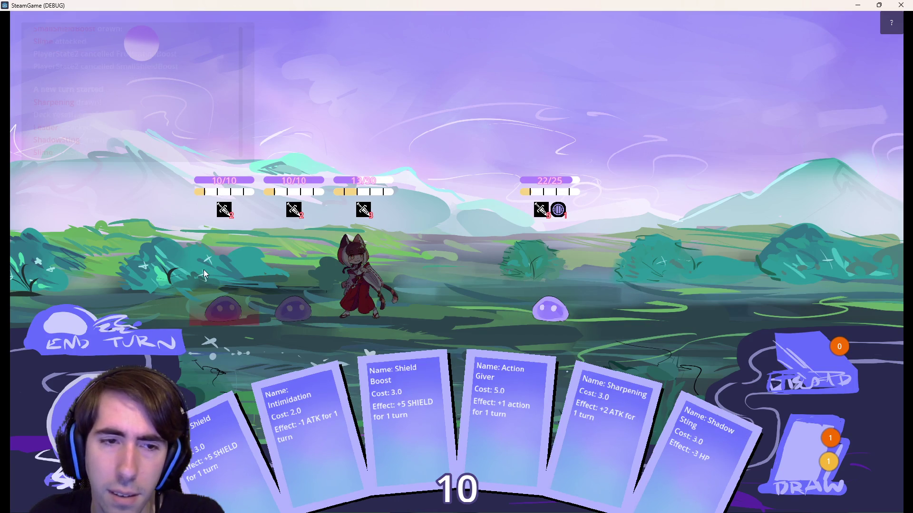
pyautogui.click(561, 270)
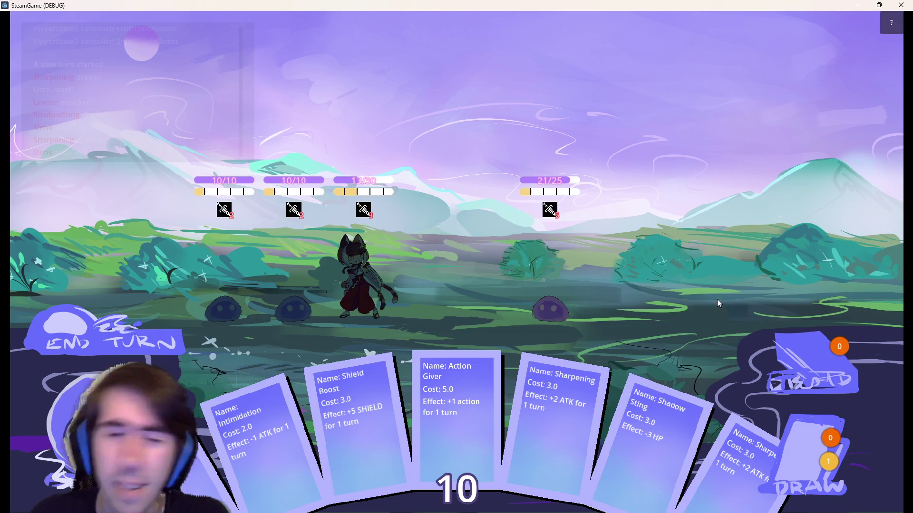
pyautogui.click(900, 5)
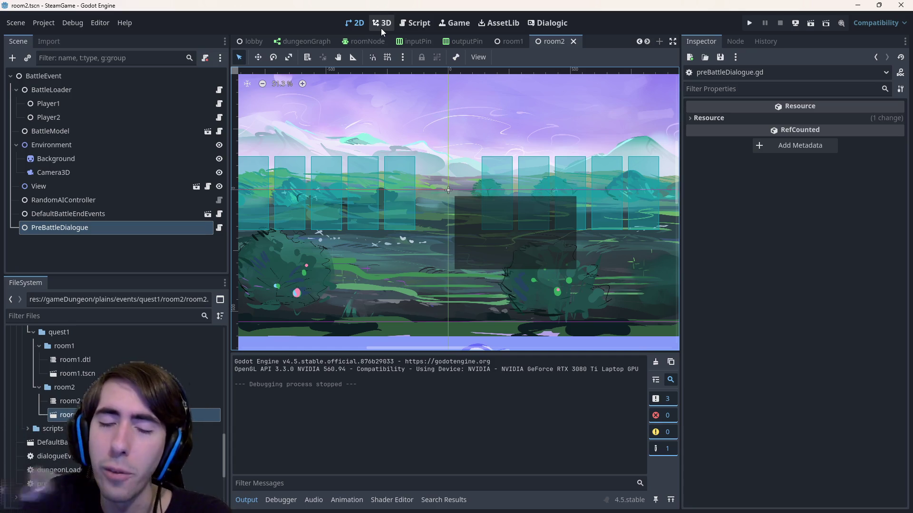
# Run the project from the dungeonGraph scene and load the mistyHerbFields quest1Layout.json layout
pyautogui.click(298, 44)
pyautogui.press('F5')
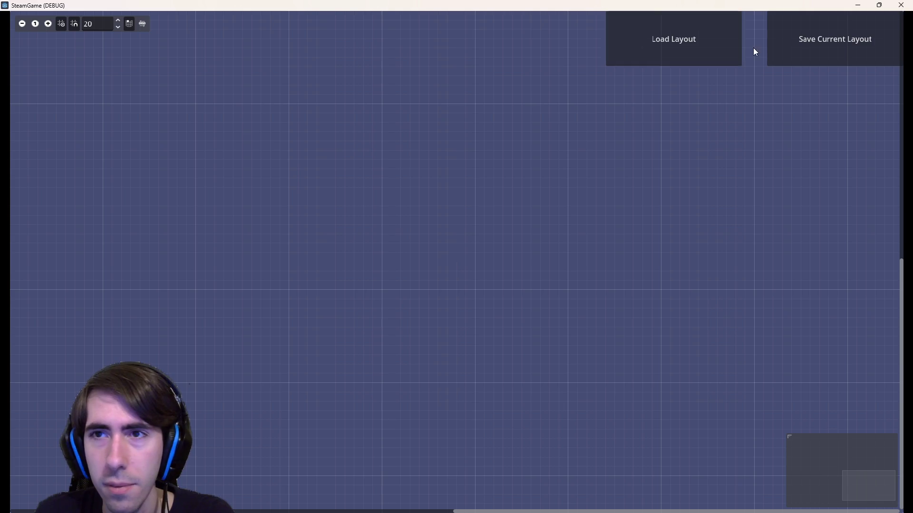
pyautogui.click(727, 50)
pyautogui.doubleClick(550, 195)
pyautogui.doubleClick(544, 193)
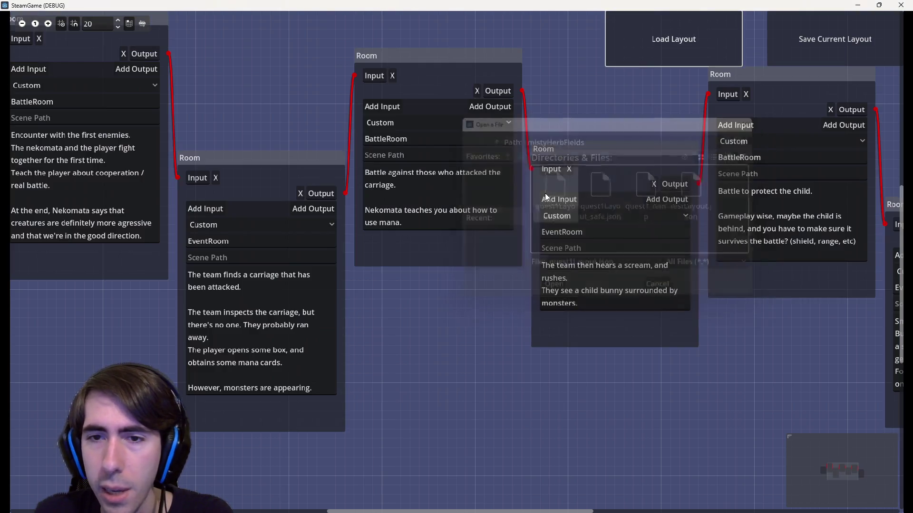
# Pan around the loaded room graph to survey the quest1 rooms
pyautogui.scroll(-3, 418, 322)
pyautogui.moveTo(418, 323); pyautogui.dragTo(518, 338)
pyautogui.scroll(3, 335, 333)
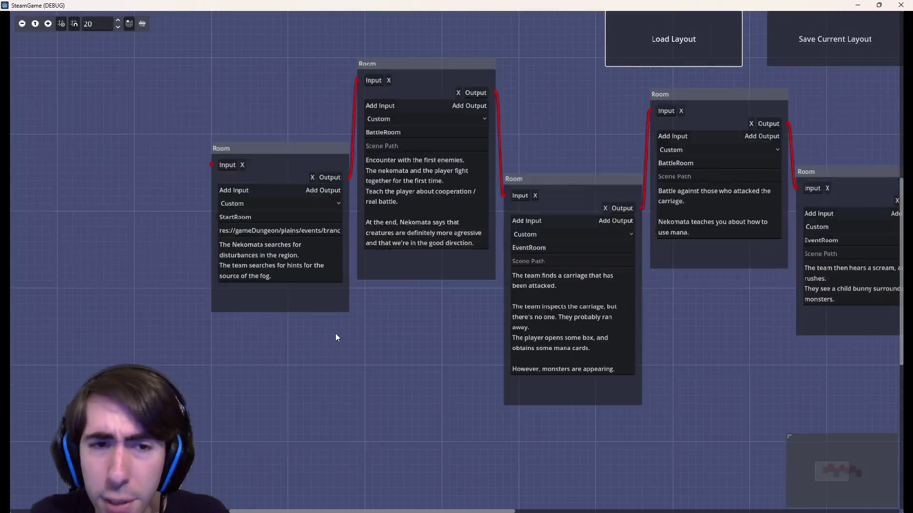
pyautogui.scroll(2, 342, 336)
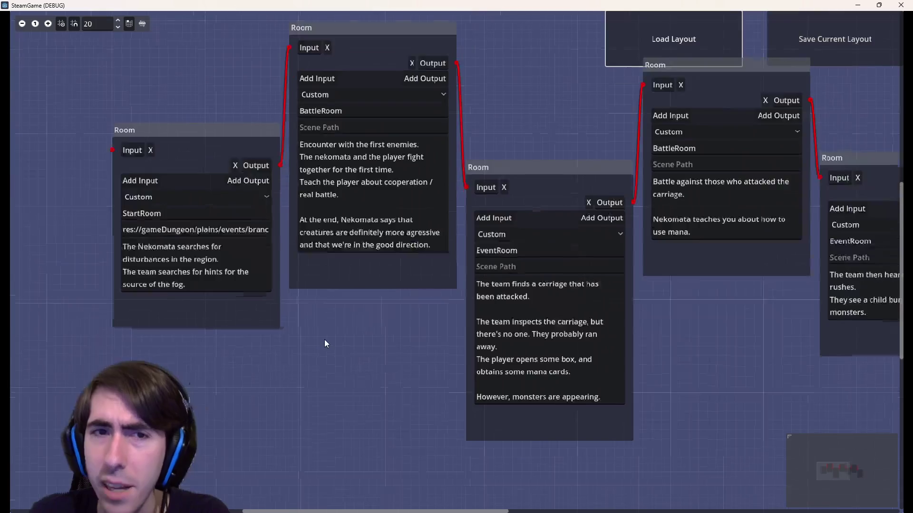
pyautogui.scroll(-2, 324, 339)
pyautogui.hscroll(3, 397, 269)
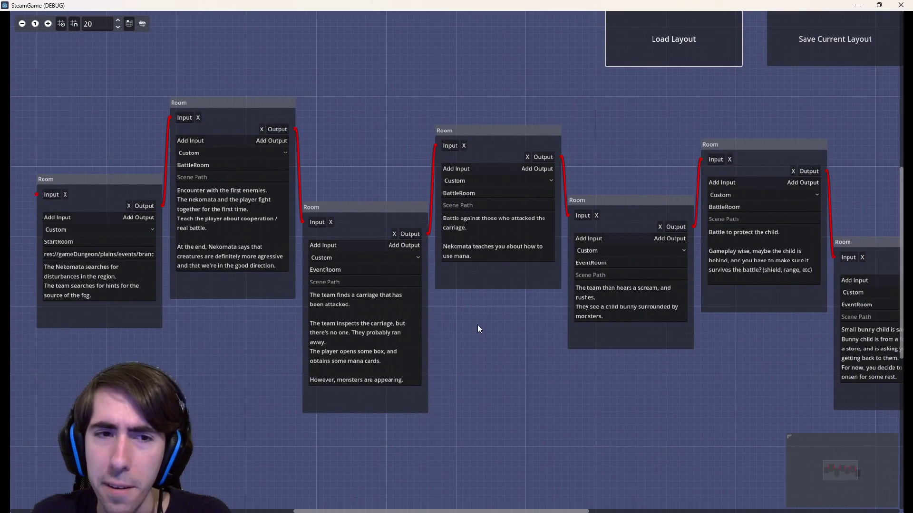
pyautogui.hscroll(2, 452, 326)
pyautogui.scroll(-1, 453, 326)
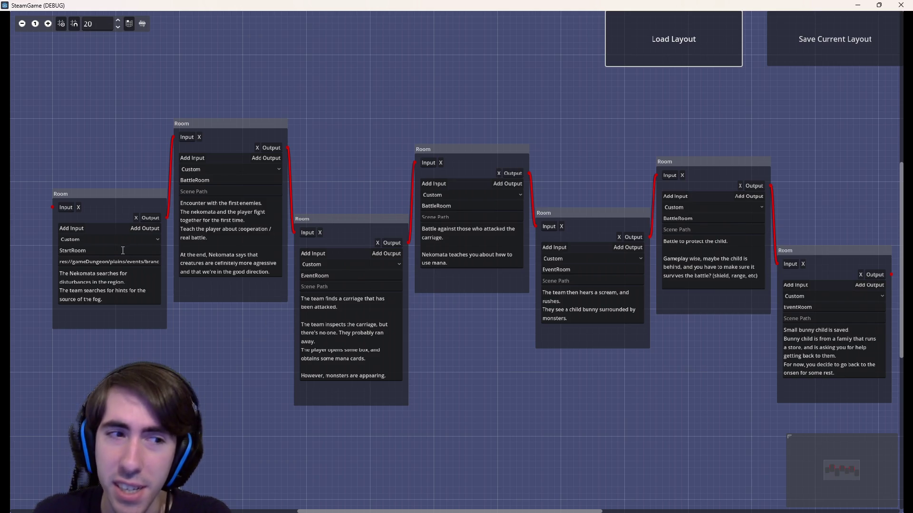
pyautogui.hscroll(1, 575, 355)
pyautogui.scroll(-1, 551, 348)
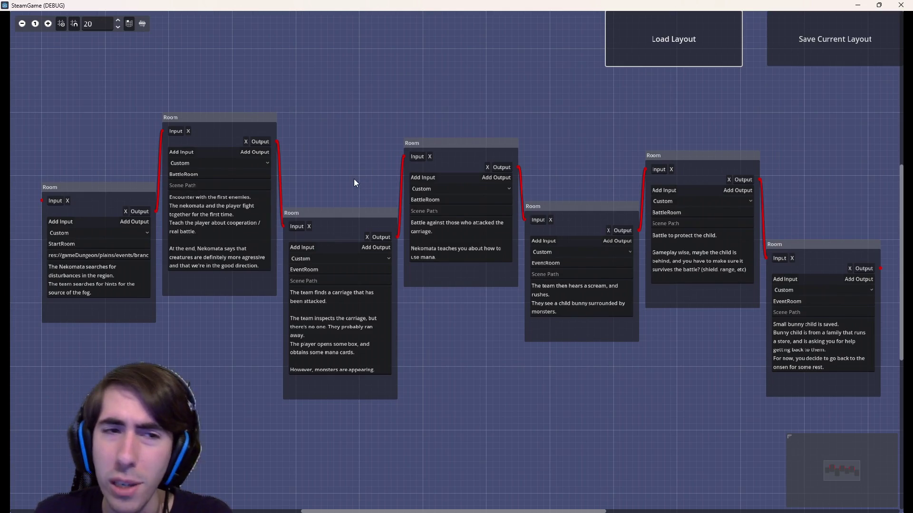
pyautogui.hscroll(-5, 442, 181)
pyautogui.scroll(3, 298, 217)
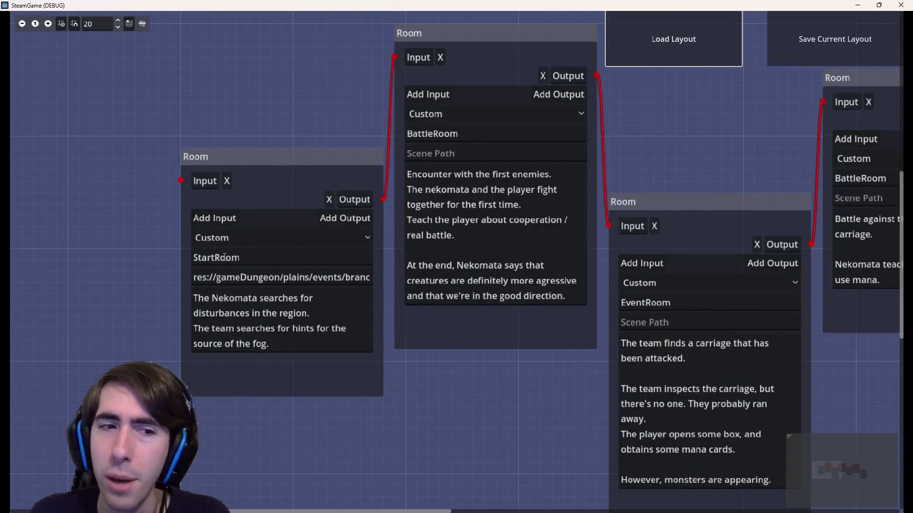
pyautogui.moveTo(239, 327); pyautogui.dragTo(193, 299)
pyautogui.hscroll(5, 264, 162)
# Check each room node's BattleRoom or EventRoom type and its description text
pyautogui.click(216, 109)
pyautogui.scroll(-1, 217, 110)
pyautogui.moveTo(347, 140); pyautogui.dragTo(415, 140)
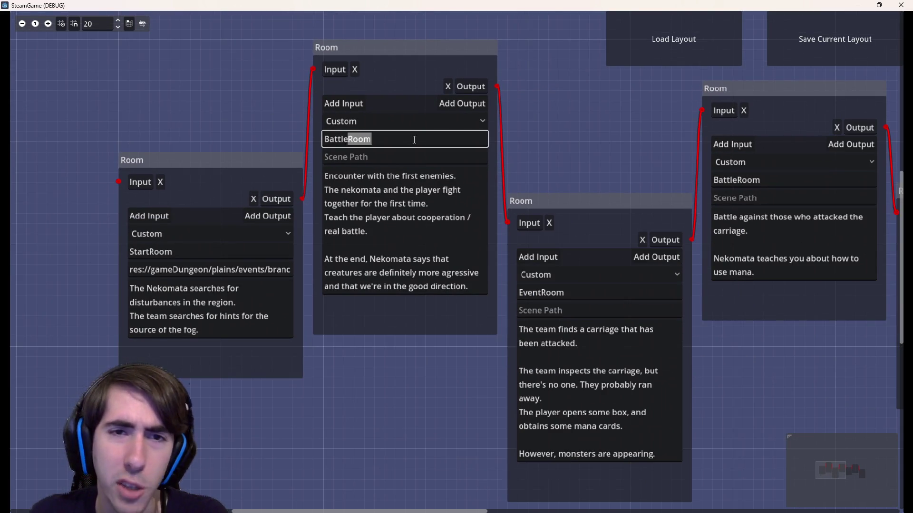
pyautogui.hscroll(10, 618, 144)
pyautogui.scroll(-2, 618, 144)
pyautogui.click(357, 250)
pyautogui.doubleClick(407, 250)
pyautogui.click(376, 288)
pyautogui.moveTo(375, 287); pyautogui.dragTo(464, 412)
pyautogui.hscroll(7, 465, 351)
pyautogui.scroll(3, 466, 350)
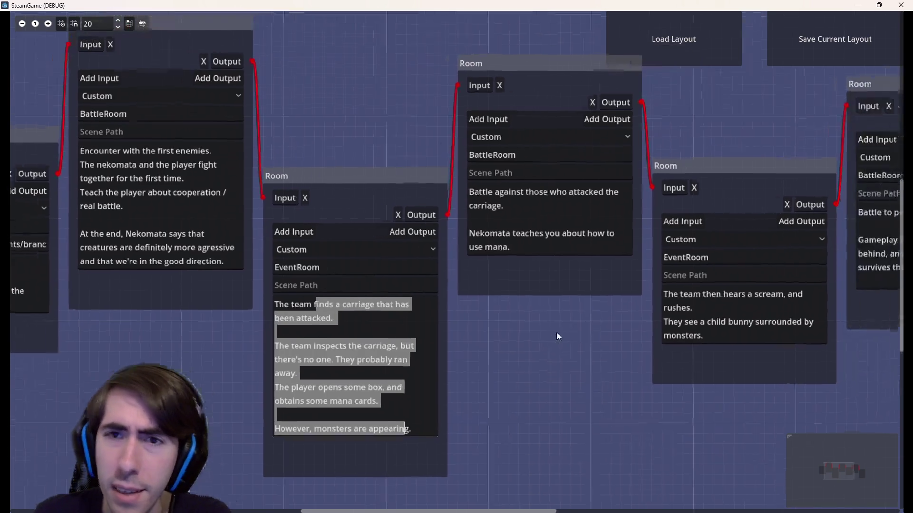
pyautogui.hscroll(3, 428, 395)
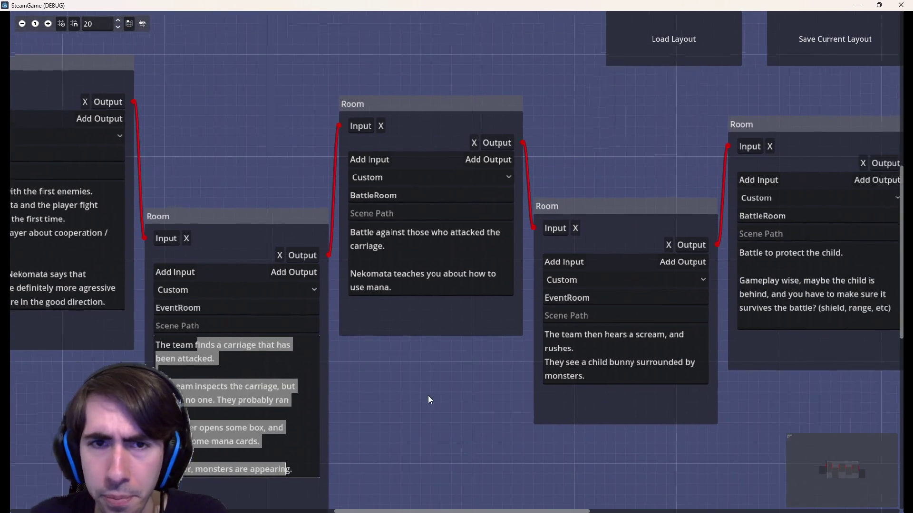
pyautogui.click(438, 375)
pyautogui.doubleClick(372, 189)
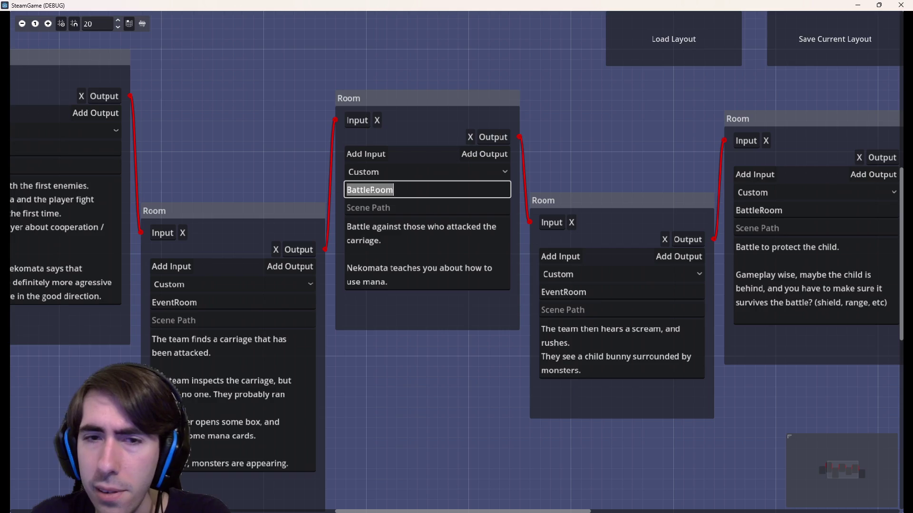
pyautogui.doubleClick(580, 292)
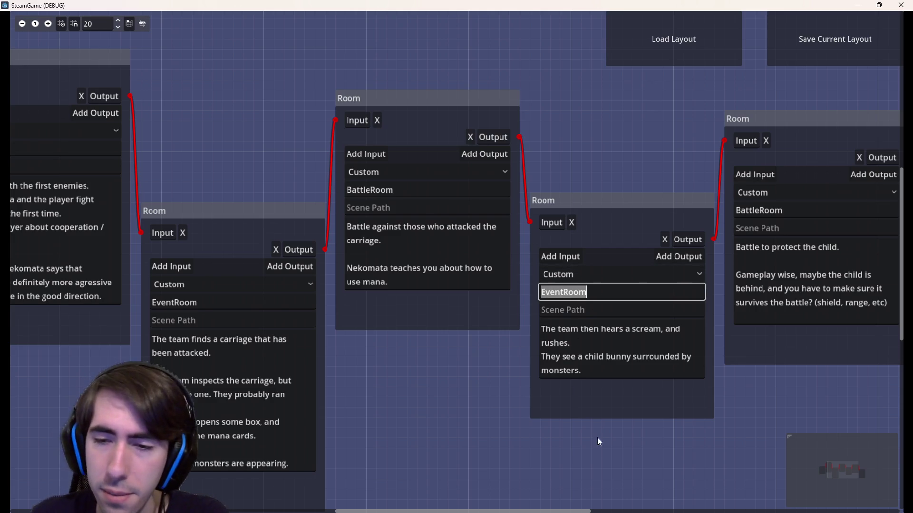
pyautogui.hscroll(10, 598, 440)
pyautogui.scroll(-1, 598, 440)
pyautogui.doubleClick(537, 194)
pyautogui.doubleClick(734, 332)
pyautogui.scroll(-1, 476, 326)
pyautogui.scroll(-2, 471, 328)
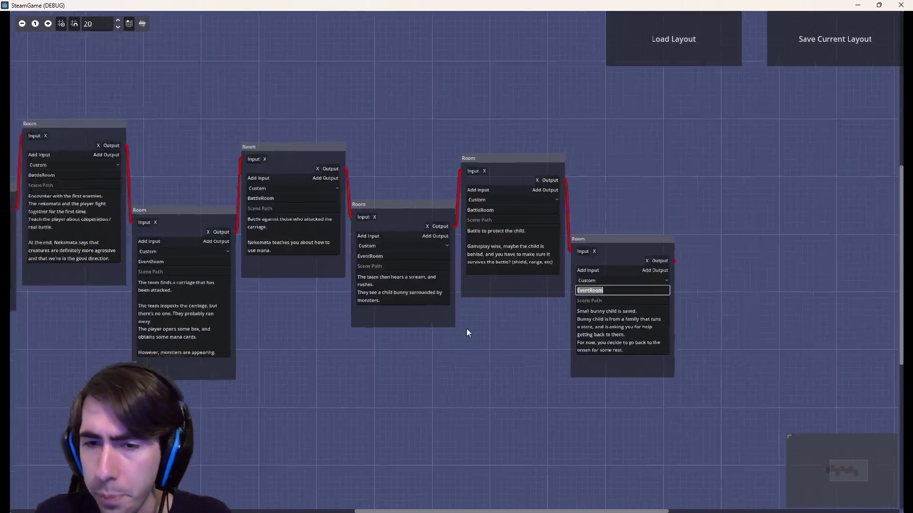
pyautogui.hscroll(-4, 480, 375)
pyautogui.scroll(2, 522, 394)
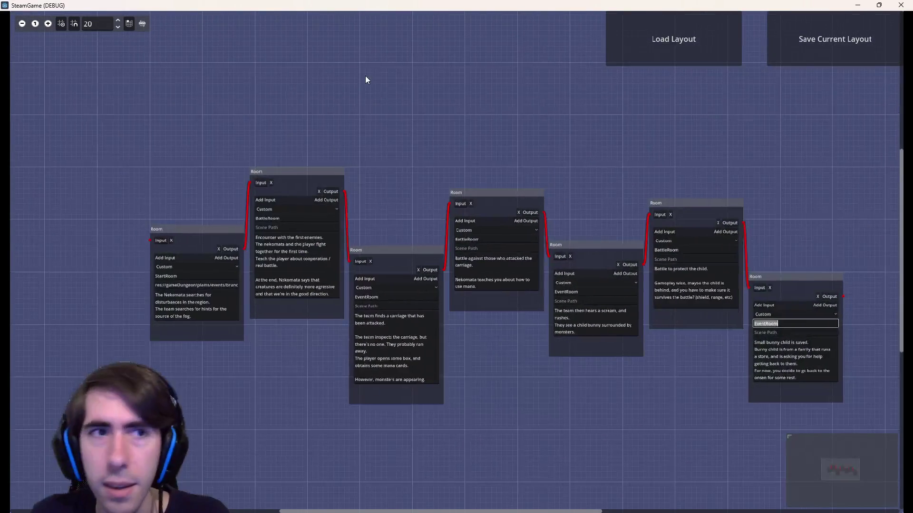
# Close the running game, shrink the Output panel, and reopen the room2.tscn scene
pyautogui.click(900, 4)
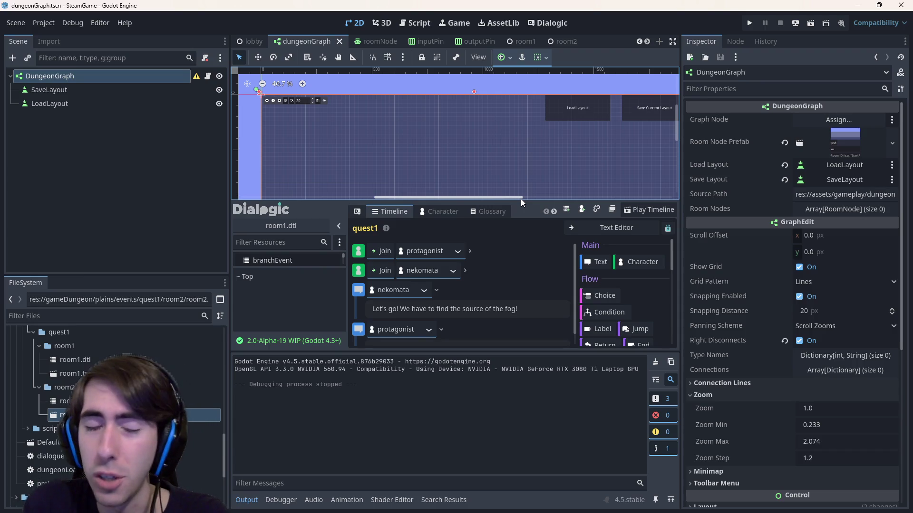
pyautogui.scroll(-1, 485, 317)
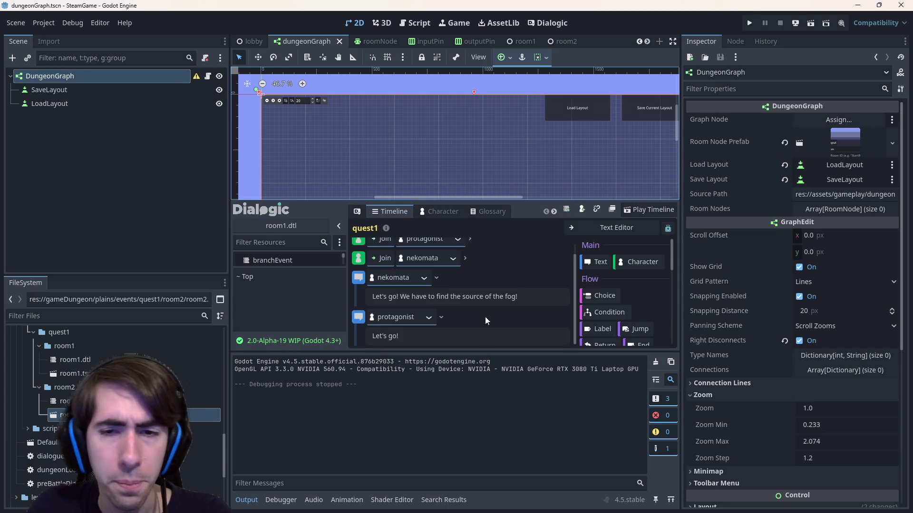
pyautogui.click(414, 23)
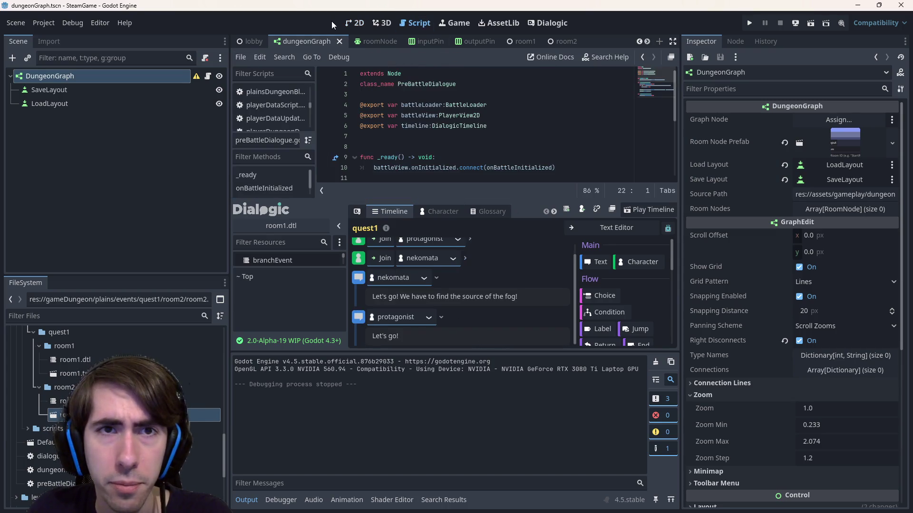
pyautogui.click(348, 24)
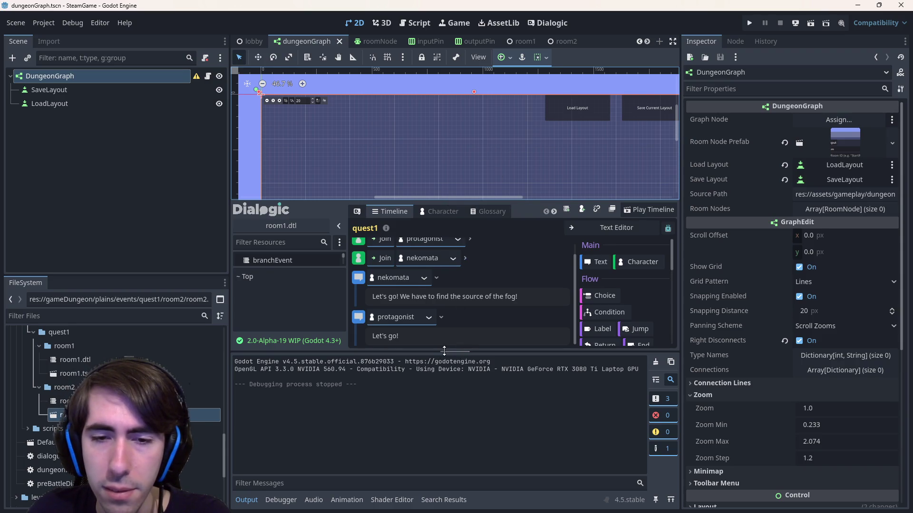
pyautogui.moveTo(444, 351); pyautogui.dragTo(444, 386)
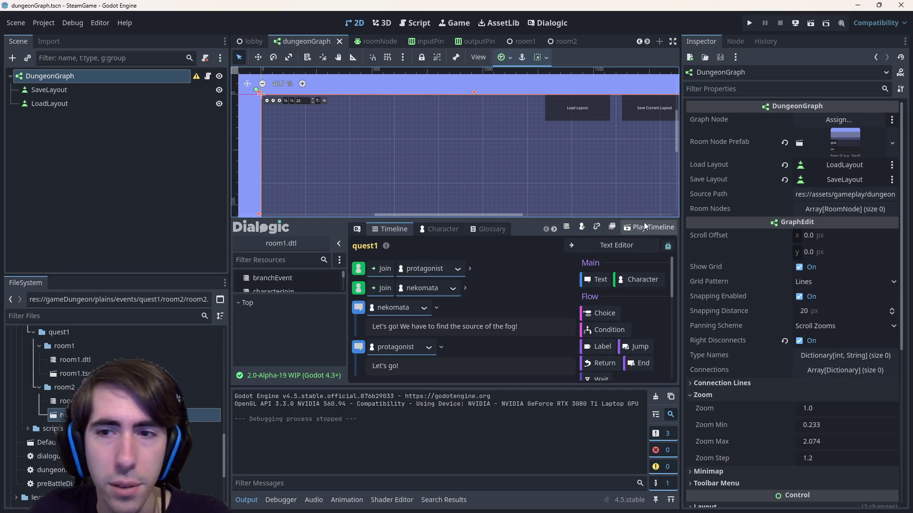
pyautogui.click(551, 23)
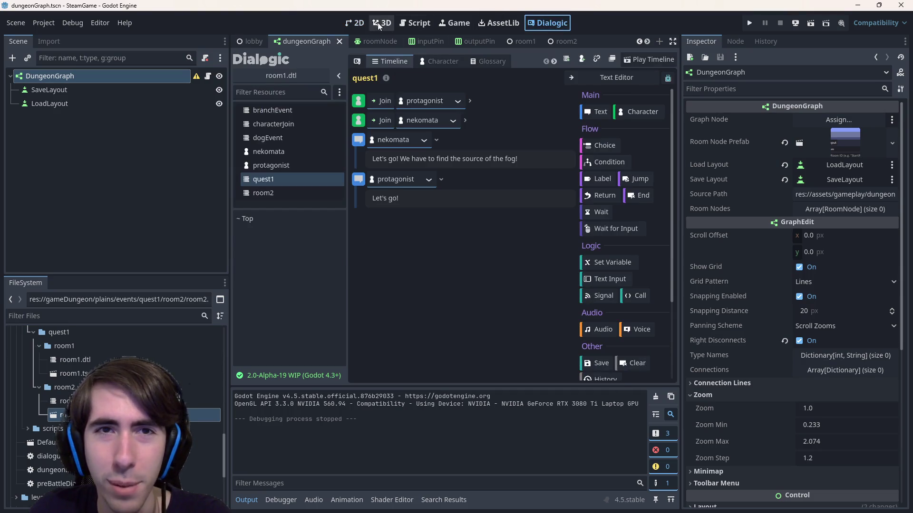
pyautogui.click(354, 23)
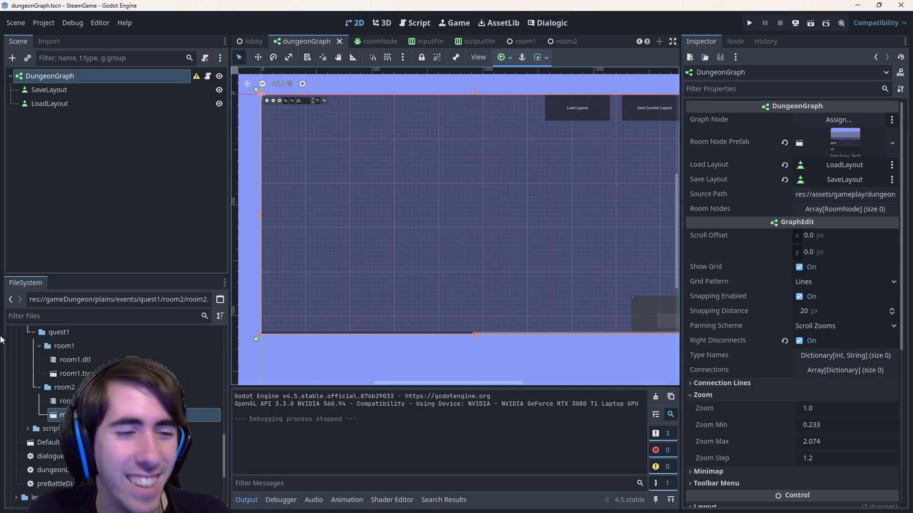
pyautogui.doubleClick(142, 415)
pyautogui.scroll(-2, 363, 281)
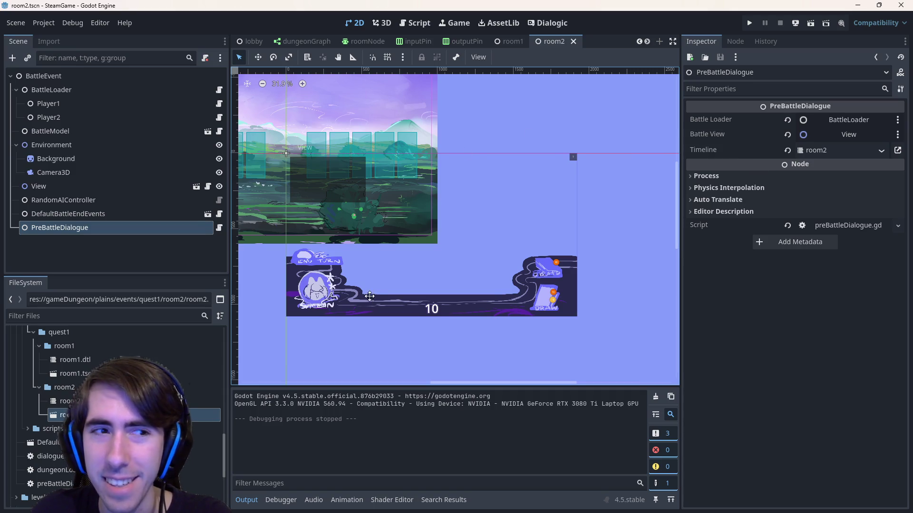
# Delete the blank line after the exported variables in preBattleDialogue.gd and save
pyautogui.hscroll(-3, 375, 163)
pyautogui.click(220, 227)
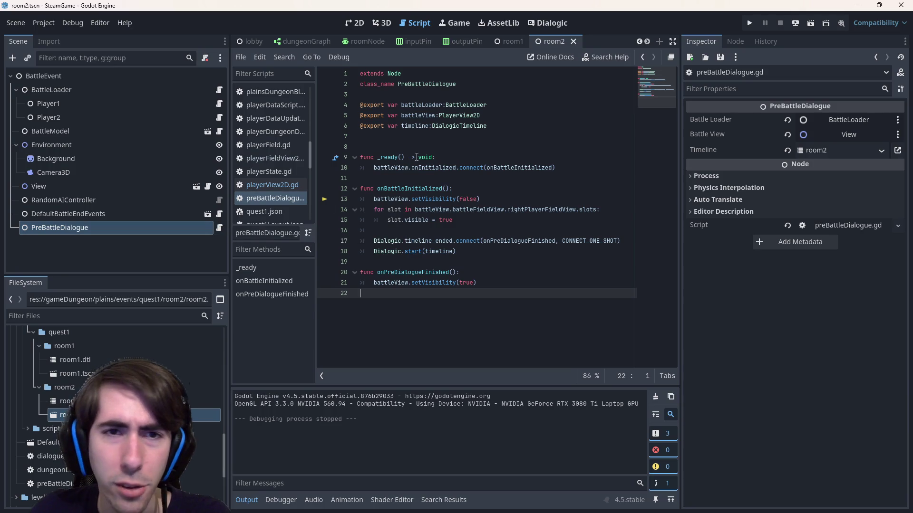
pyautogui.click(404, 137)
pyautogui.press('BackSpace')
pyautogui.hotkey('ctrl', 's')
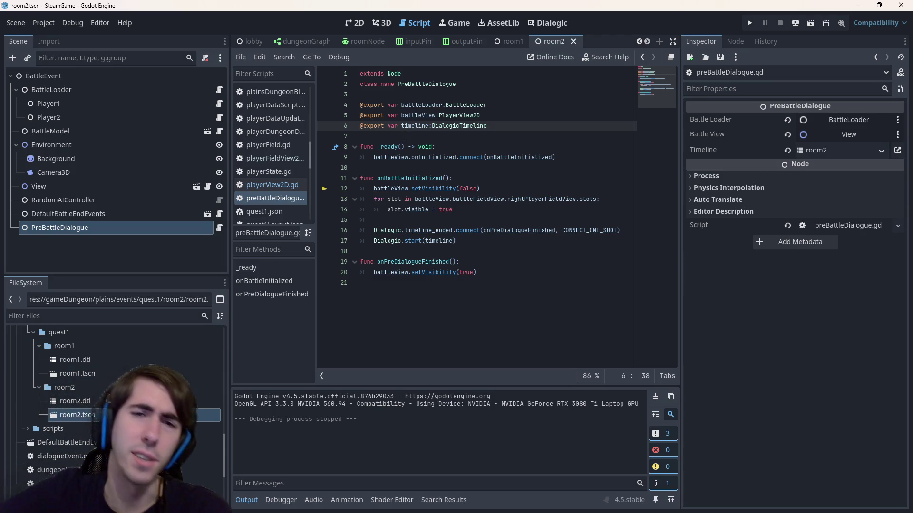
# Return to the room2 2D scene and select the BattleLoader node
pyautogui.click(352, 23)
pyautogui.scroll(-1, 372, 209)
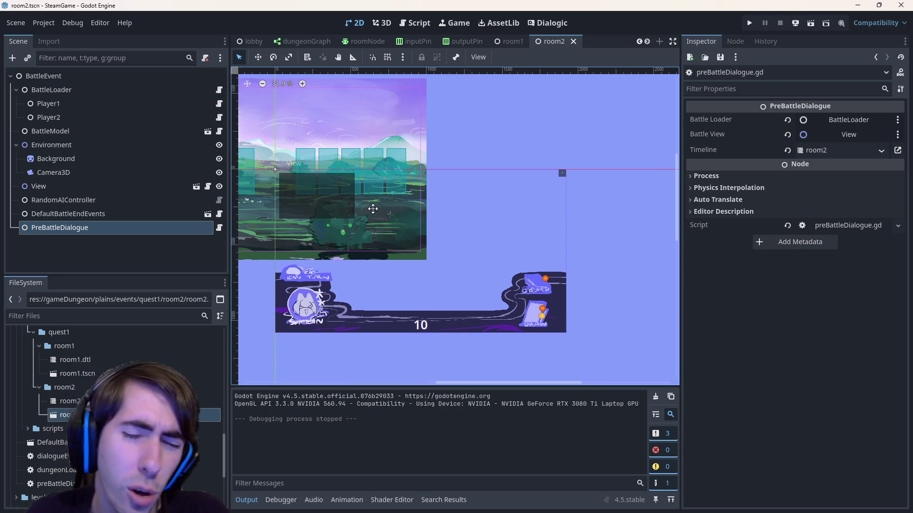
pyautogui.scroll(3, 368, 233)
pyautogui.scroll(-3, 395, 234)
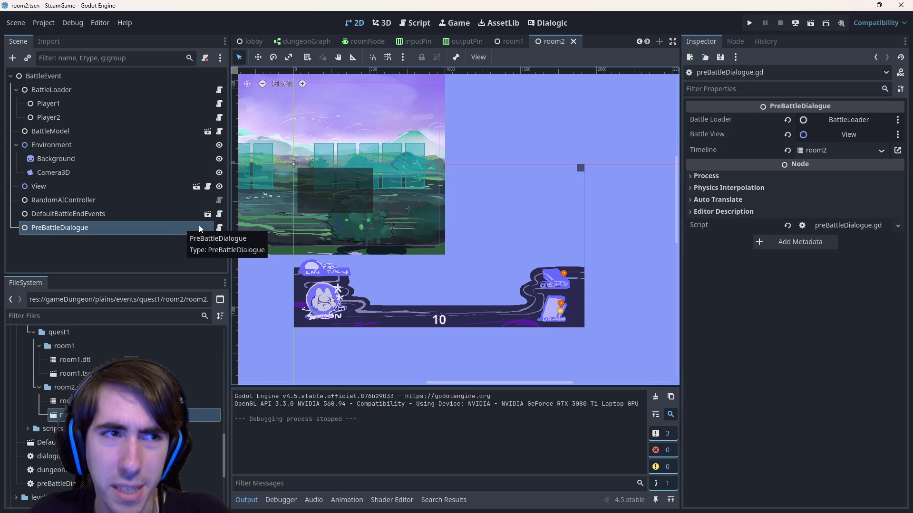
pyautogui.click(138, 88)
# Look through the room2 scene nodes, collapse Environment, and select BattleLoader
pyautogui.click(127, 76)
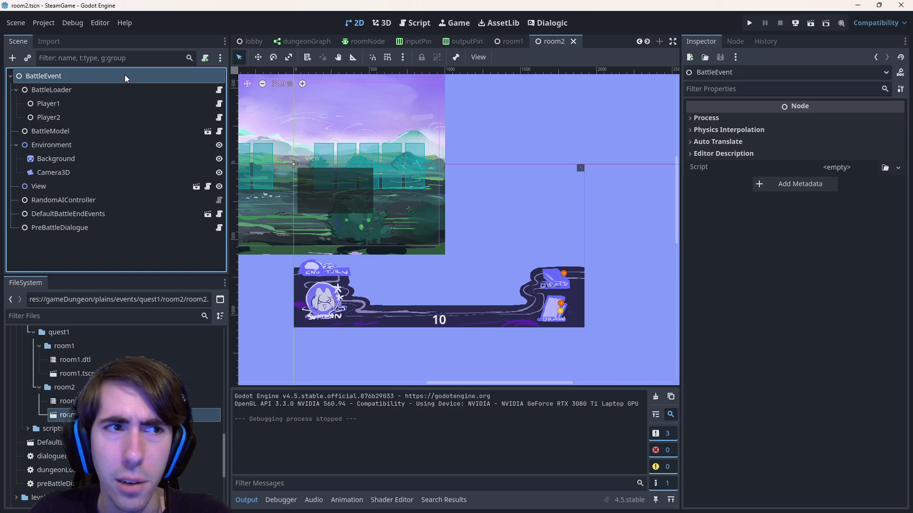
pyautogui.click(76, 214)
pyautogui.click(79, 227)
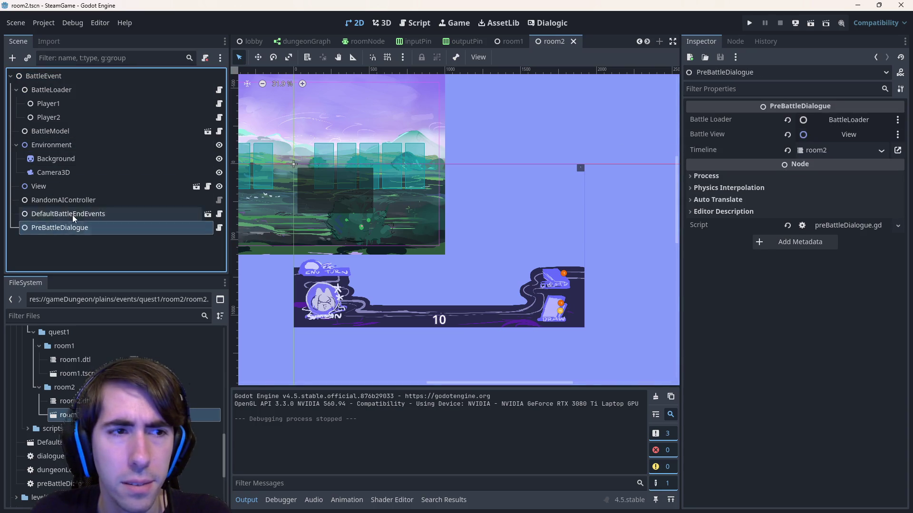
pyautogui.click(67, 200)
pyautogui.click(63, 188)
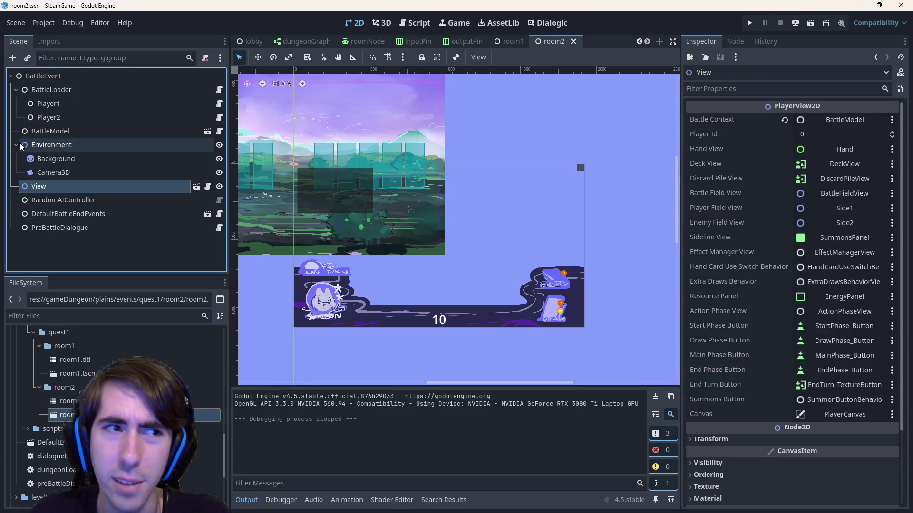
pyautogui.click(17, 145)
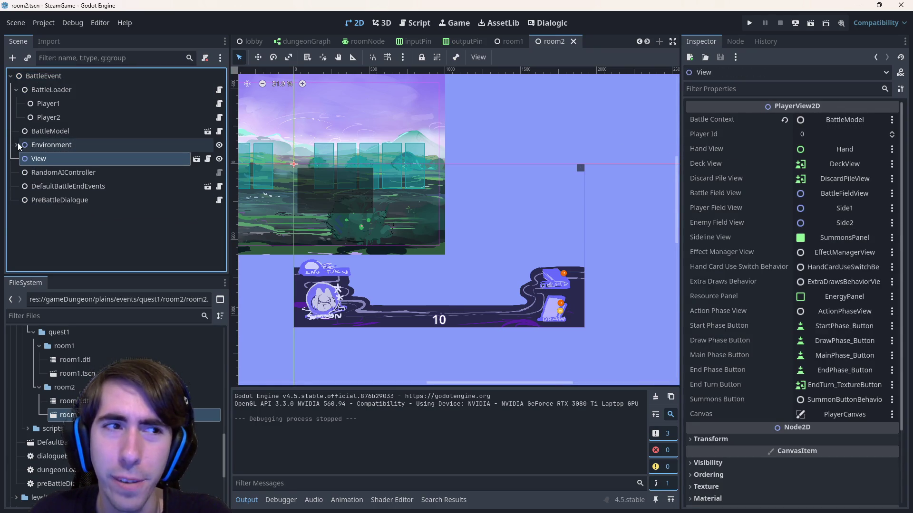
pyautogui.click(47, 131)
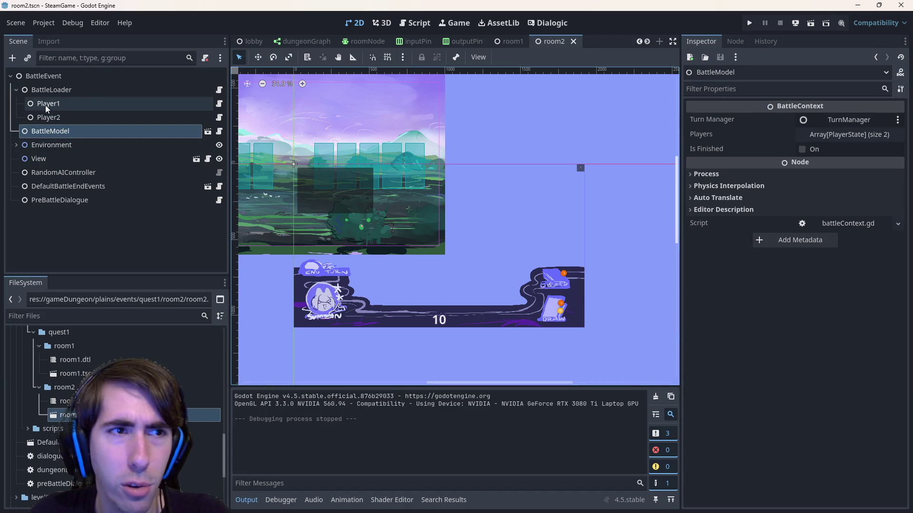
pyautogui.click(52, 90)
# Select the Player1 loader, widen the Inspector, and edit its tutorial3.json settings path
pyautogui.click(837, 134)
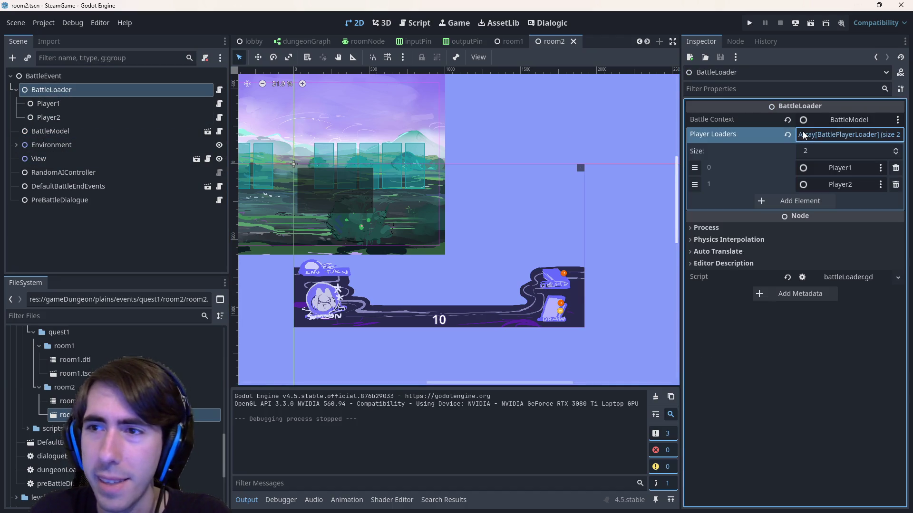
pyautogui.click(52, 103)
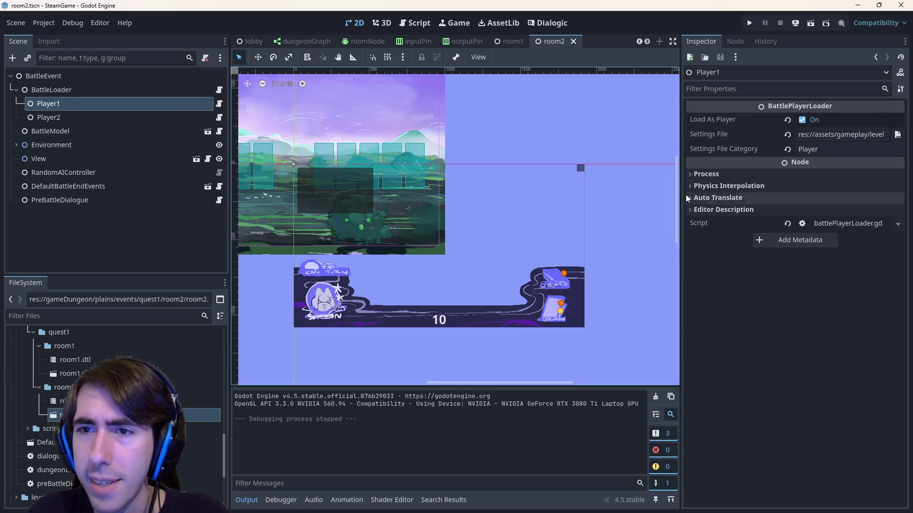
pyautogui.moveTo(683, 196); pyautogui.dragTo(526, 196)
pyautogui.doubleClick(818, 137)
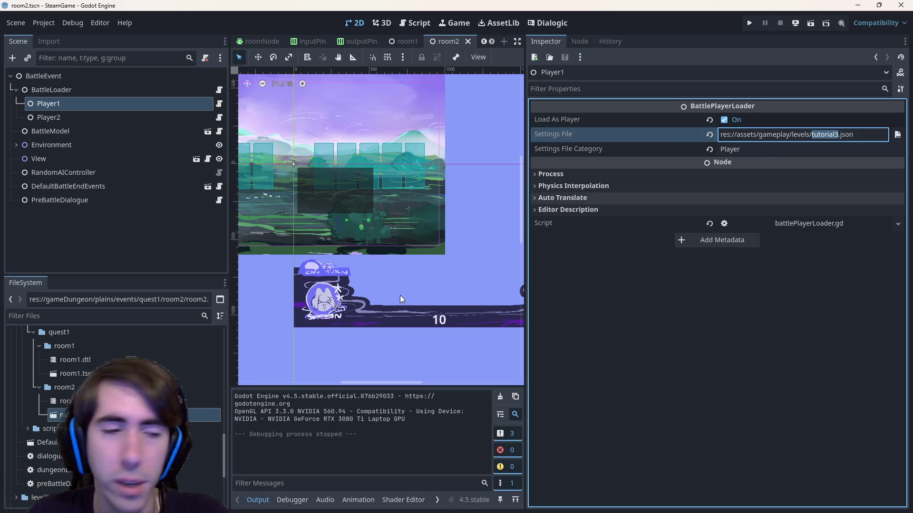
# Browse the FileSystem dock into the levels folder of battle files
pyautogui.scroll(10, 143, 428)
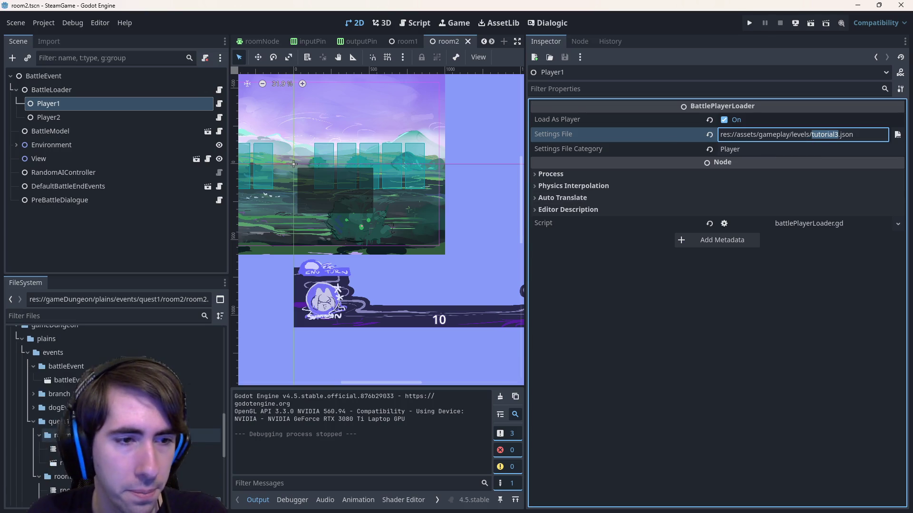
pyautogui.scroll(4, 142, 428)
pyautogui.scroll(-5, 143, 428)
pyautogui.scroll(3, 69, 380)
pyautogui.click(69, 361)
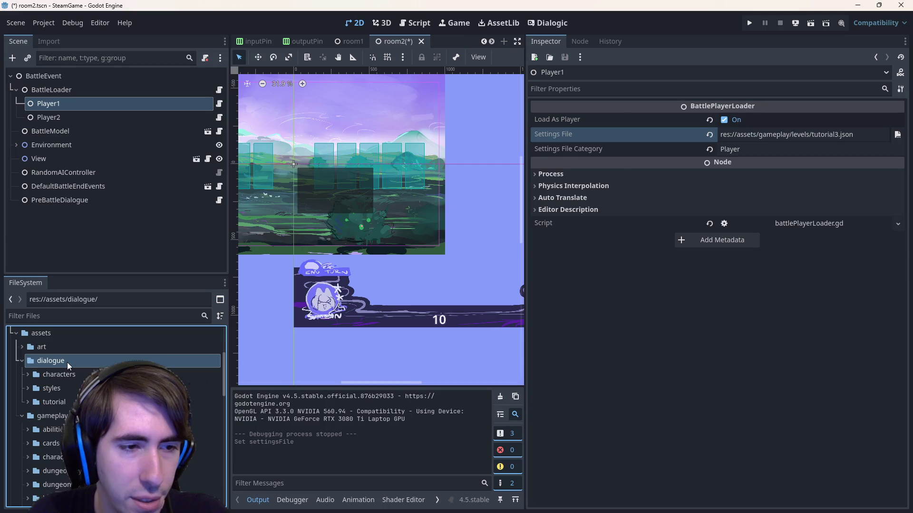
pyautogui.scroll(-5, 69, 404)
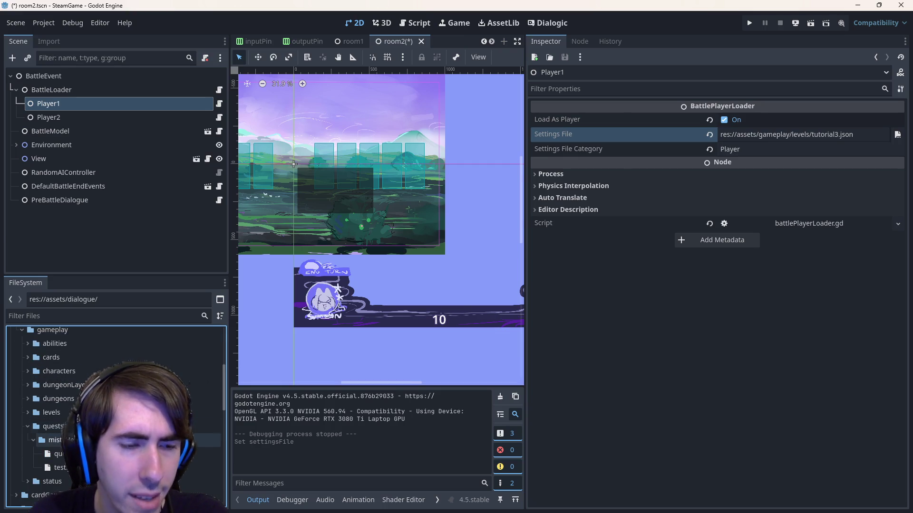
pyautogui.click(61, 454)
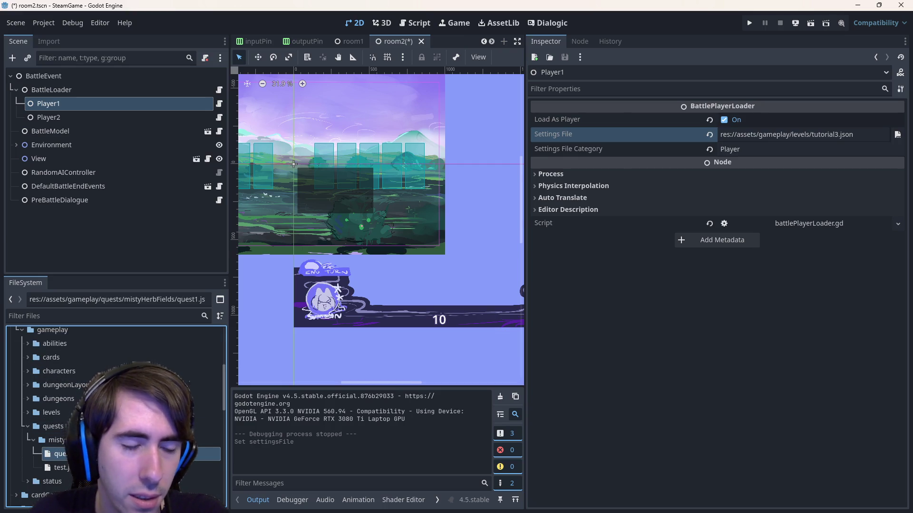
pyautogui.doubleClick(52, 427)
pyautogui.doubleClick(59, 412)
# Duplicate tutorial3.json as quest1.json
pyautogui.scroll(-2, 59, 411)
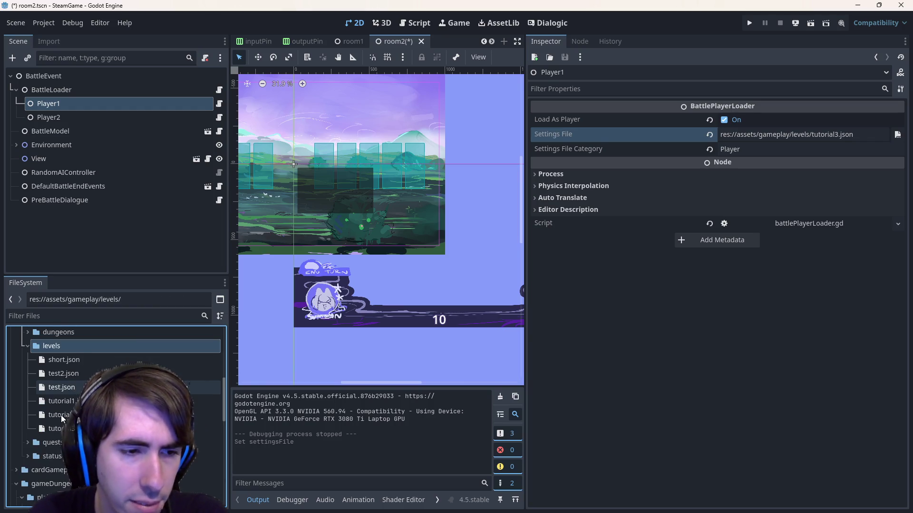
pyautogui.scroll(-10, 69, 413)
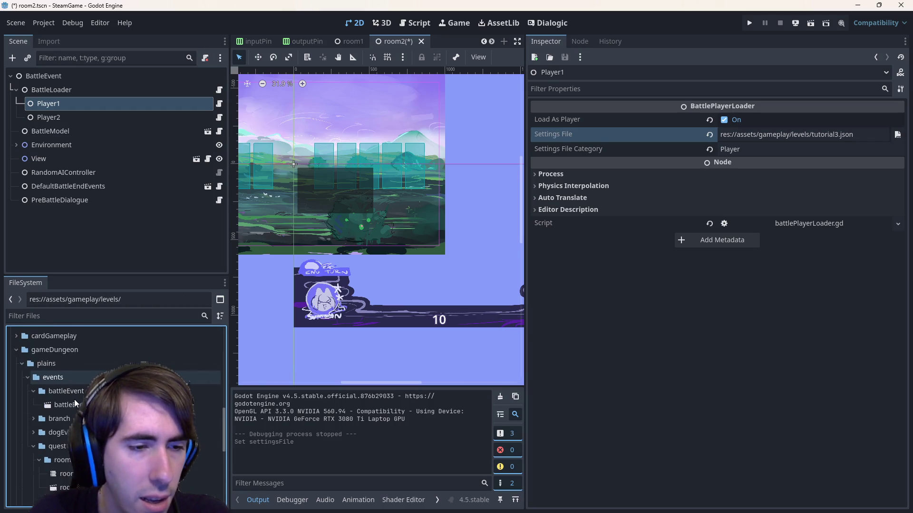
pyautogui.scroll(-2, 66, 417)
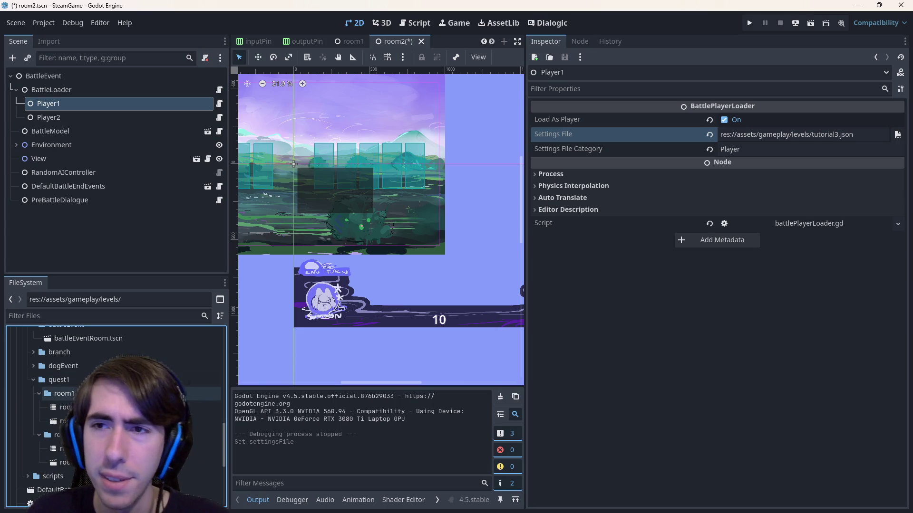
pyautogui.scroll(5, 143, 413)
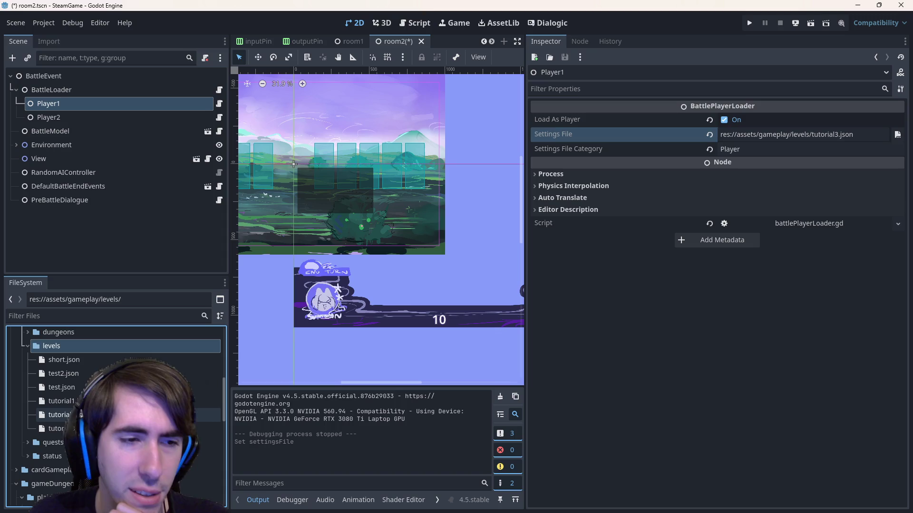
pyautogui.scroll(3, 86, 386)
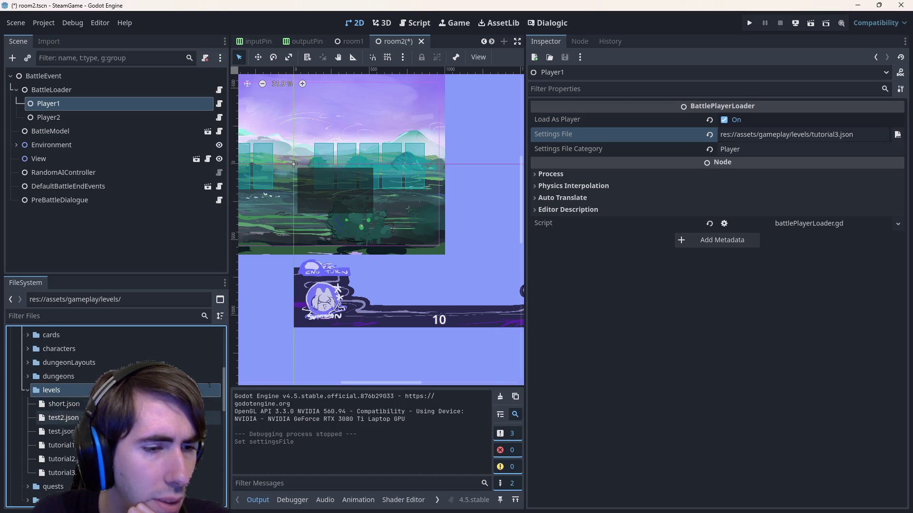
pyautogui.scroll(-2, 208, 384)
pyautogui.click(61, 450)
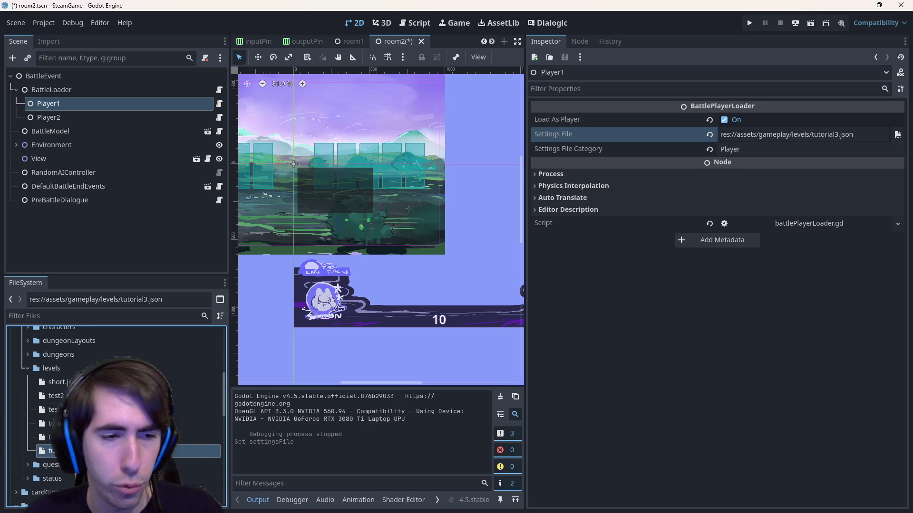
pyautogui.hotkey('ctrl', 'd')
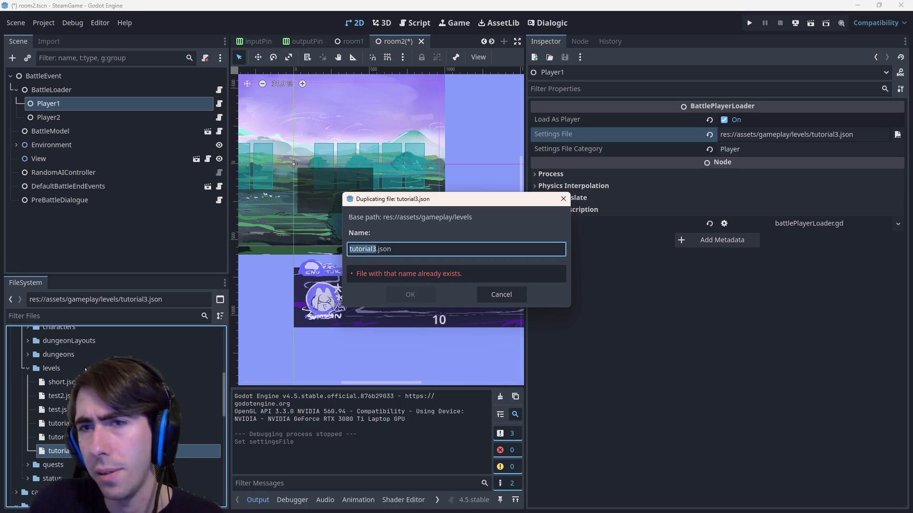
pyautogui.write('quest1')
pyautogui.press('Return')
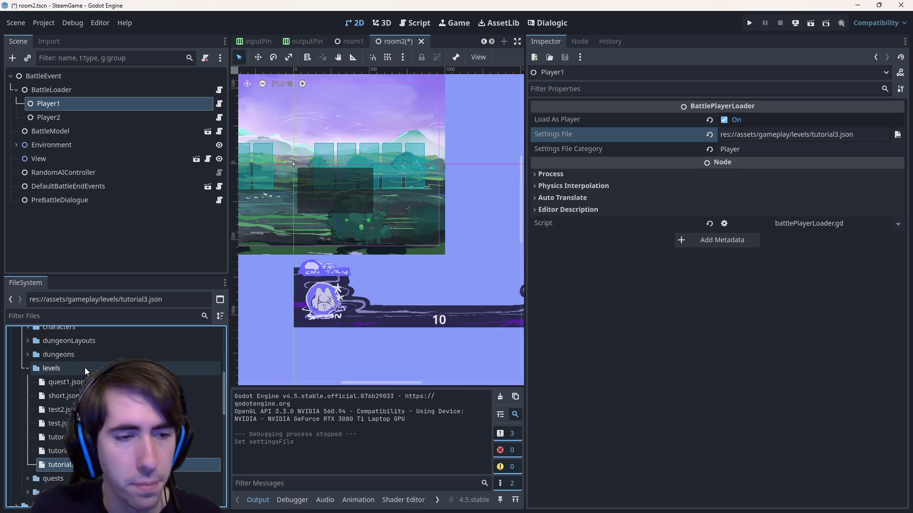
# Copy quest1.json into the quest1/room2 folder as room2Battle.json and open it
pyautogui.click(64, 382)
pyautogui.scroll(-5, 86, 381)
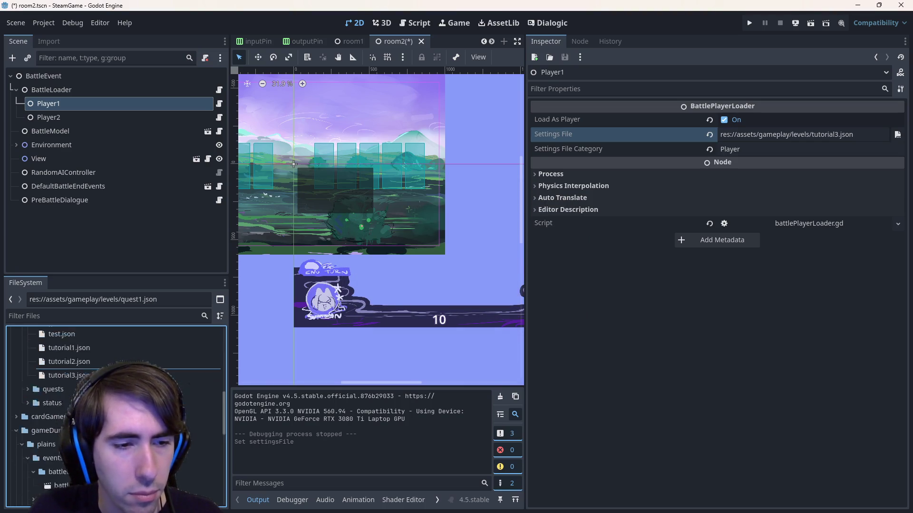
pyautogui.scroll(-4, 114, 413)
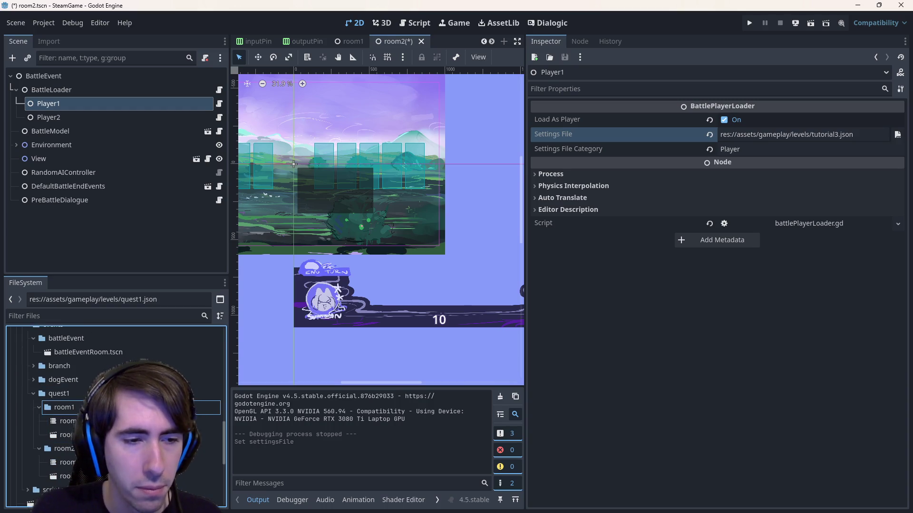
pyautogui.hotkey('ctrl', 'v')
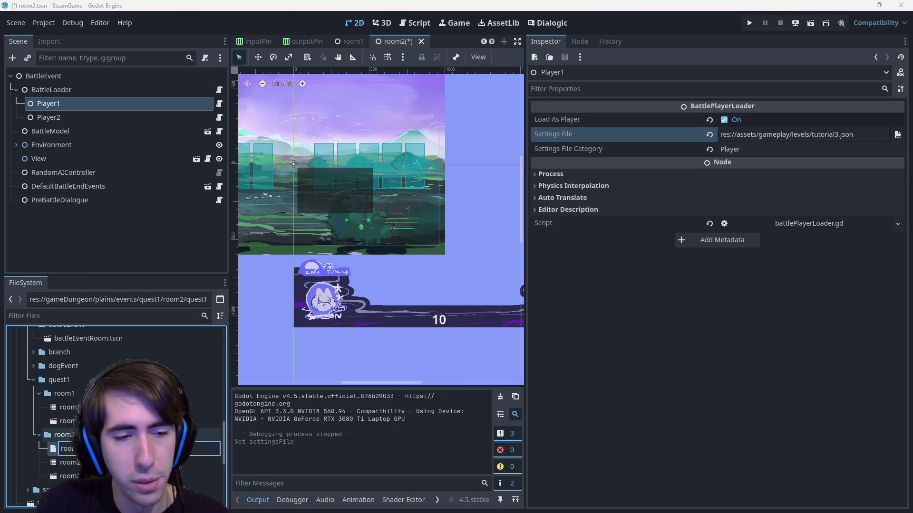
pyautogui.press('Return')
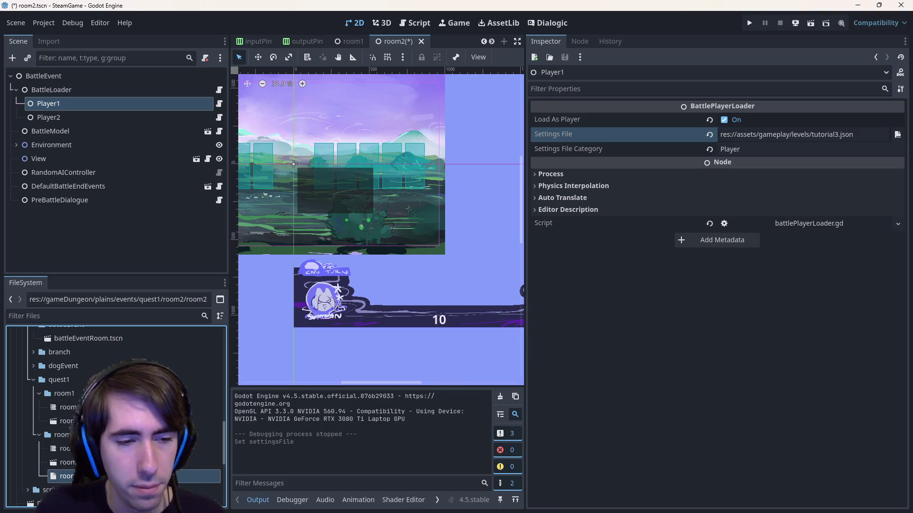
pyautogui.press('Return')
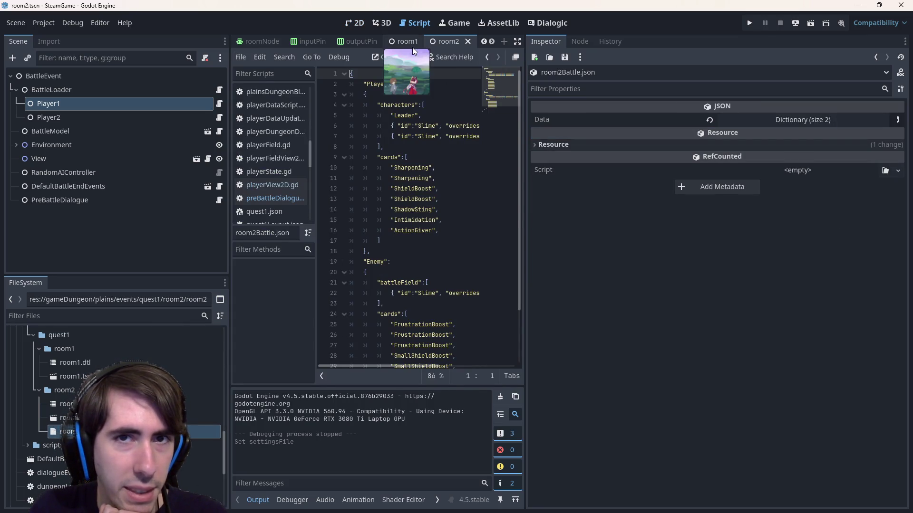
pyautogui.click(119, 404)
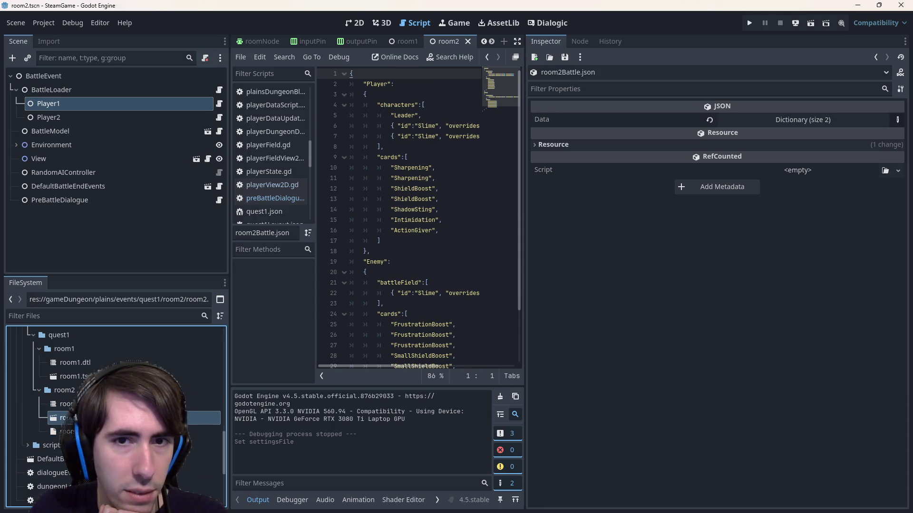
pyautogui.moveTo(524, 74); pyautogui.dragTo(731, 94)
pyautogui.doubleClick(204, 404)
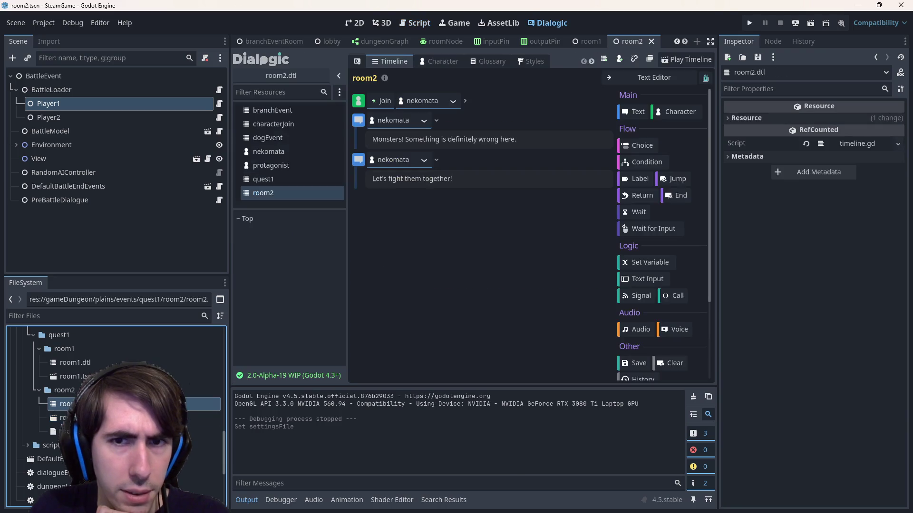
pyautogui.click(355, 23)
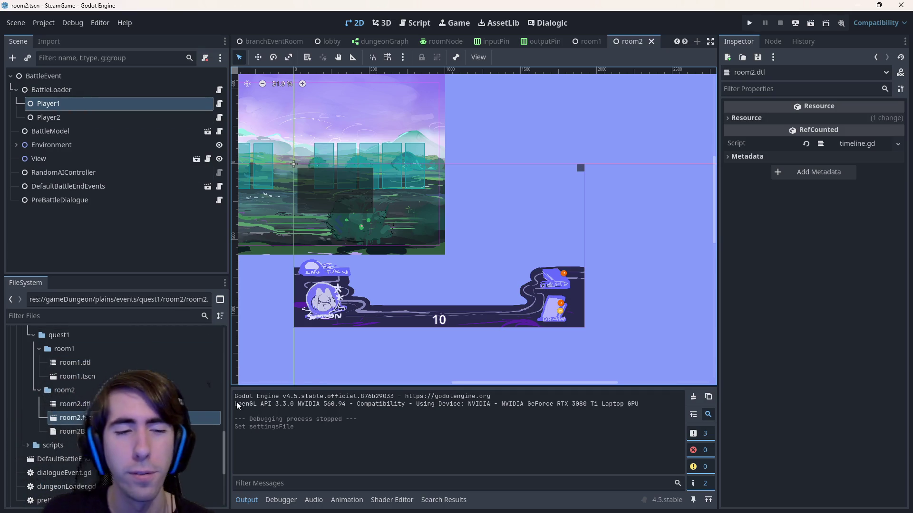
pyautogui.click(83, 87)
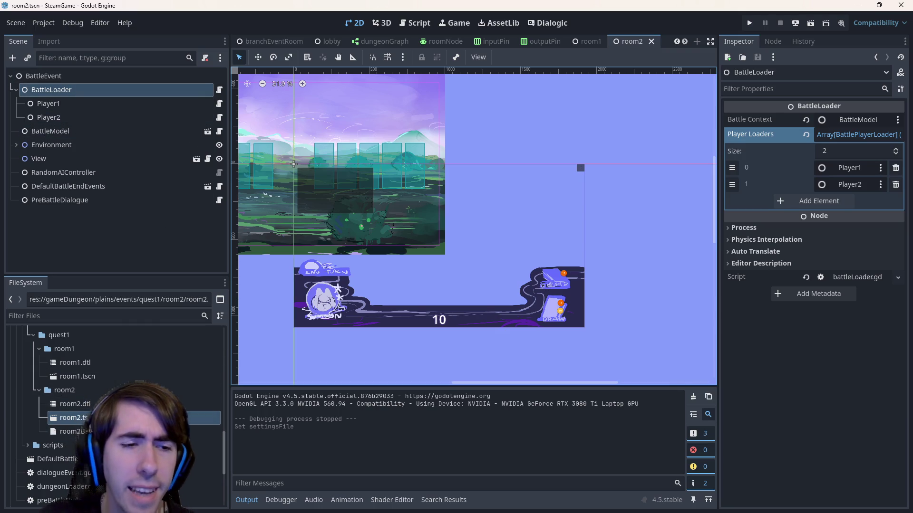
pyautogui.doubleClick(66, 432)
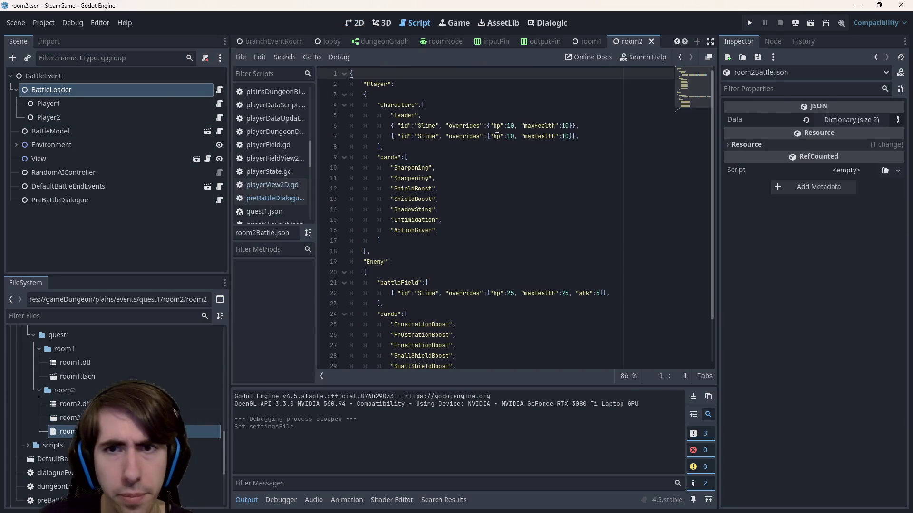
pyautogui.moveTo(379, 76); pyautogui.dragTo(426, 126)
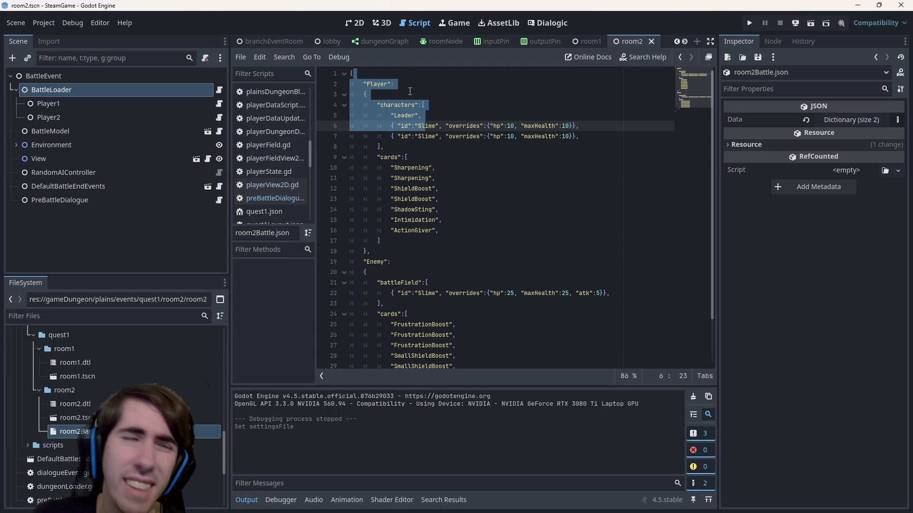
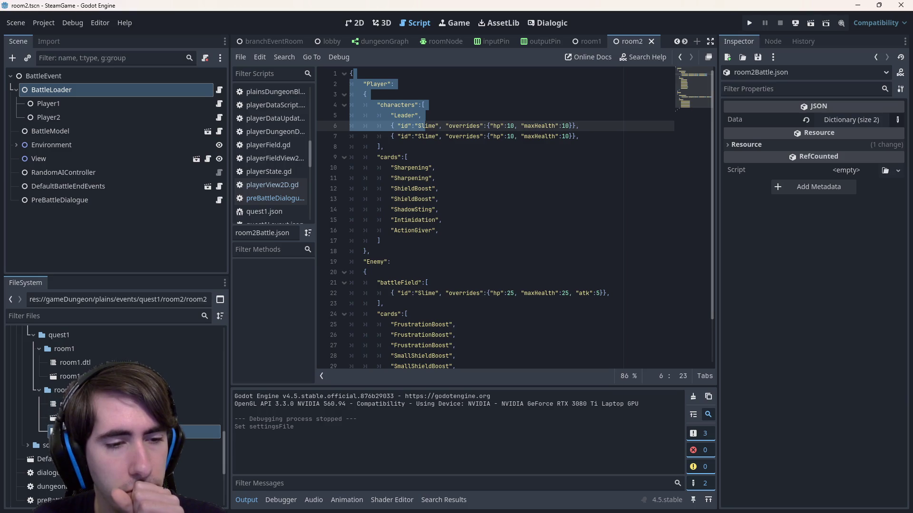
# Open the room1.dtl and room2.dtl timelines and the room2Battle.json data file
pyautogui.doubleClick(75, 362)
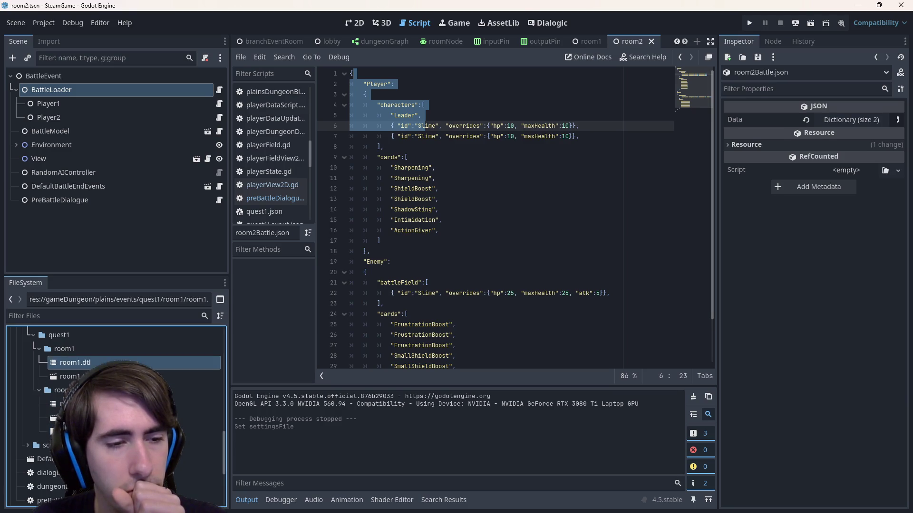
pyautogui.doubleClick(75, 404)
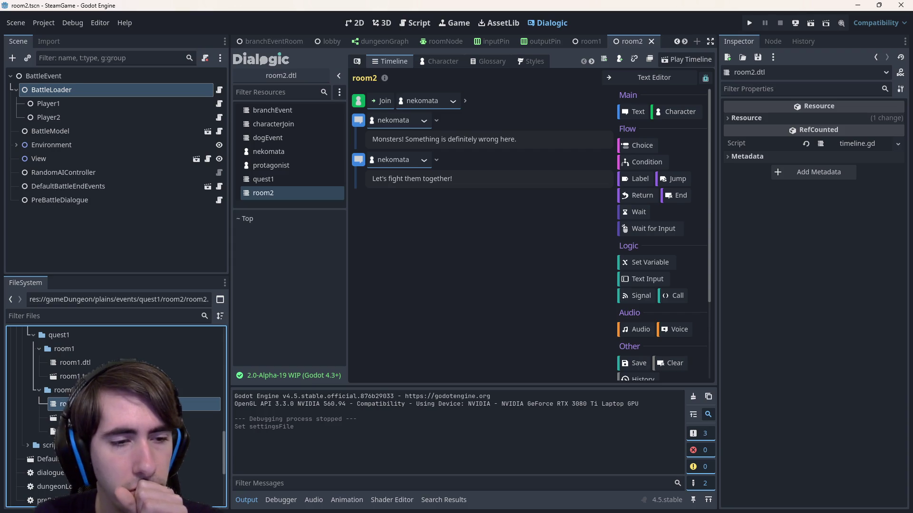
pyautogui.doubleClick(72, 431)
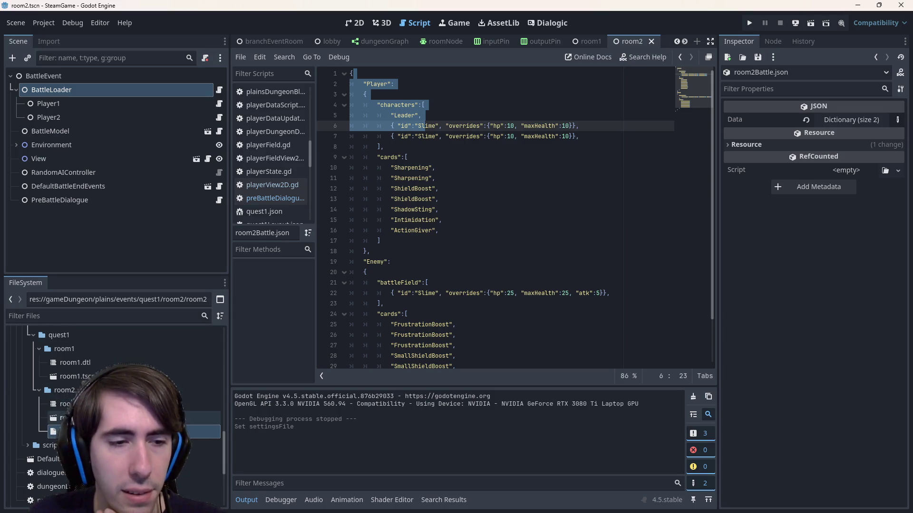
pyautogui.click(199, 418)
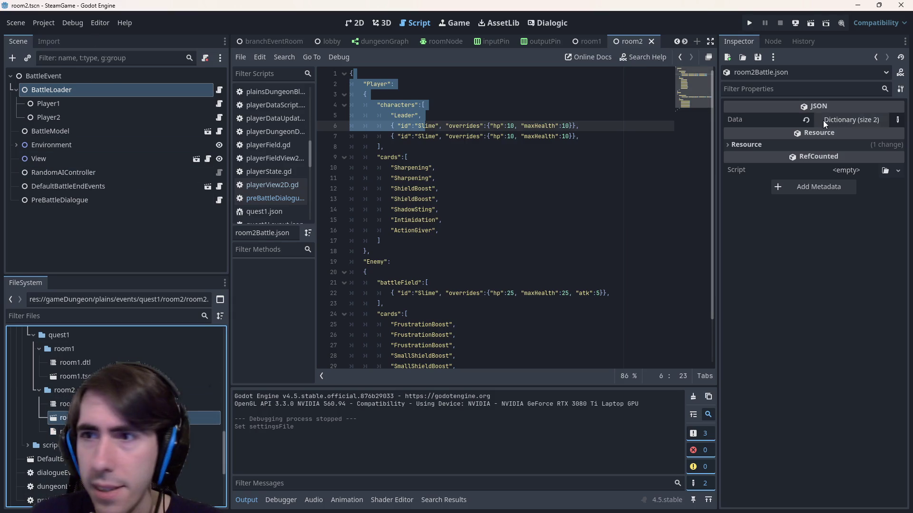
# Assign room2Battle.json as the Settings File of Player1 and Player2, then save the scene
pyautogui.click(106, 104)
pyautogui.moveTo(205, 431)
pyautogui.mouseDown()
pyautogui.moveTo(410, 345)
pyautogui.moveTo(850, 134)
pyautogui.mouseUp()
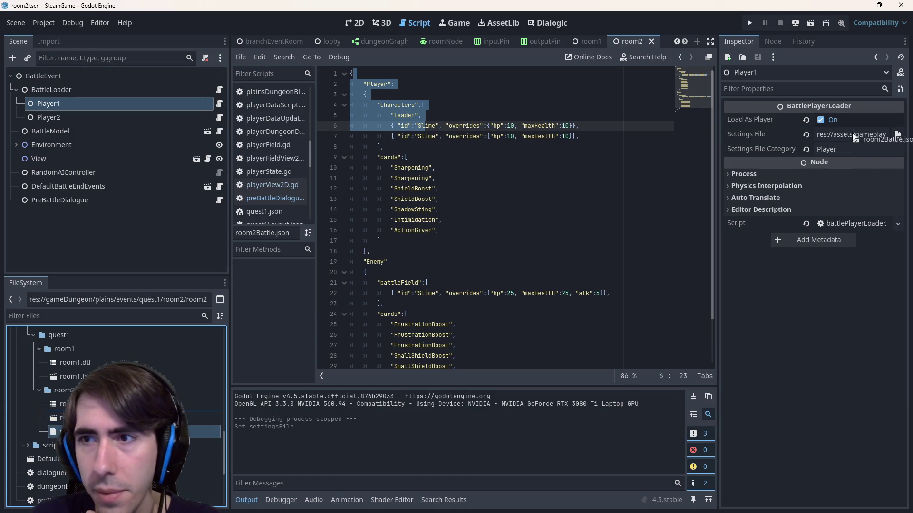
pyautogui.doubleClick(141, 120)
pyautogui.press('Escape')
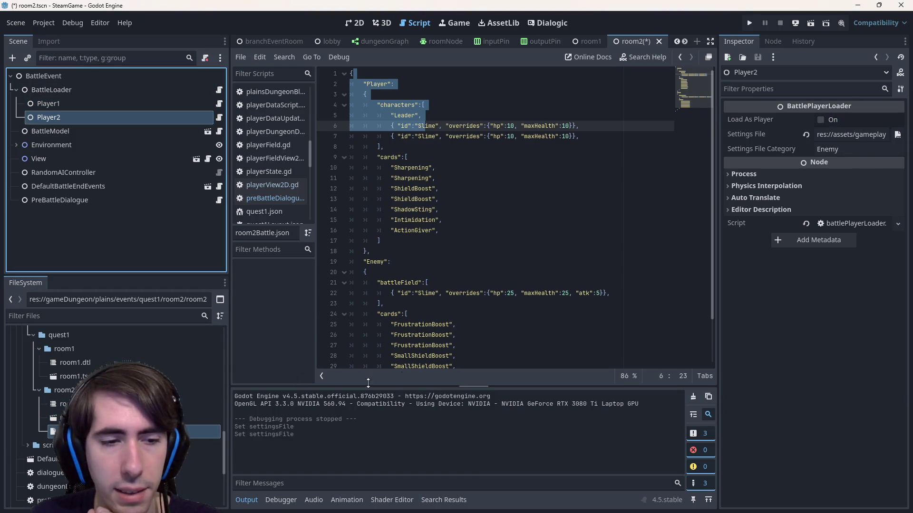
pyautogui.moveTo(204, 432)
pyautogui.mouseDown()
pyautogui.moveTo(204, 418)
pyautogui.moveTo(837, 126)
pyautogui.moveTo(841, 134)
pyautogui.mouseUp()
pyautogui.click(512, 211)
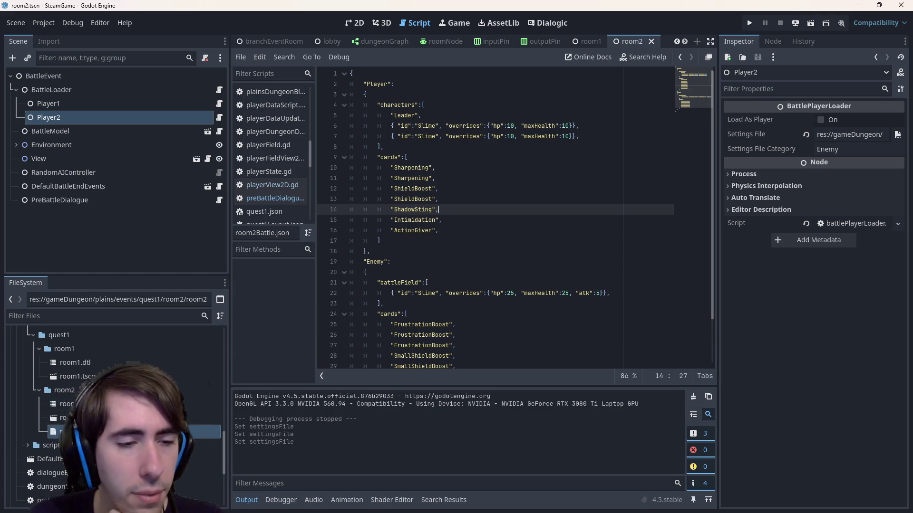
pyautogui.hotkey('ctrl', 's')
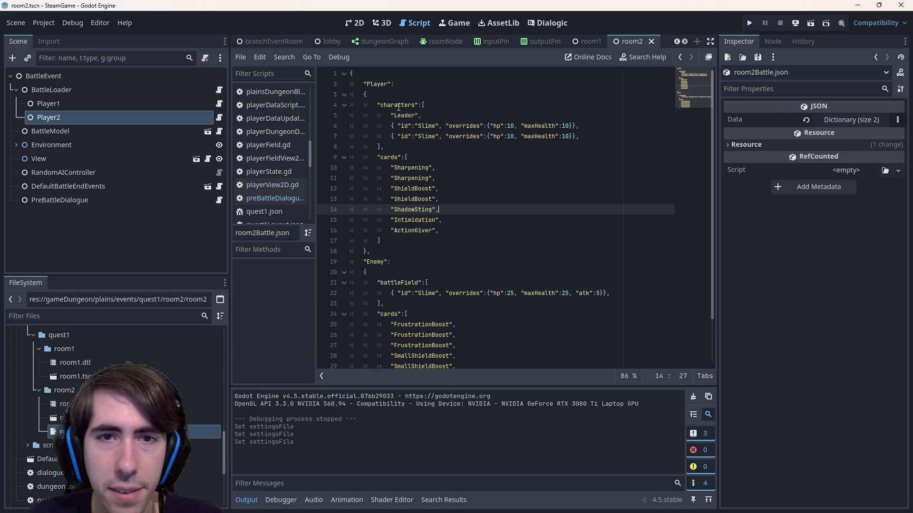
pyautogui.moveTo(357, 108)
pyautogui.mouseDown()
pyautogui.moveTo(400, 157)
pyautogui.moveTo(538, 230)
pyautogui.moveTo(539, 240)
pyautogui.mouseUp()
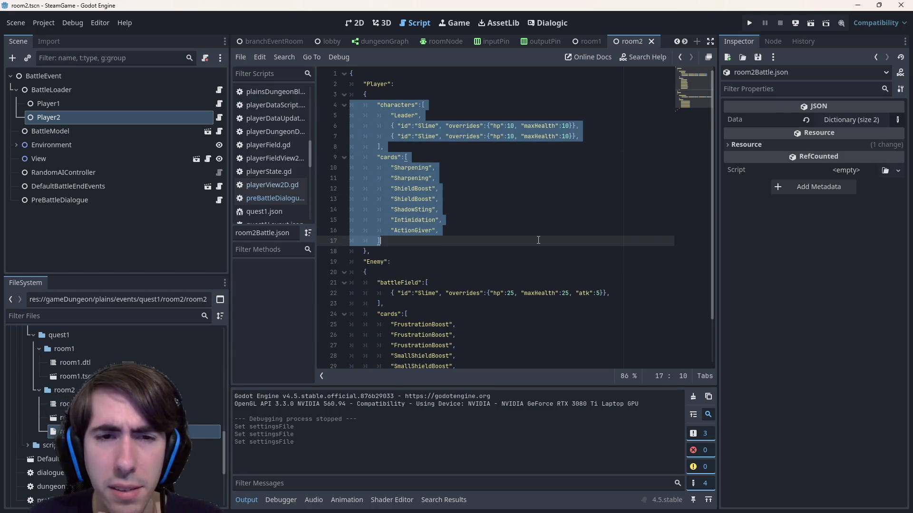
pyautogui.click(89, 103)
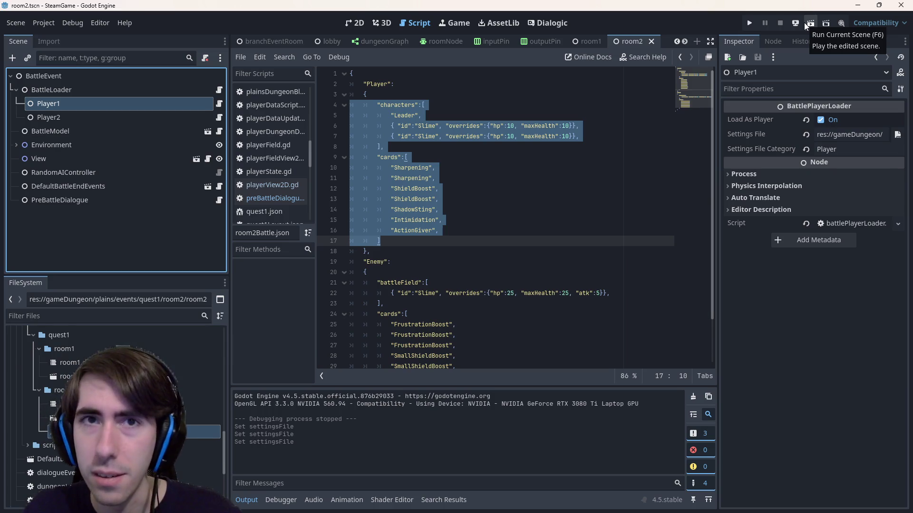
pyautogui.click(542, 241)
pyautogui.moveTo(540, 252); pyautogui.dragTo(343, 85)
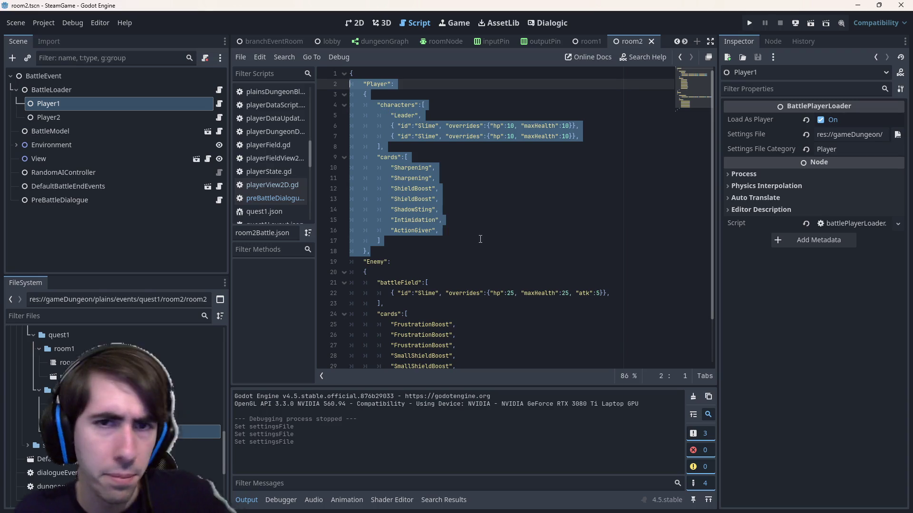
pyautogui.click(480, 240)
pyautogui.doubleClick(428, 127)
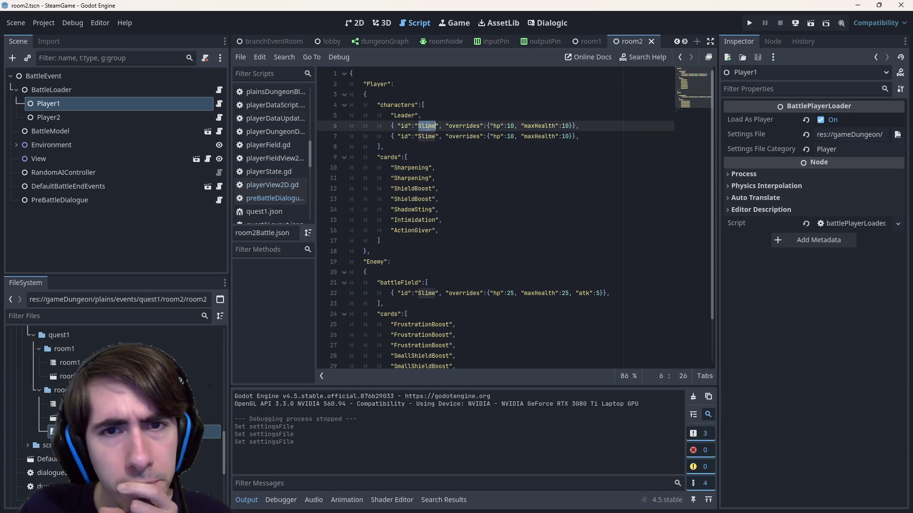
pyautogui.moveTo(603, 137)
pyautogui.mouseDown()
pyautogui.moveTo(380, 107)
pyautogui.moveTo(264, 122)
pyautogui.mouseUp()
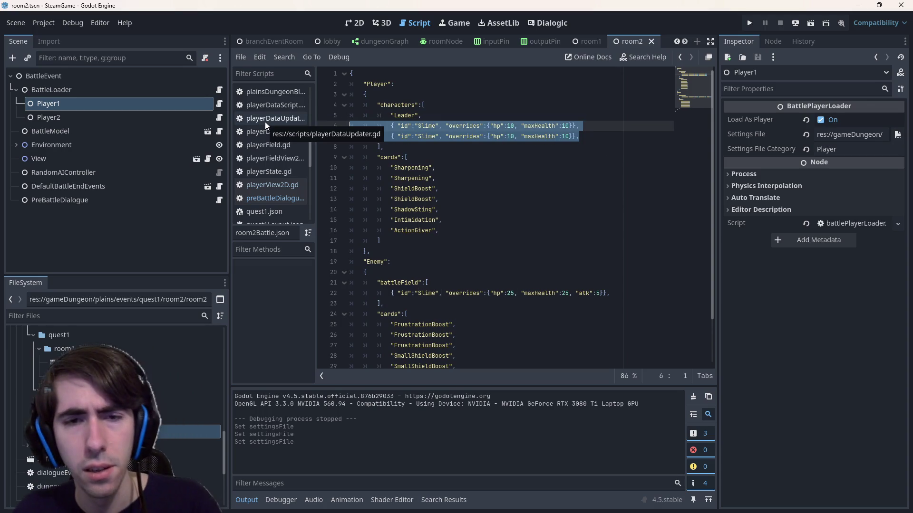
# Delete the two Slime entries so only Leader remains in the player's characters
pyautogui.press('BackSpace')
pyautogui.press('BackSpace')
pyautogui.moveTo(472, 119); pyautogui.dragTo(288, 120)
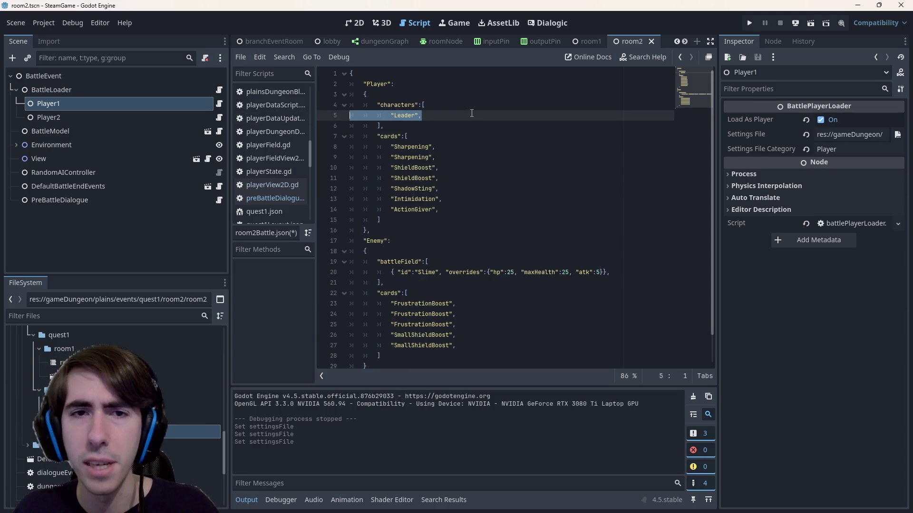
pyautogui.click(427, 119)
pyautogui.press('Return')
pyautogui.scroll(10, 114, 414)
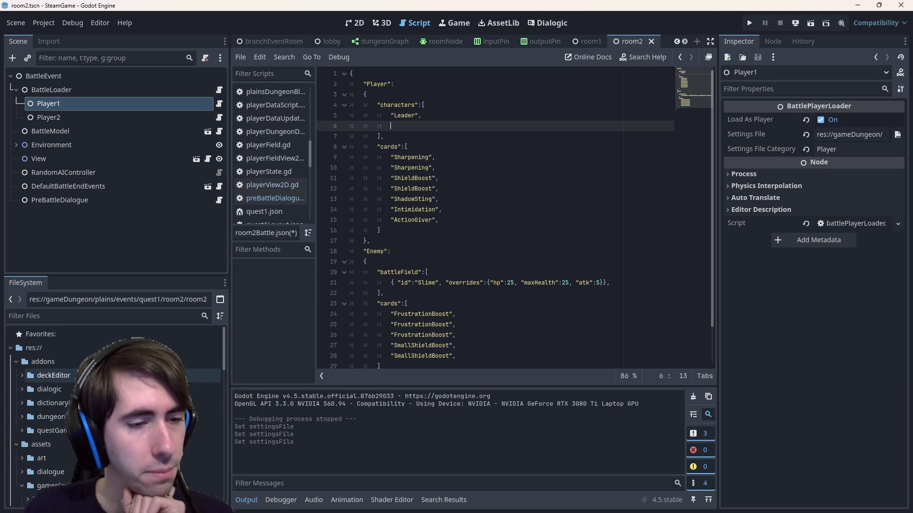
pyautogui.scroll(-5, 114, 414)
pyautogui.scroll(-5, 114, 381)
# Locate slime.json in the characters folder, then start duplicating leader.json
pyautogui.click(133, 316)
pyautogui.write('slime')
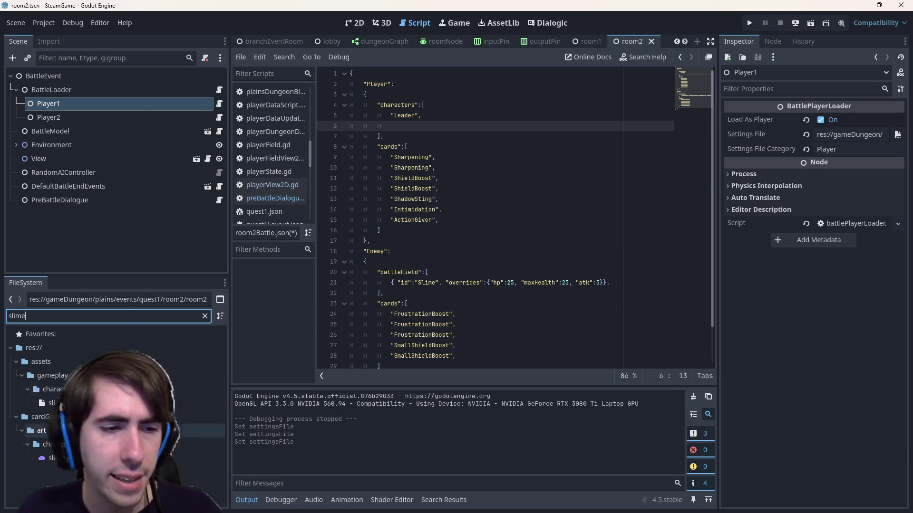
pyautogui.click(62, 402)
pyautogui.click(204, 316)
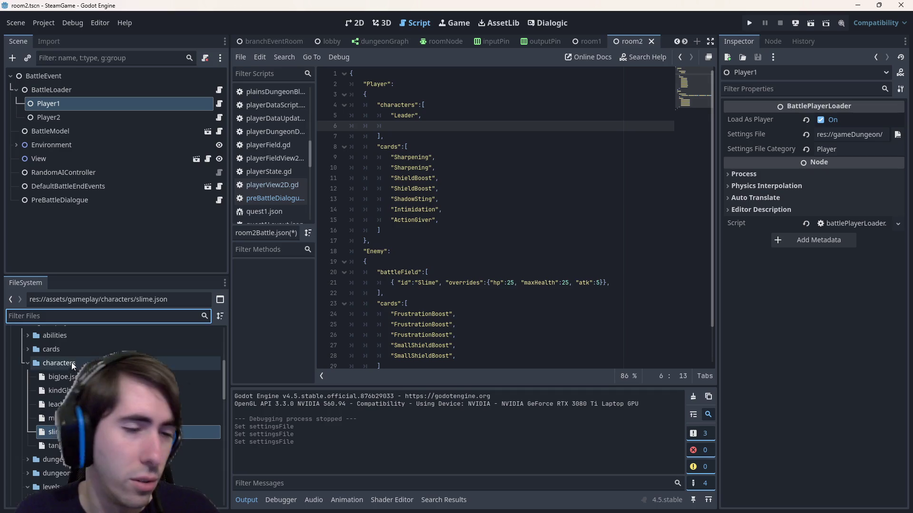
pyautogui.click(62, 418)
pyautogui.click(61, 404)
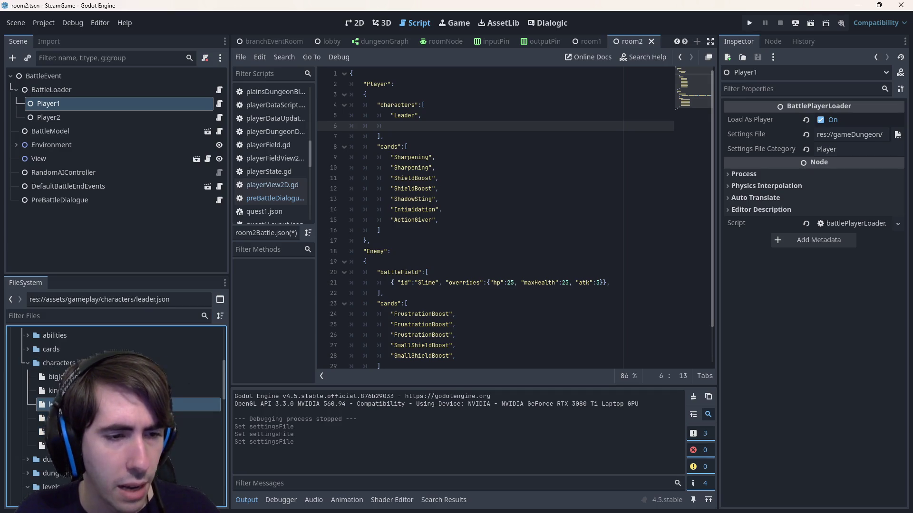
pyautogui.hotkey('ctrl', 'd')
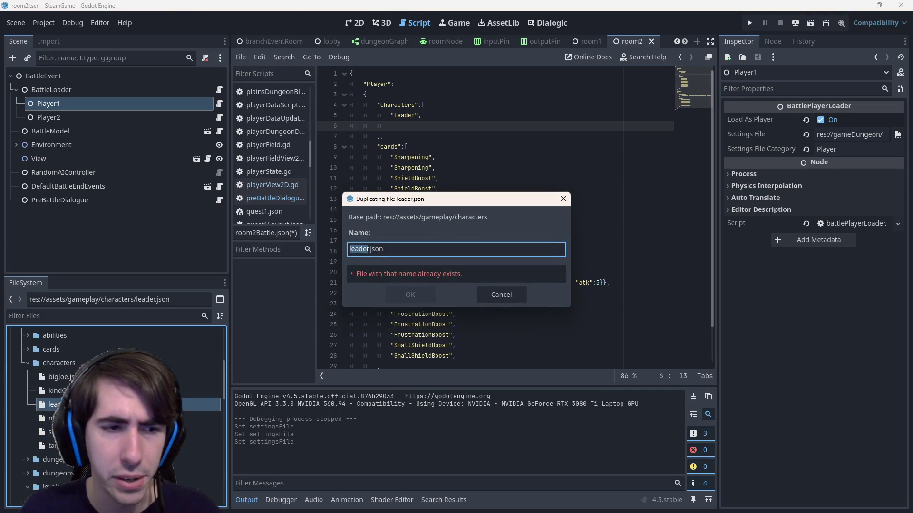
# Name the duplicate nekomata.json and open it in the script editor
pyautogui.write('nekomata')
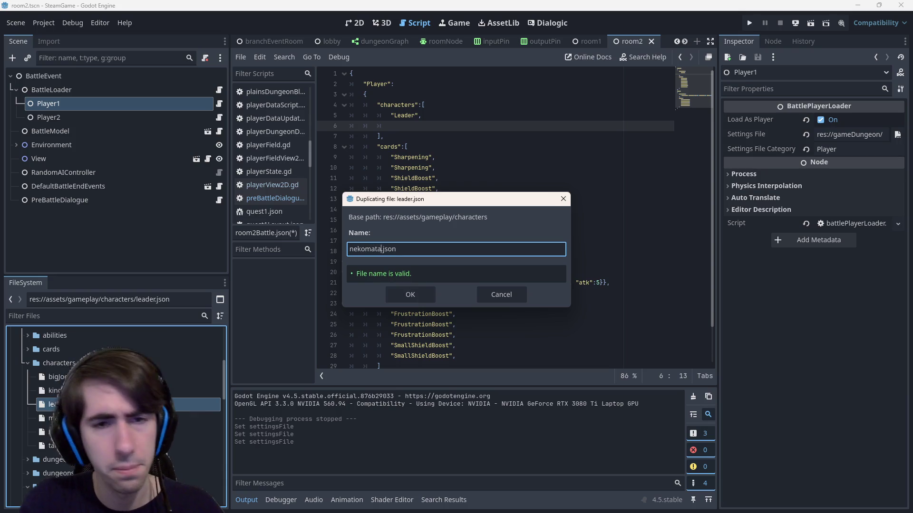
pyautogui.press('Return')
pyautogui.doubleClick(52, 432)
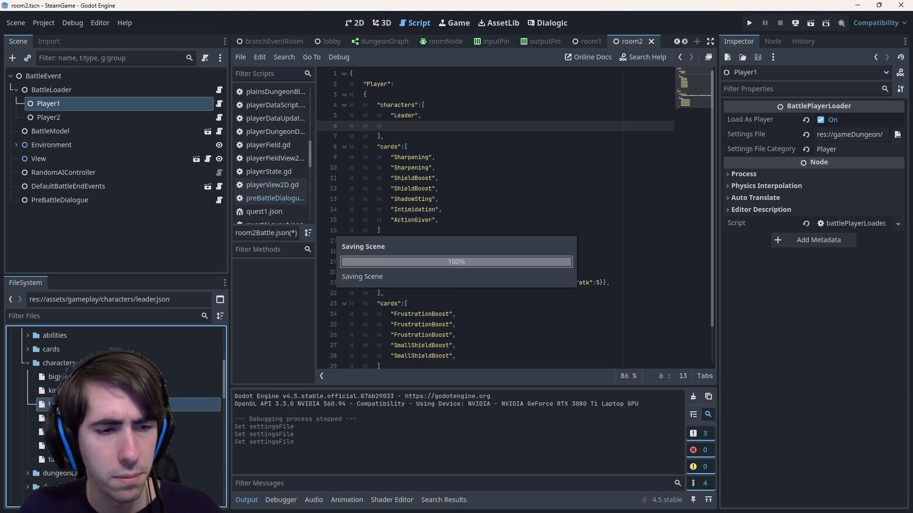
pyautogui.click(551, 255)
pyautogui.hotkey('ctrl', 'a')
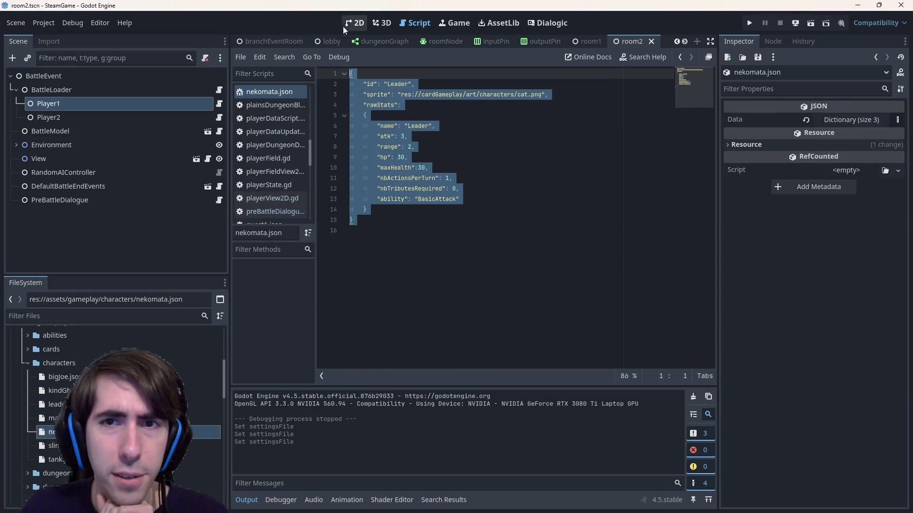
pyautogui.moveTo(404, 142)
pyautogui.mouseDown()
pyautogui.moveTo(324, 36)
pyautogui.moveTo(417, 150)
pyautogui.moveTo(375, 157)
pyautogui.moveTo(409, 157)
pyautogui.moveTo(410, 148)
pyautogui.mouseUp()
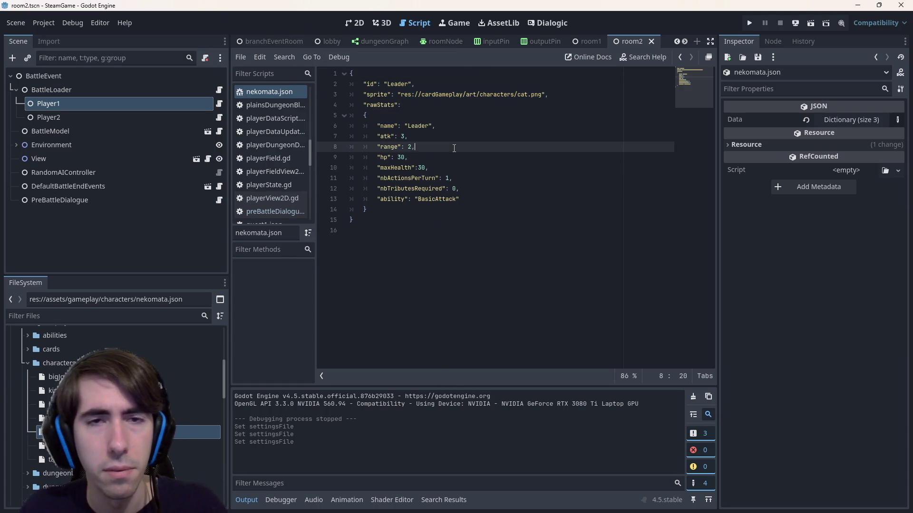
# Review the Leader id and hp lines, then open leader.json
pyautogui.doubleClick(397, 84)
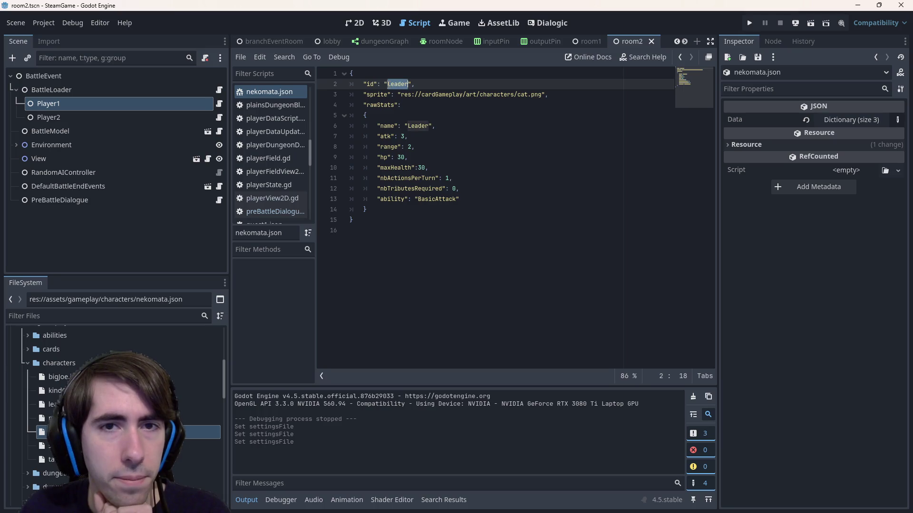
pyautogui.click(427, 161)
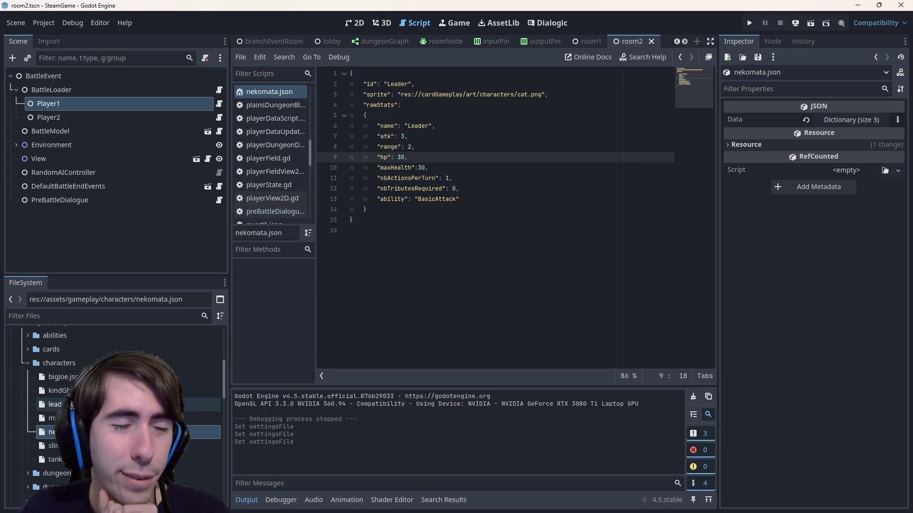
pyautogui.doubleClick(56, 404)
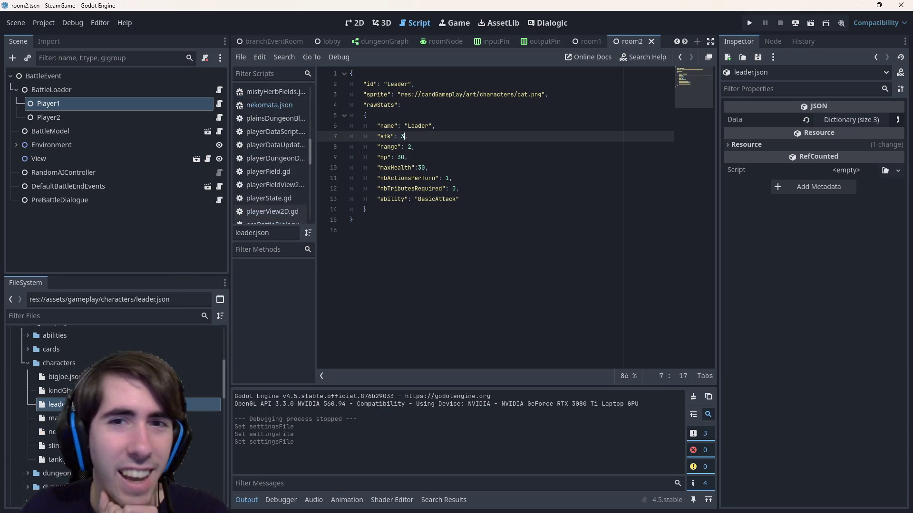
# Find cat.png and placeholder1.png in FileSystem to get the replacement sprite name
pyautogui.doubleClick(522, 94)
pyautogui.scroll(-1, 119, 401)
pyautogui.scroll(5, 119, 400)
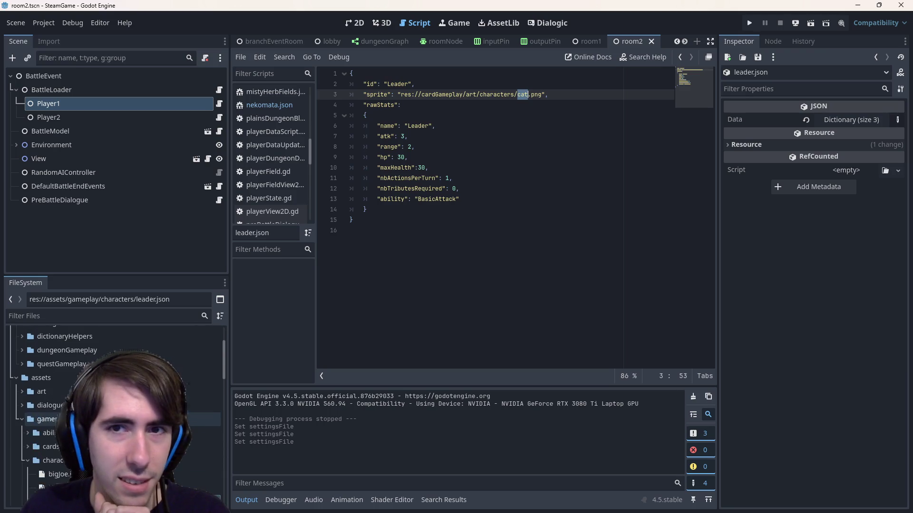
pyautogui.click(81, 318)
pyautogui.write('cat.p')
pyautogui.press('Down')
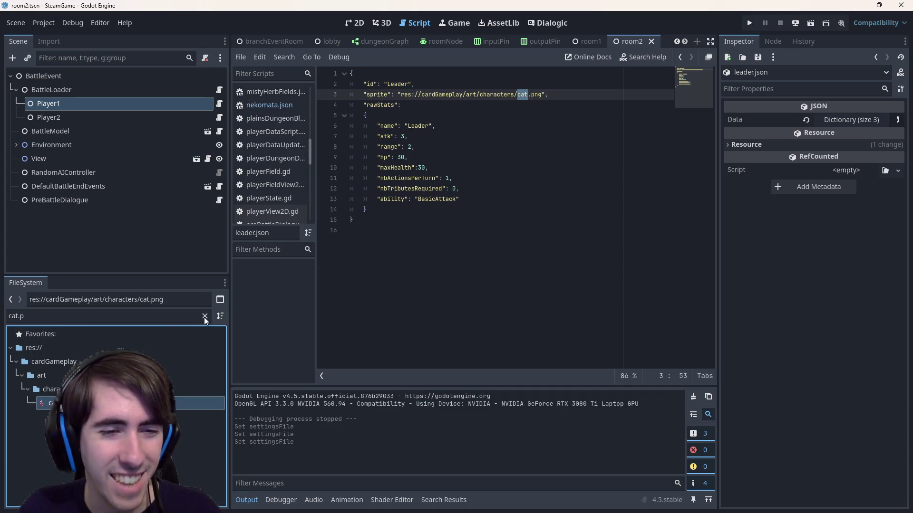
pyautogui.click(205, 317)
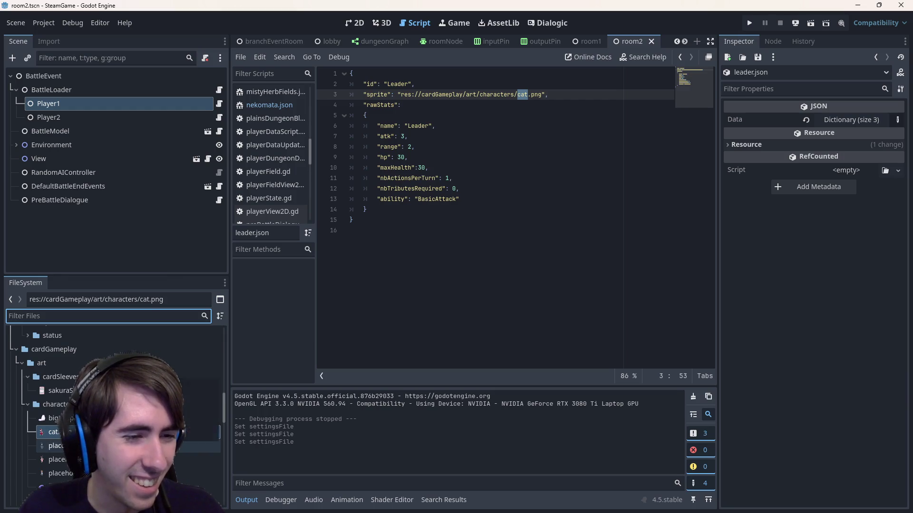
pyautogui.click(52, 446)
pyautogui.press('F2')
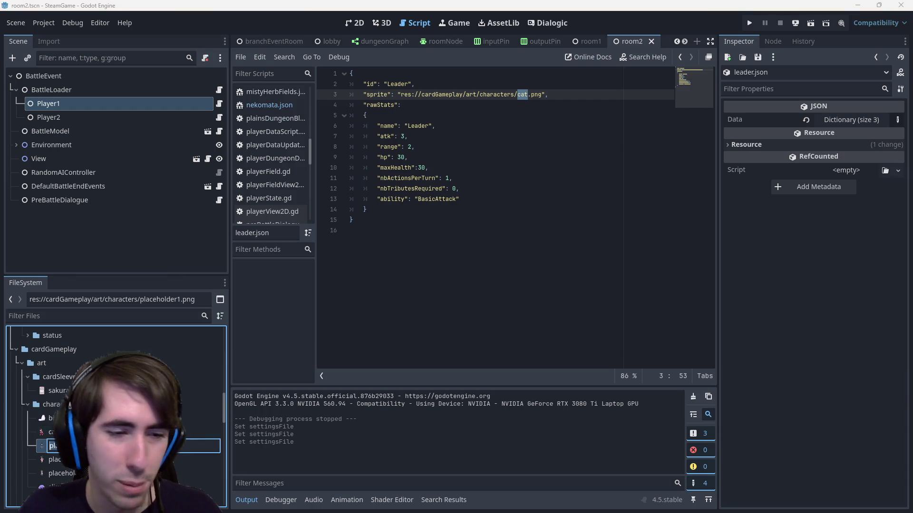
pyautogui.press('Escape')
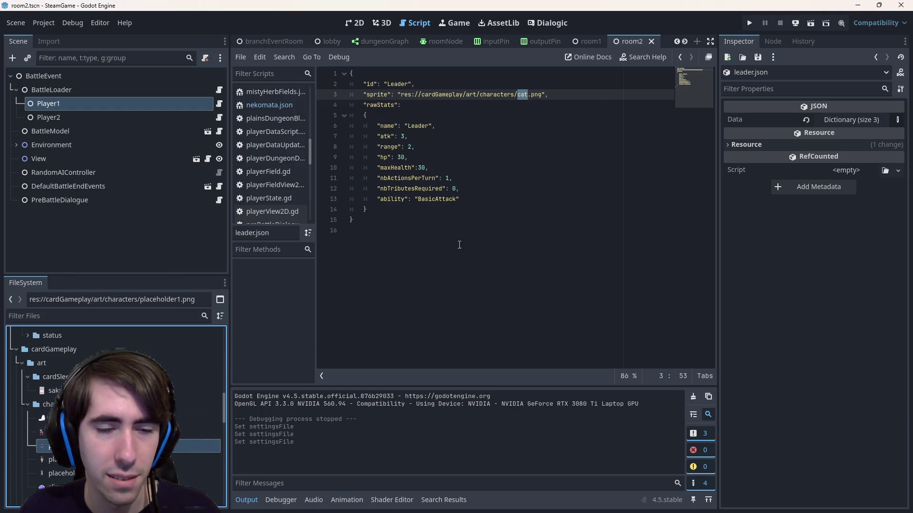
# Replace 'cat' with 'placeholder1' in leader.json's sprite path
pyautogui.click(476, 238)
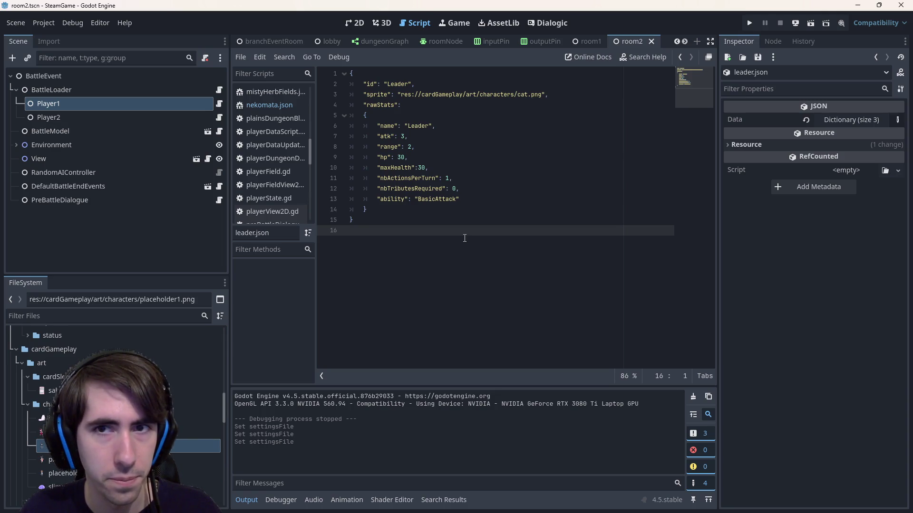
pyautogui.doubleClick(527, 94)
pyautogui.write('placeholder1')
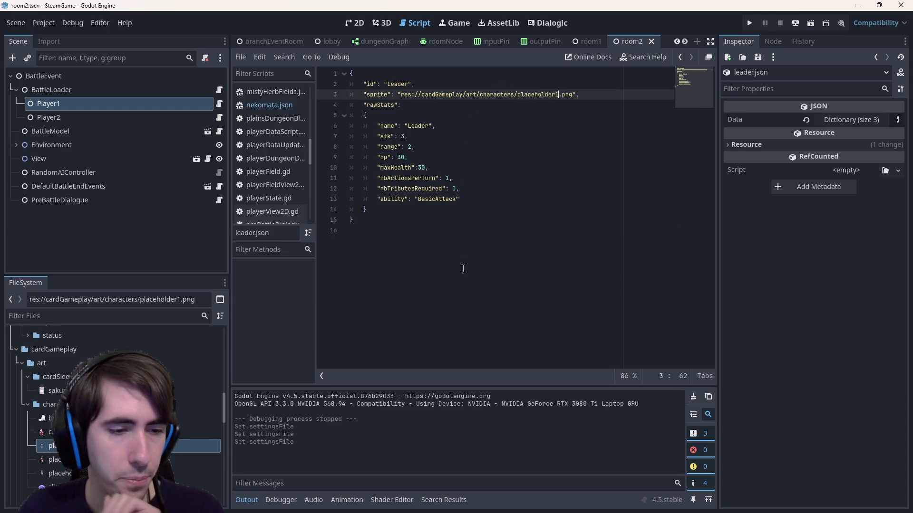
pyautogui.click(449, 298)
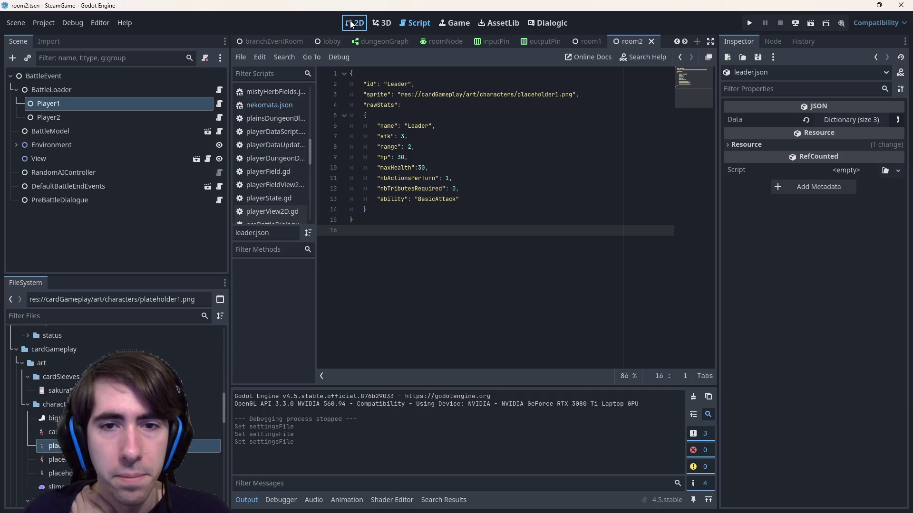
pyautogui.moveTo(459, 199); pyautogui.dragTo(362, 119)
pyautogui.click(459, 178)
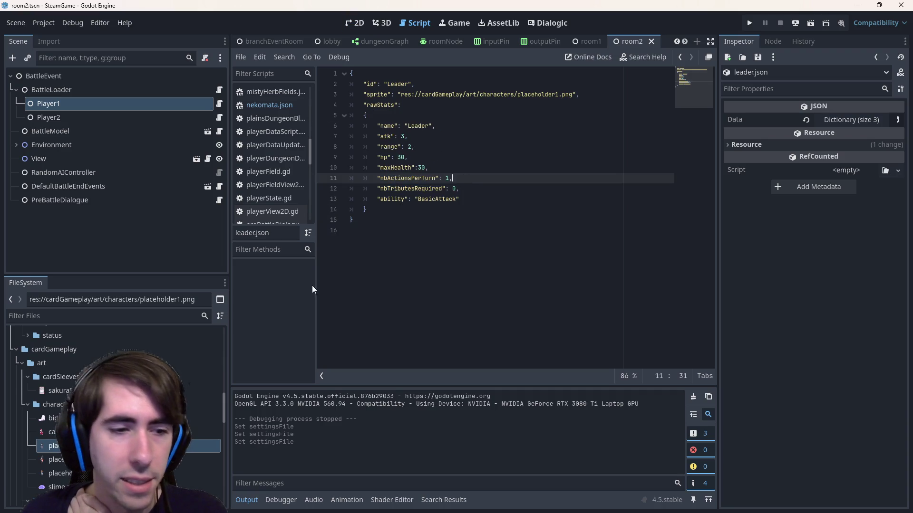
# Filter for leader.json, then open nekomata.json in the editor
pyautogui.click(171, 316)
pyautogui.write('leader')
pyautogui.click(57, 441)
pyautogui.click(205, 316)
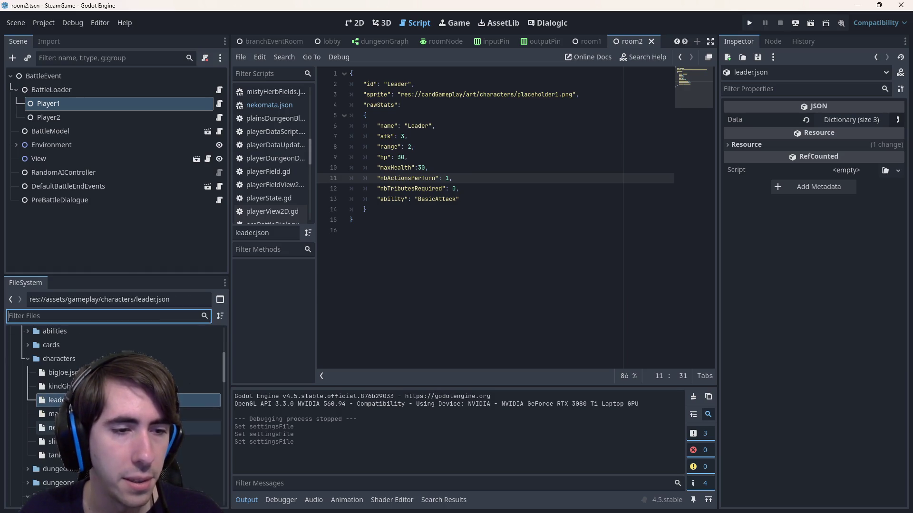
pyautogui.click(52, 427)
pyautogui.hotkey('ctrl', 'a')
pyautogui.click(432, 253)
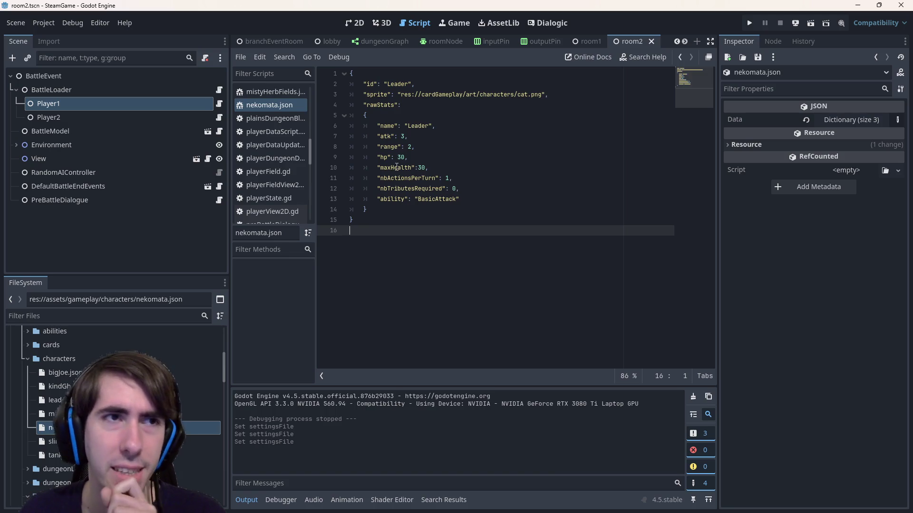
# Change both the id and name from Leader to Nekomata
pyautogui.click(408, 138)
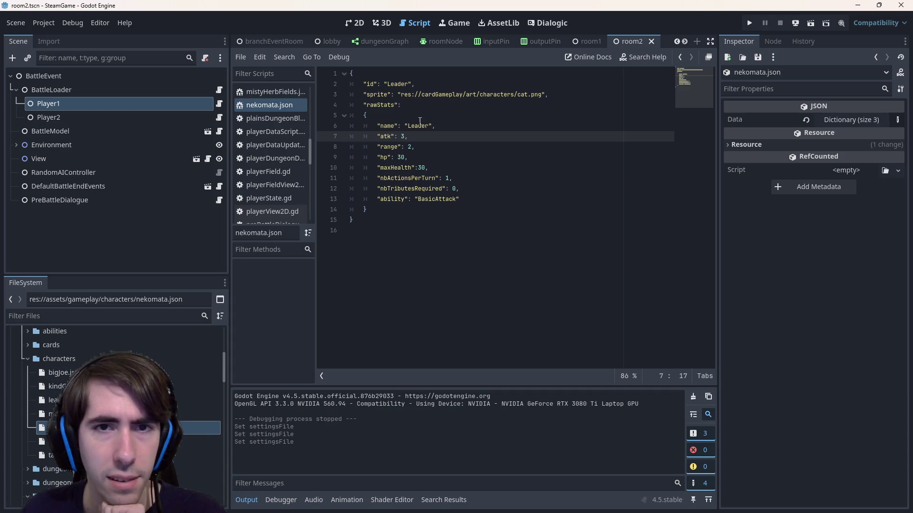
pyautogui.doubleClick(416, 126)
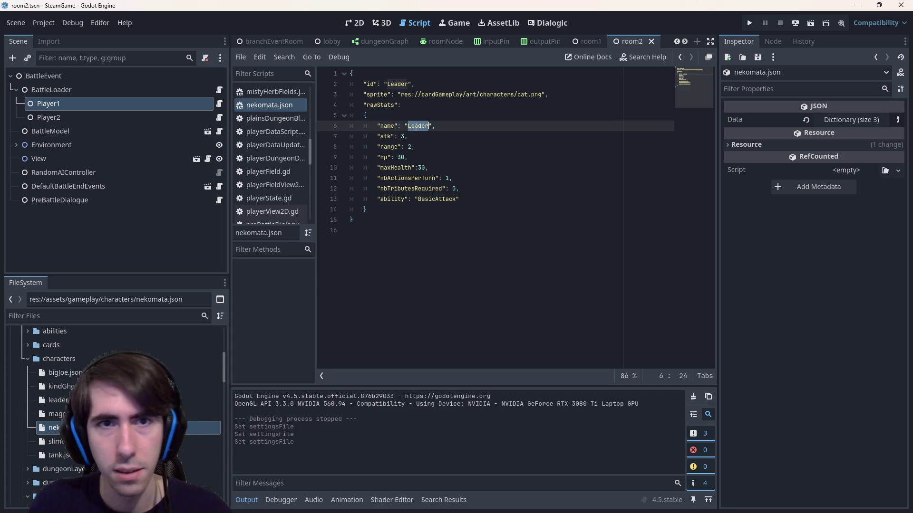
pyautogui.hotkey('ctrl', 'd')
pyautogui.write('Nekomata')
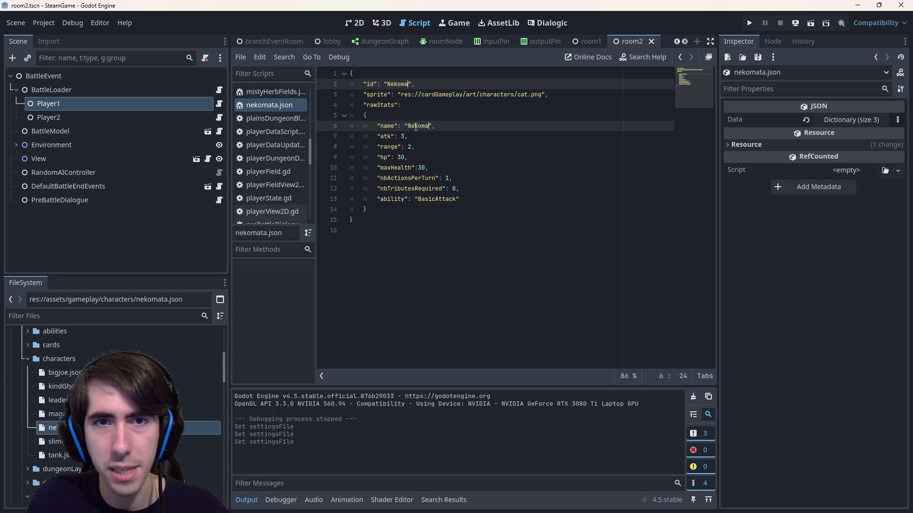
# Set Nekomata's atk value from 3 to 2
pyautogui.click(408, 137)
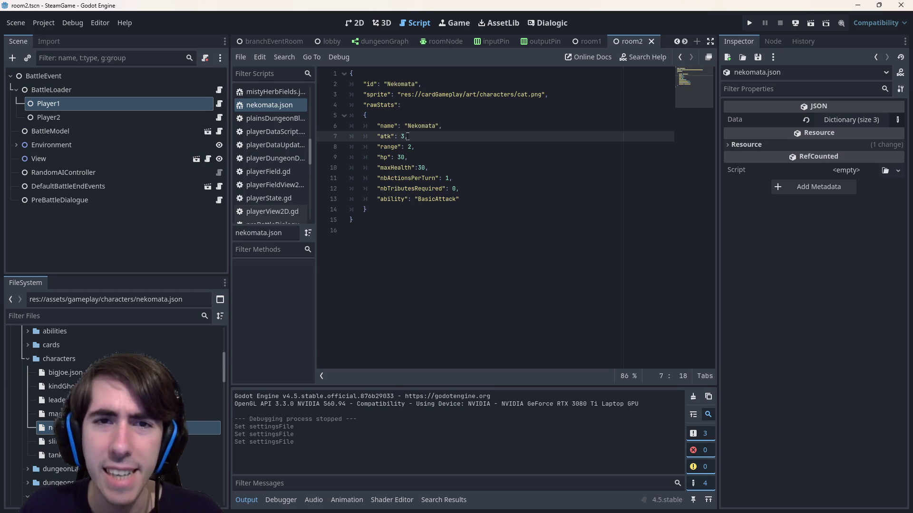
pyautogui.press('Left')
pyautogui.press('BackSpace')
pyautogui.press('Down')
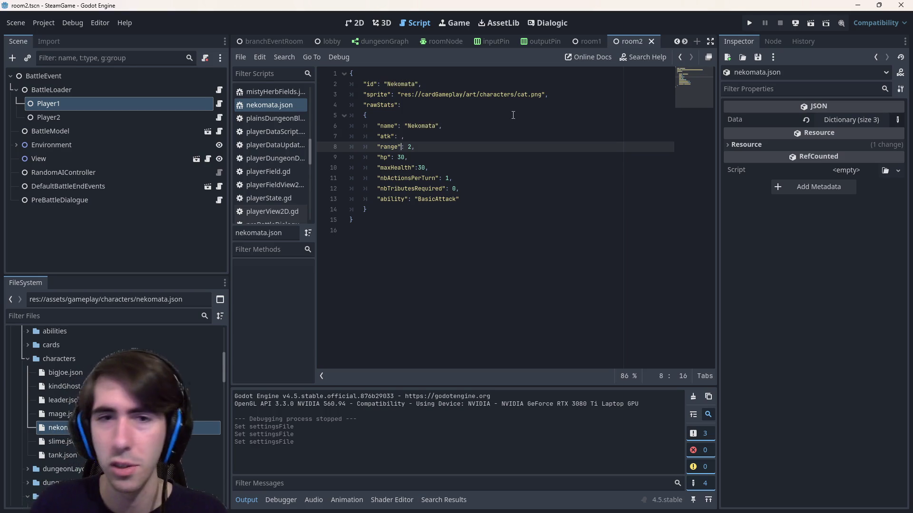
pyautogui.press('Up')
pyautogui.write('2')
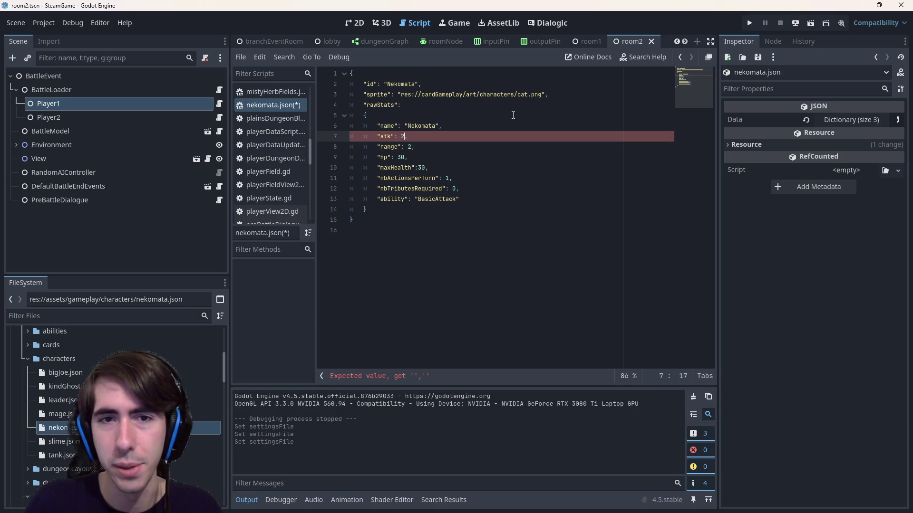
pyautogui.press('Down')
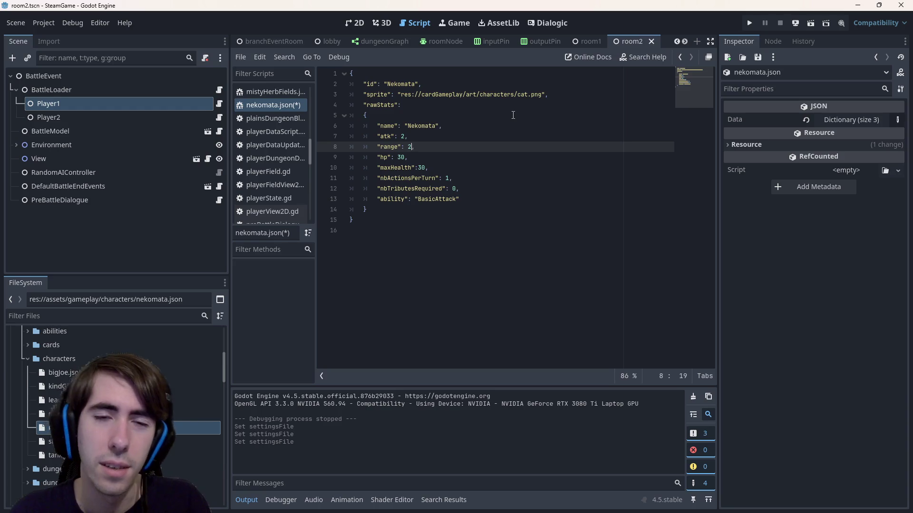
pyautogui.press('Down')
# Set hp and maxHealth from 30 to 25 and save nekomata.json
pyautogui.press('BackSpace')
pyautogui.press('BackSpace')
pyautogui.write('255')
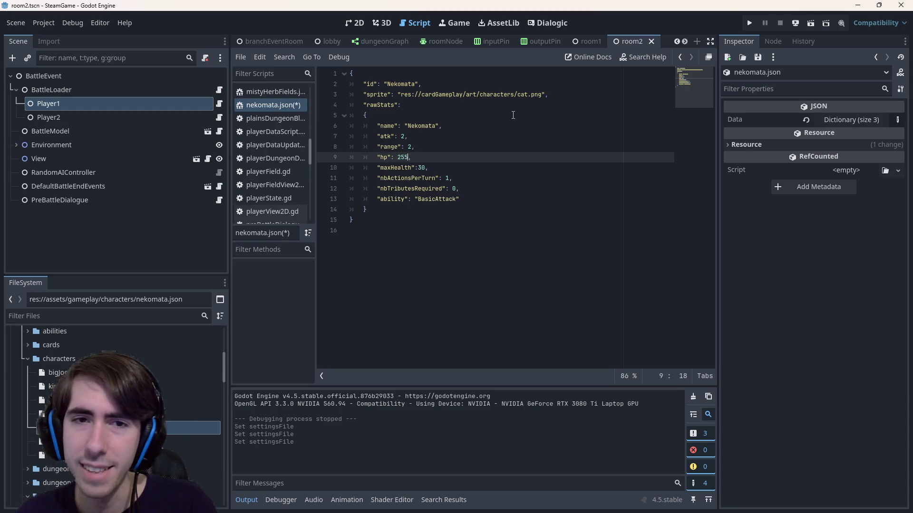
pyautogui.press('Down')
pyautogui.press('BackSpace')
pyautogui.press('BackSpace')
pyautogui.write('25')
pyautogui.press('Down')
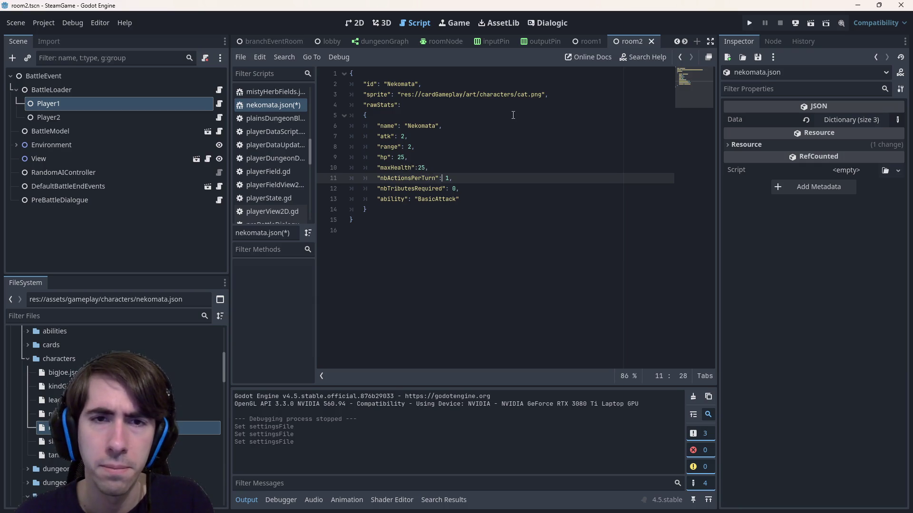
pyautogui.press('Right')
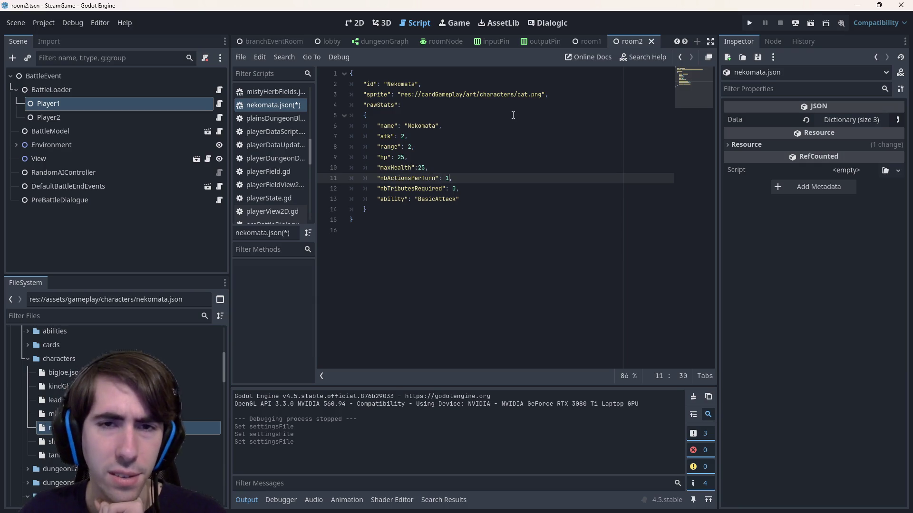
pyautogui.press('Down')
pyautogui.press('Down')
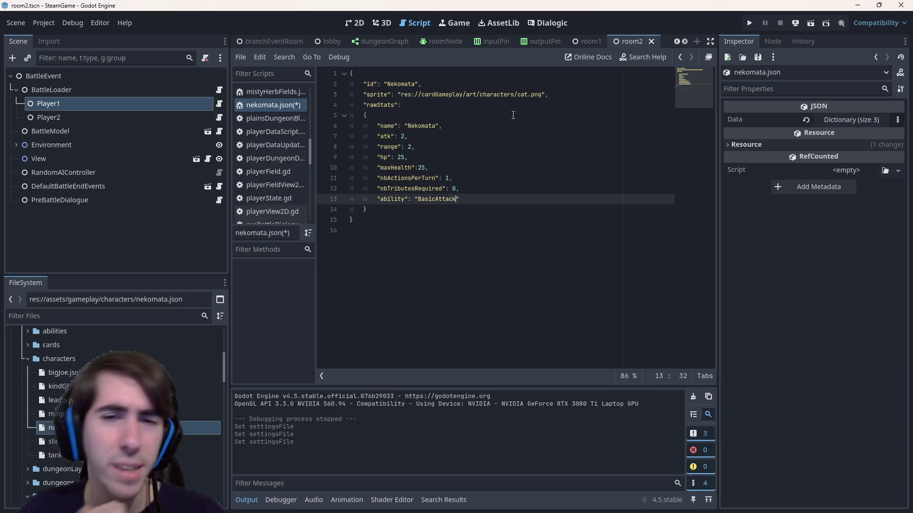
pyautogui.press('Down')
pyautogui.hotkey('ctrl', 's')
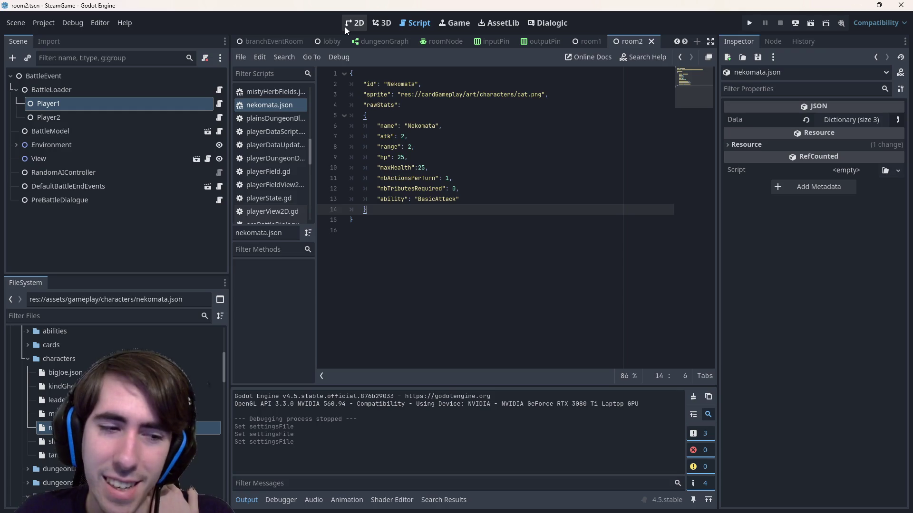
# Open slime.json and review its stats and DrawAttack ability
pyautogui.doubleClick(53, 441)
pyautogui.moveTo(456, 199)
pyautogui.mouseDown()
pyautogui.moveTo(361, 116)
pyautogui.moveTo(269, 114)
pyautogui.mouseUp()
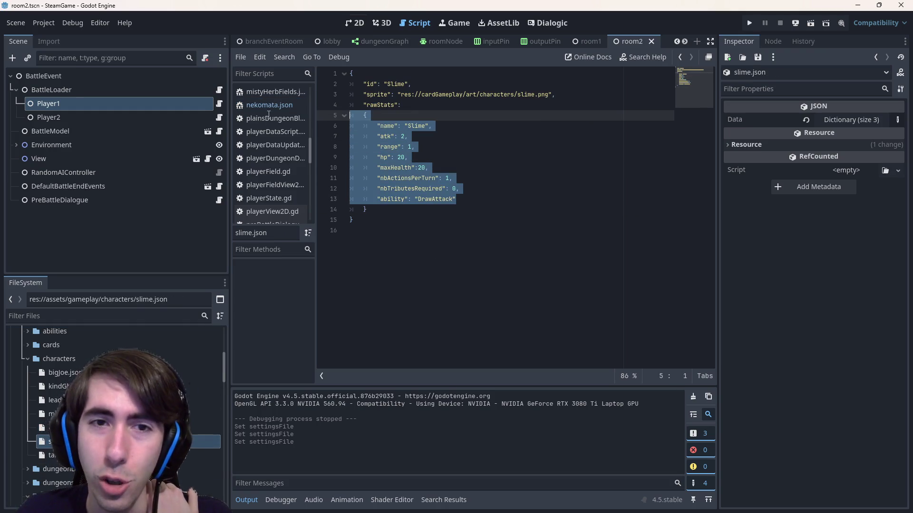
pyautogui.doubleClick(434, 199)
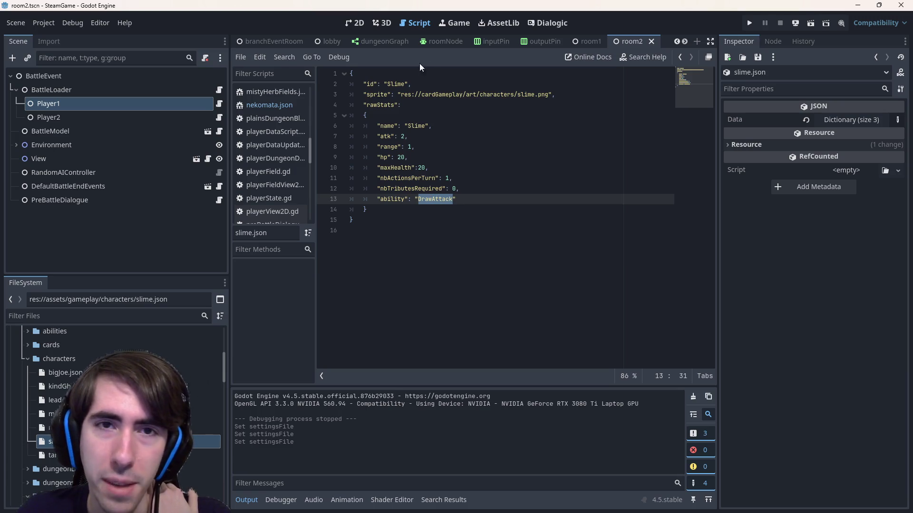
pyautogui.click(469, 250)
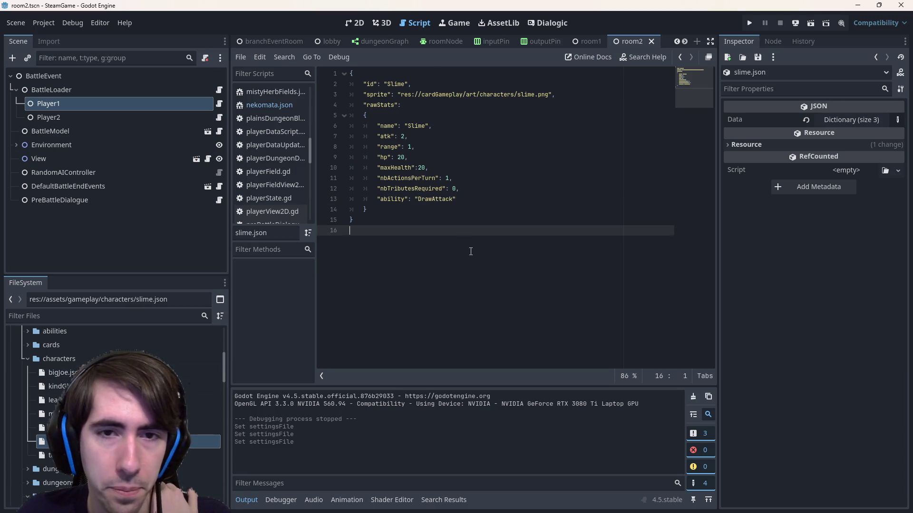
# Switch to 2D and back to Script, then open room2Battle.json
pyautogui.click(354, 23)
pyautogui.click(406, 25)
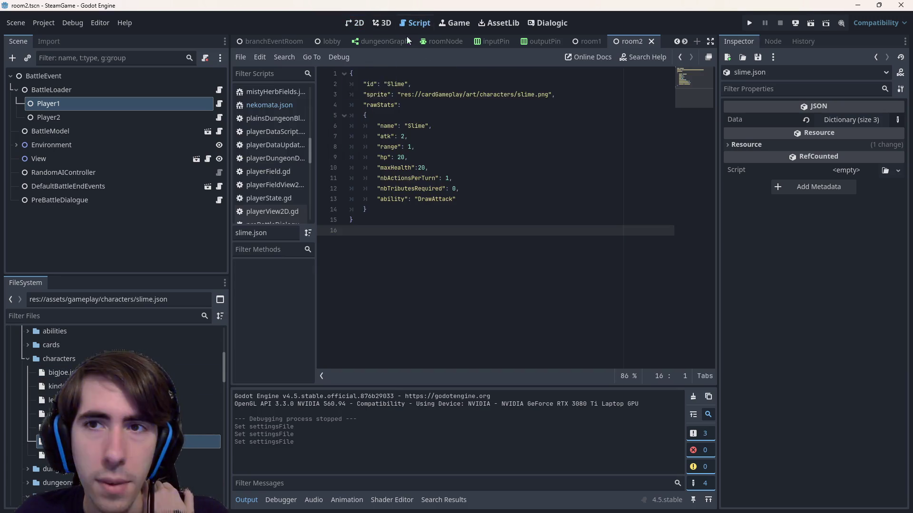
pyautogui.scroll(-5, 190, 409)
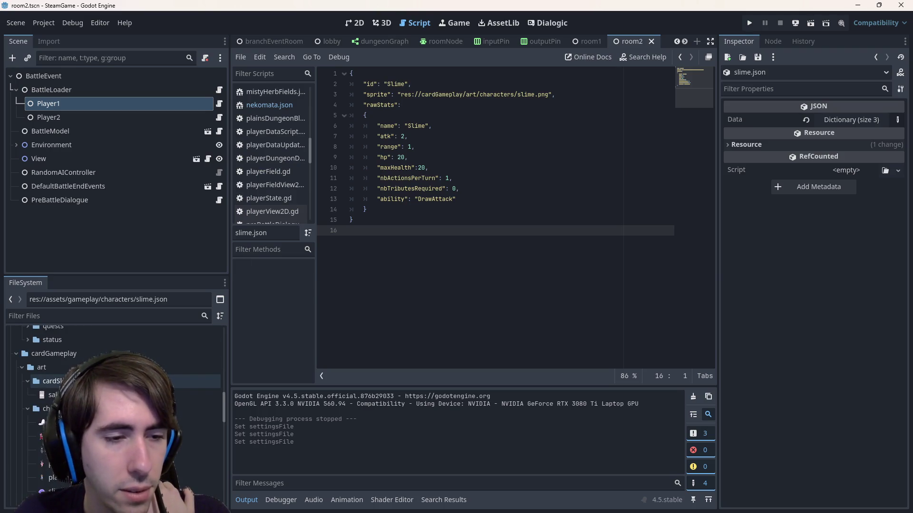
pyautogui.scroll(-10, 114, 409)
pyautogui.scroll(-5, 114, 409)
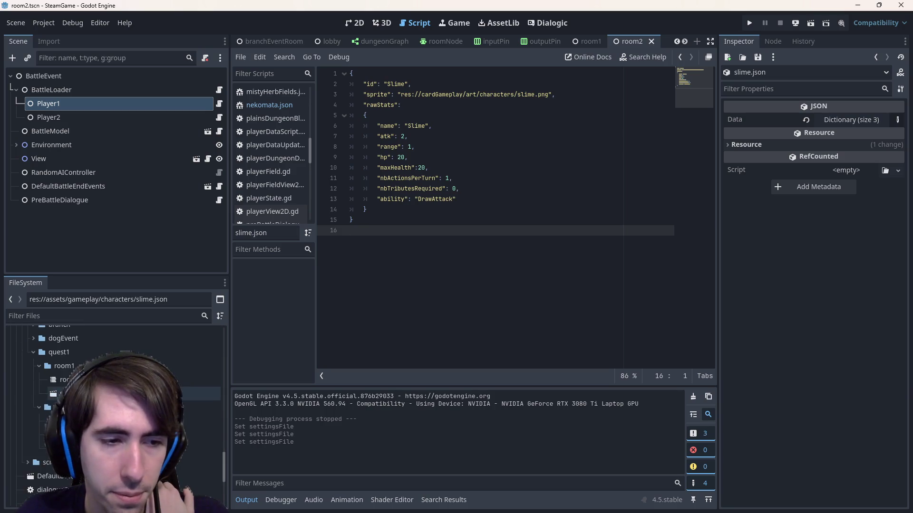
pyautogui.doubleClick(200, 426)
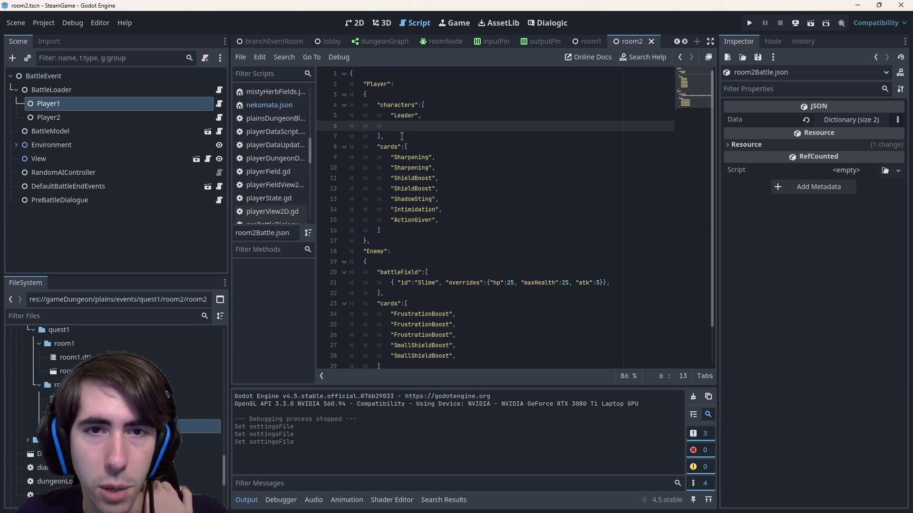
# Add "Nekomata" after Leader in the player's characters list
pyautogui.write('Ke')
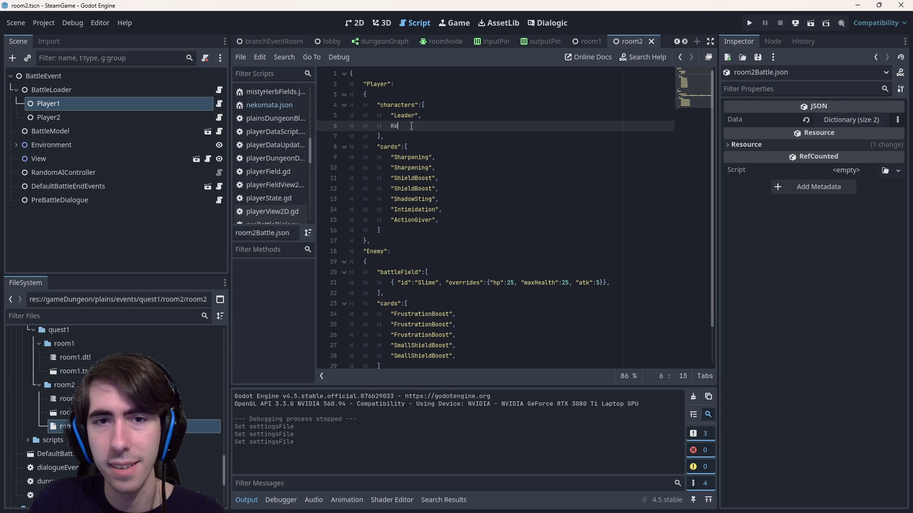
pyautogui.press('BackSpace')
pyautogui.write('"Nekomata",')
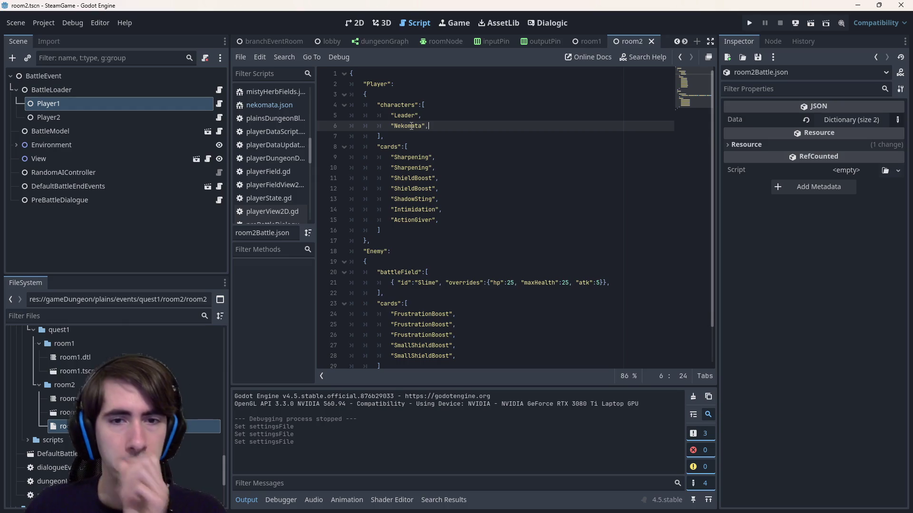
# Delete the three FrustrationBoost cards from the enemy's card list
pyautogui.moveTo(444, 220); pyautogui.dragTo(316, 155)
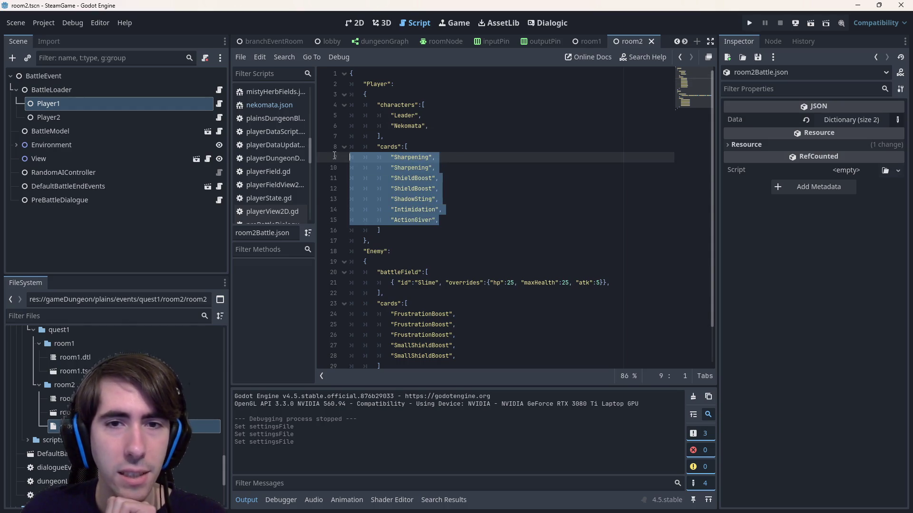
pyautogui.scroll(-1, 390, 163)
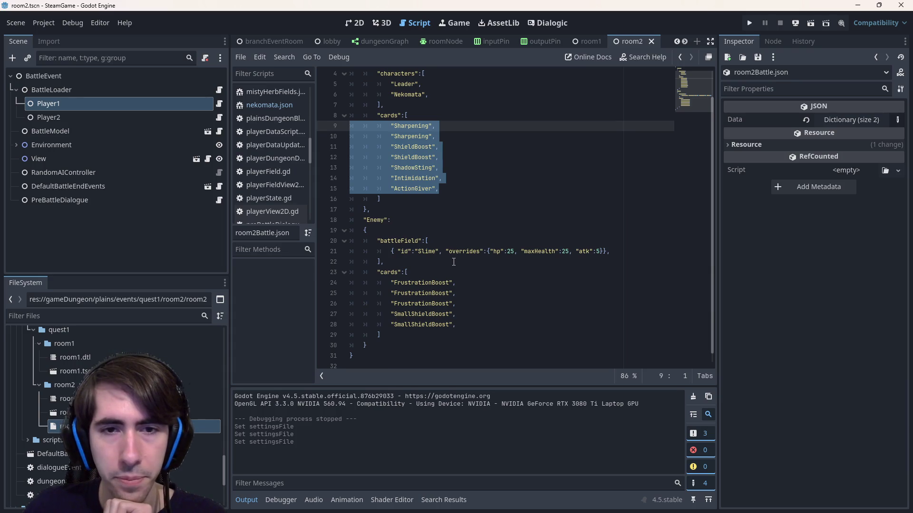
pyautogui.click(410, 262)
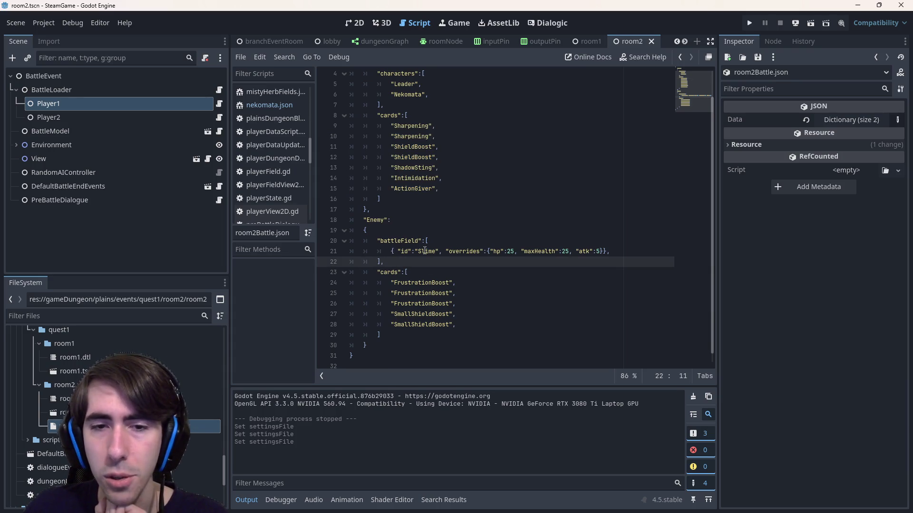
pyautogui.click(476, 332)
pyautogui.moveTo(477, 333); pyautogui.dragTo(385, 280)
pyautogui.click(457, 303)
pyautogui.moveTo(456, 303); pyautogui.dragTo(306, 285)
pyautogui.press('BackSpace')
pyautogui.press('BackSpace')
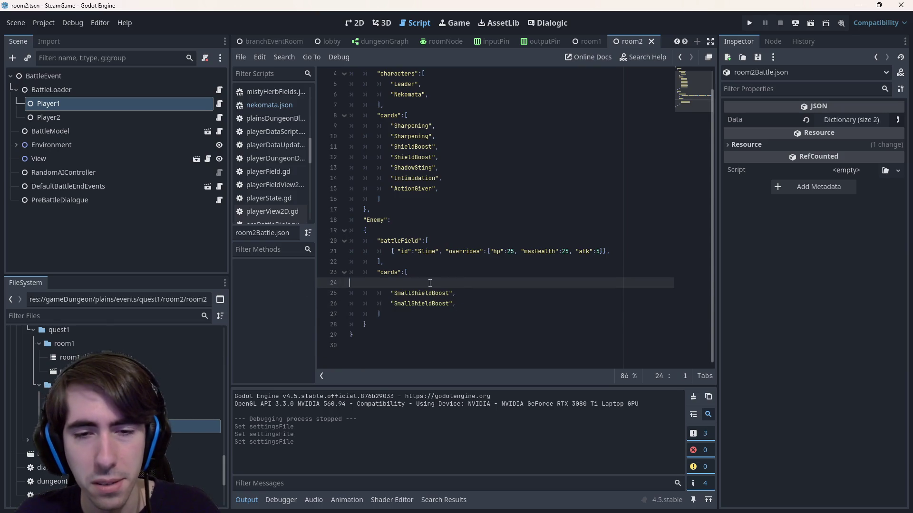
pyautogui.moveTo(465, 283); pyautogui.dragTo(388, 284)
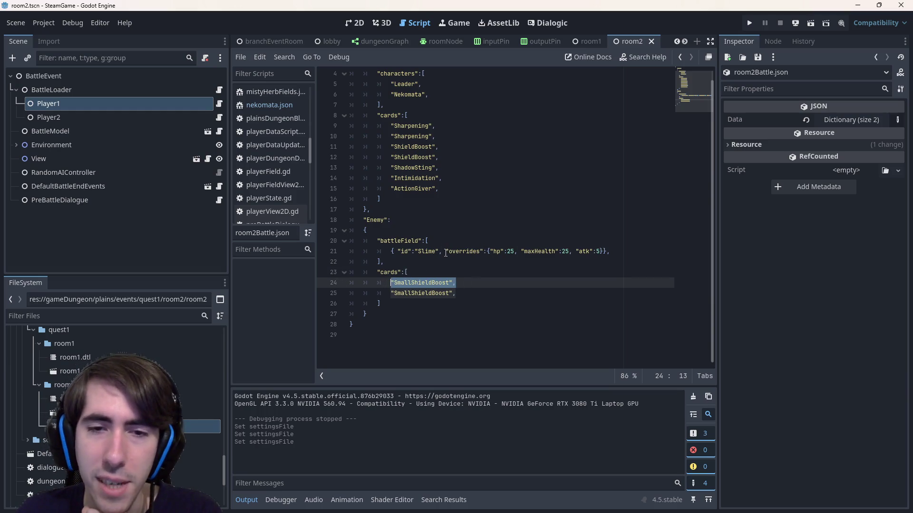
pyautogui.moveTo(446, 253); pyautogui.dragTo(487, 251)
pyautogui.press('Right')
pyautogui.moveTo(474, 287); pyautogui.dragTo(391, 288)
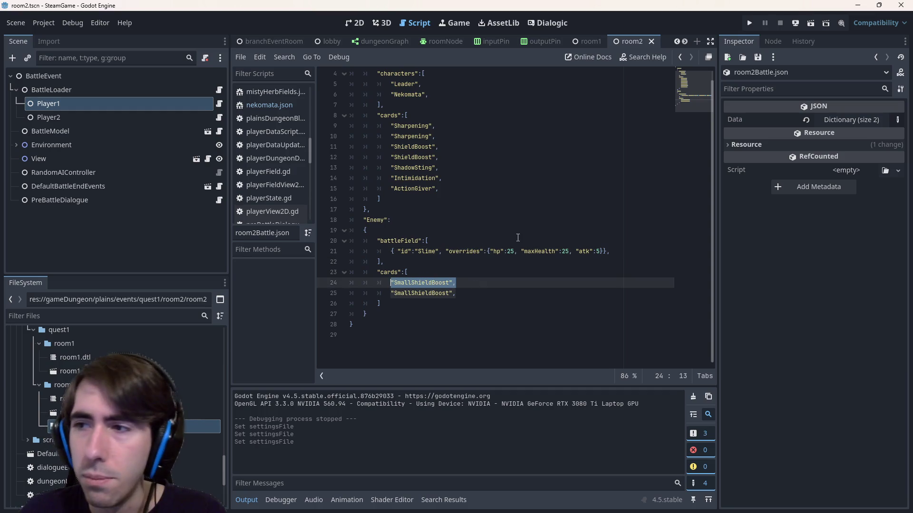
pyautogui.click(539, 265)
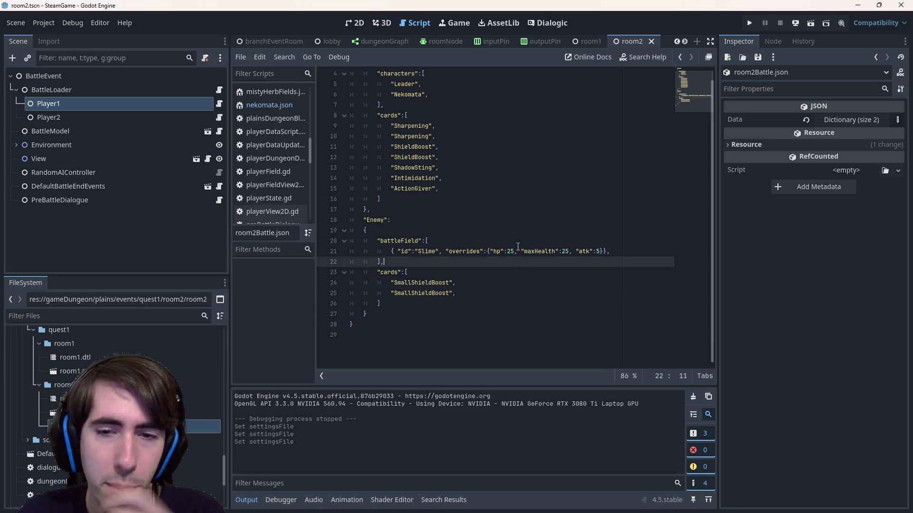
# Copy the Slime enemy entry and paste it twice below the original
pyautogui.click(504, 251)
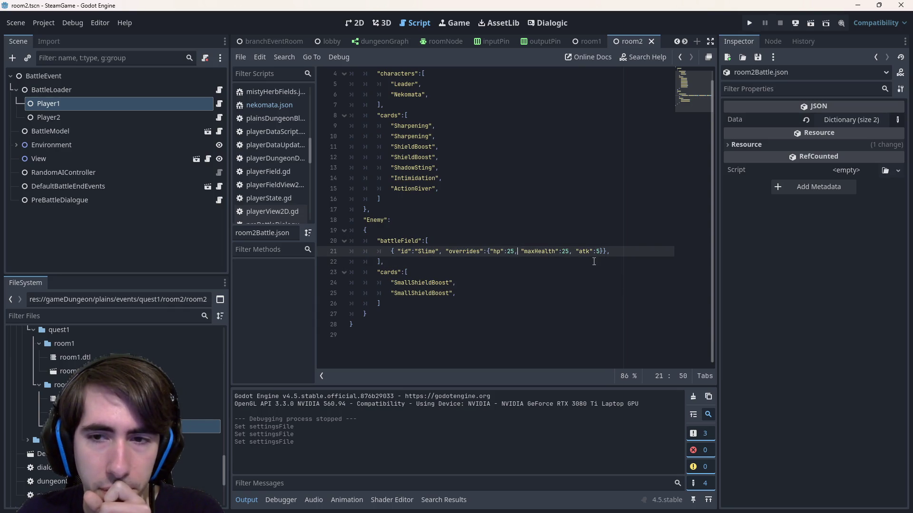
pyautogui.moveTo(447, 256)
pyautogui.mouseDown()
pyautogui.moveTo(598, 254)
pyautogui.moveTo(289, 252)
pyautogui.mouseUp()
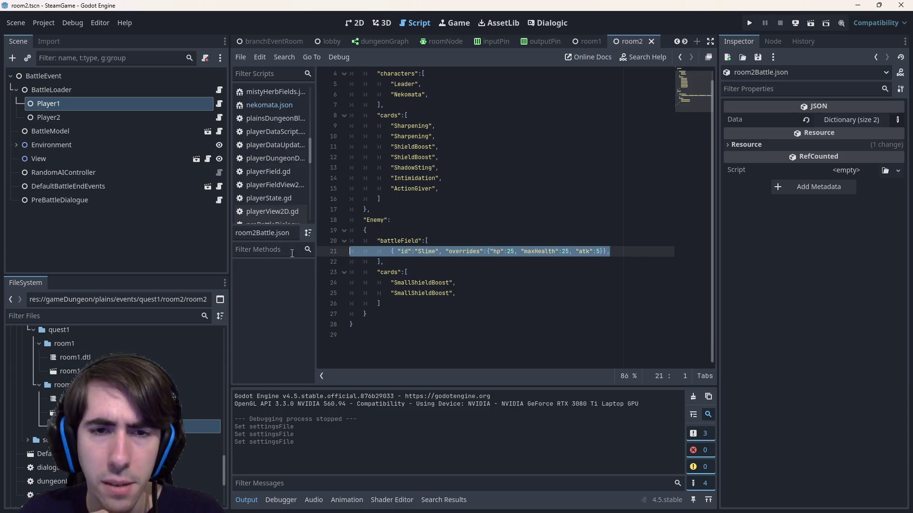
pyautogui.hotkey('ctrl', 'c')
pyautogui.press('End')
pyautogui.press('Return')
pyautogui.hotkey('ctrl', 'v')
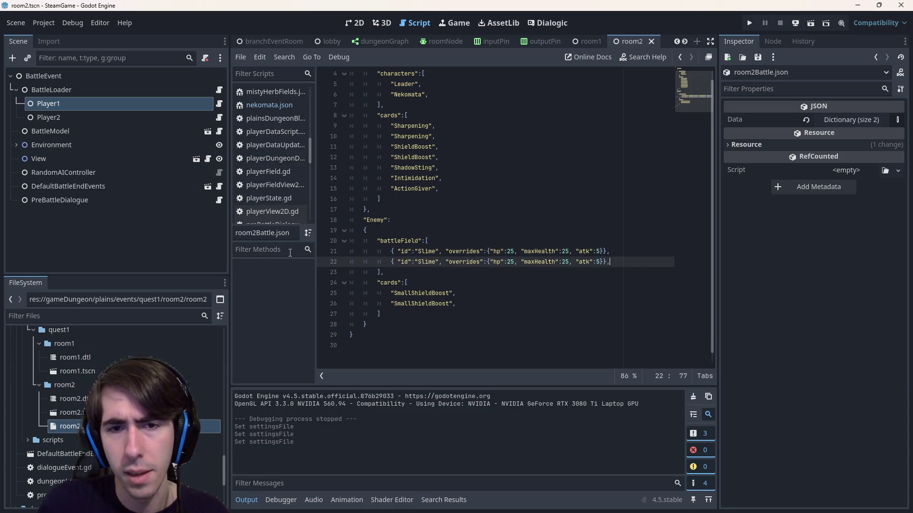
pyautogui.press('Return')
pyautogui.hotkey('ctrl', 'v')
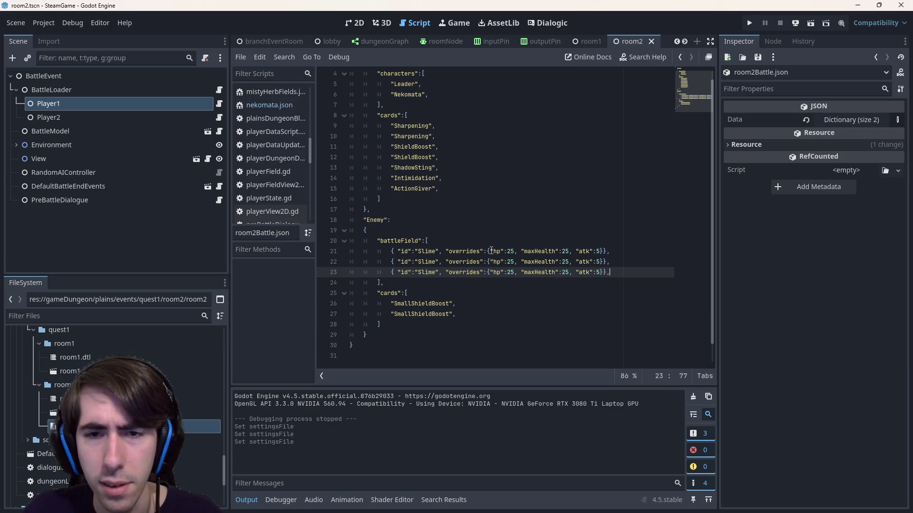
# Strip the second Slime's stat overrides and delete the extra third Slime line
pyautogui.moveTo(439, 262)
pyautogui.mouseDown()
pyautogui.moveTo(611, 259)
pyautogui.moveTo(604, 261)
pyautogui.mouseUp()
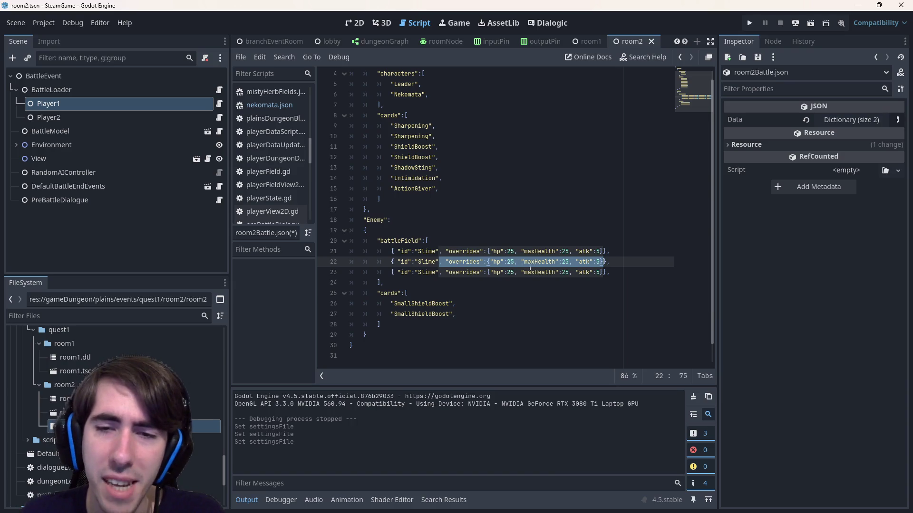
pyautogui.press('BackSpace')
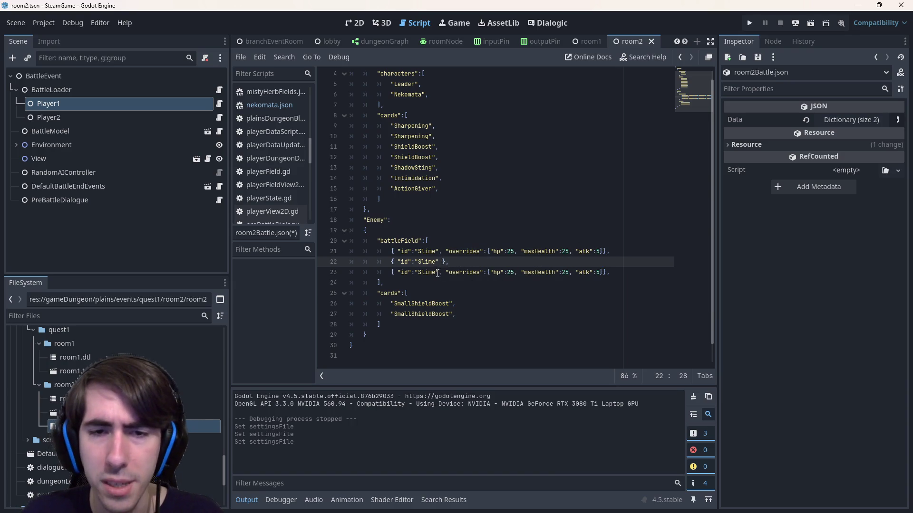
pyautogui.tripleClick(615, 280)
pyautogui.press('BackSpace')
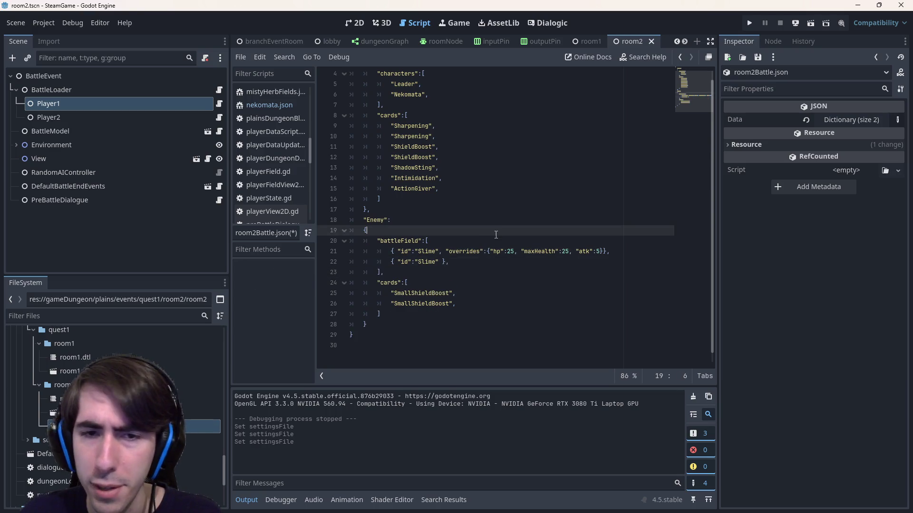
pyautogui.click(806, 25)
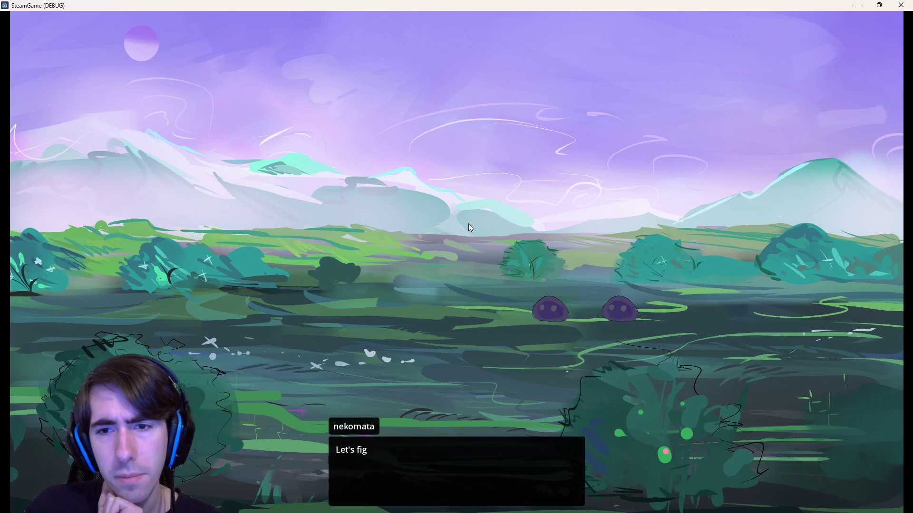
# Play the room2 battle, confirm Leader and Nekomata face Slimes at 25 and 20 hp, then close it
pyautogui.click(465, 225)
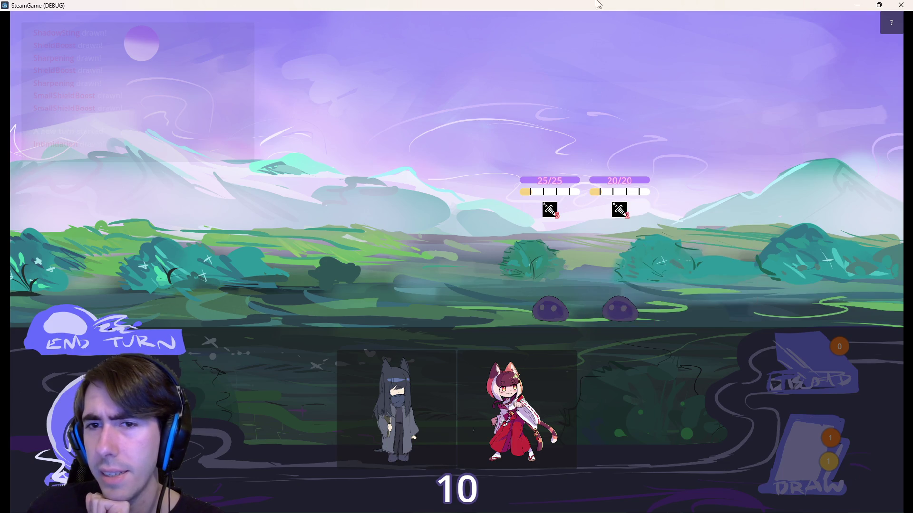
pyautogui.press('F8')
pyautogui.press('F6')
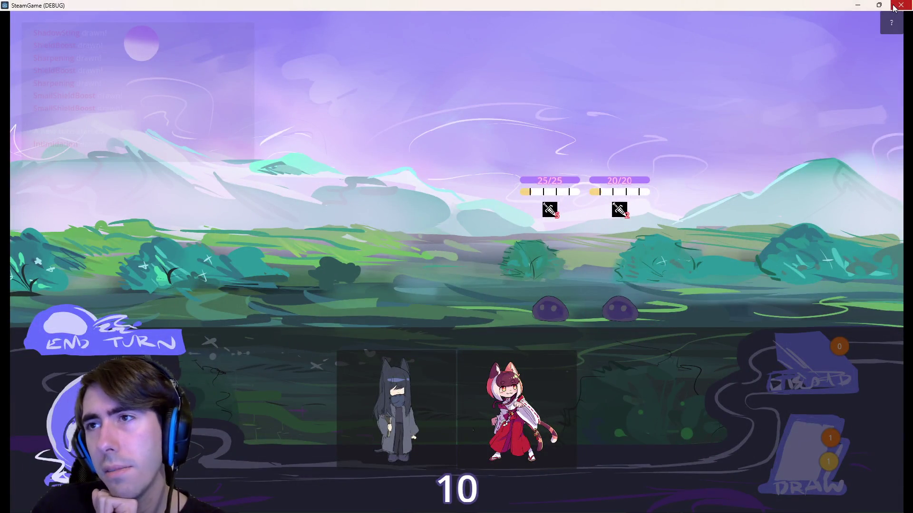
pyautogui.click(901, 5)
pyautogui.click(600, 252)
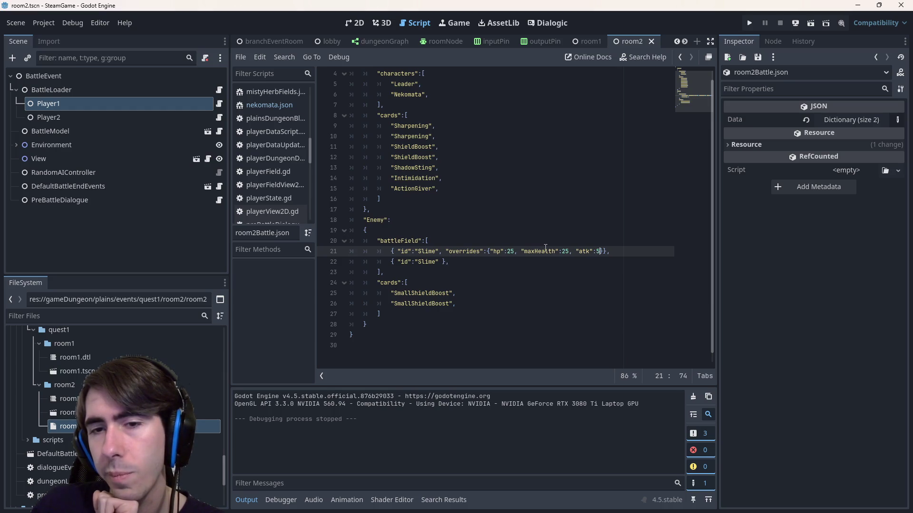
# Duplicate the Slime entry with overrides, drop the copy's atk override and set its hp to 10
pyautogui.click(440, 264)
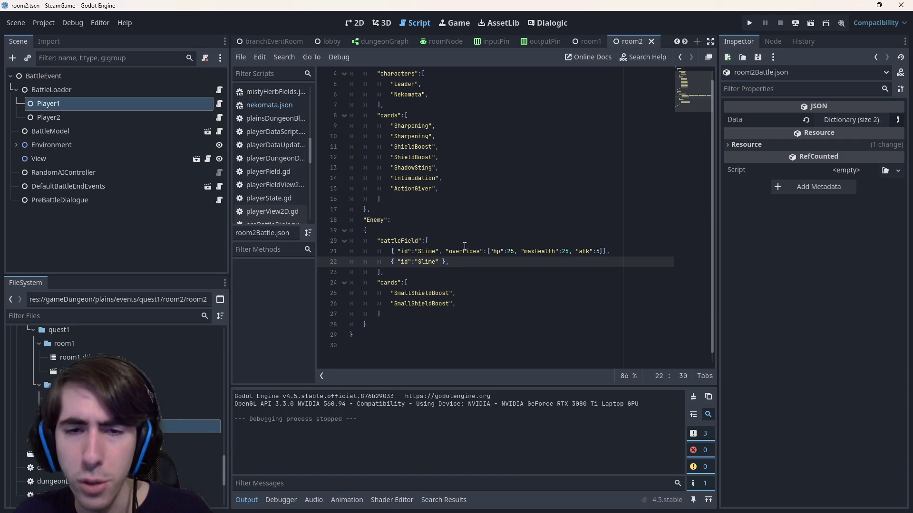
pyautogui.hotkey('ctrl', 'v')
pyautogui.moveTo(350, 261); pyautogui.dragTo(449, 262)
pyautogui.press('BackSpace')
pyautogui.press('BackSpace')
pyautogui.moveTo(602, 262); pyautogui.dragTo(568, 263)
pyautogui.press('BackSpace')
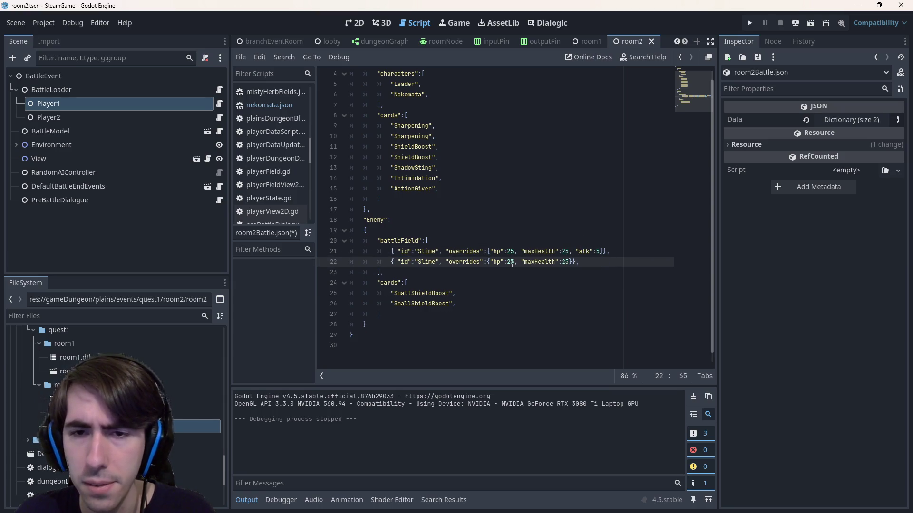
pyautogui.doubleClick(510, 262)
pyautogui.write('10')
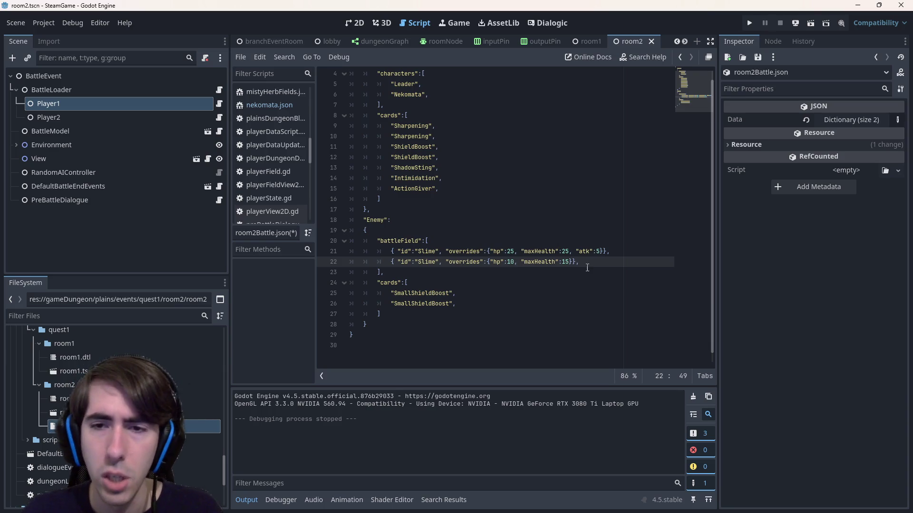
# Delete the second Slime entry and save room2Battle.json
pyautogui.tripleClick(341, 265)
pyautogui.press('BackSpace')
pyautogui.click(523, 274)
pyautogui.hotkey('ctrl', 's')
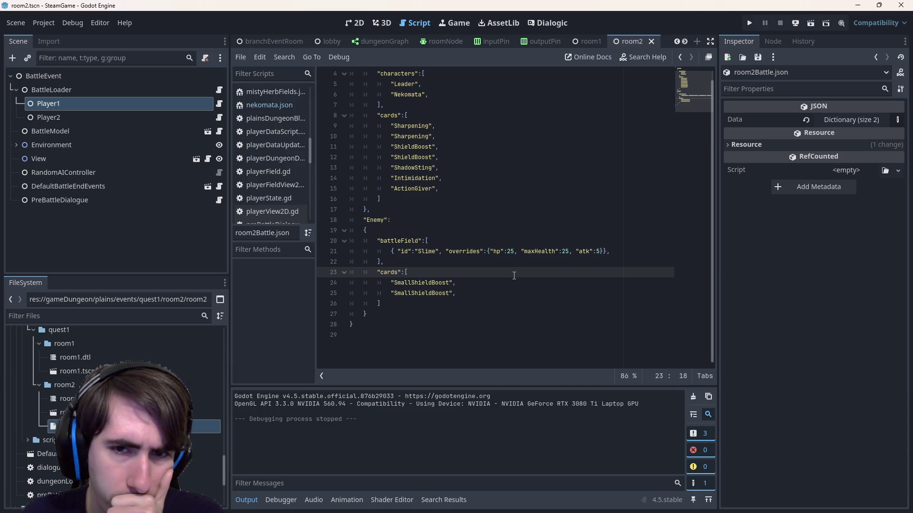
# Remove the remaining Slime's hp, maxHealth and atk stat overrides
pyautogui.moveTo(440, 252); pyautogui.dragTo(607, 251)
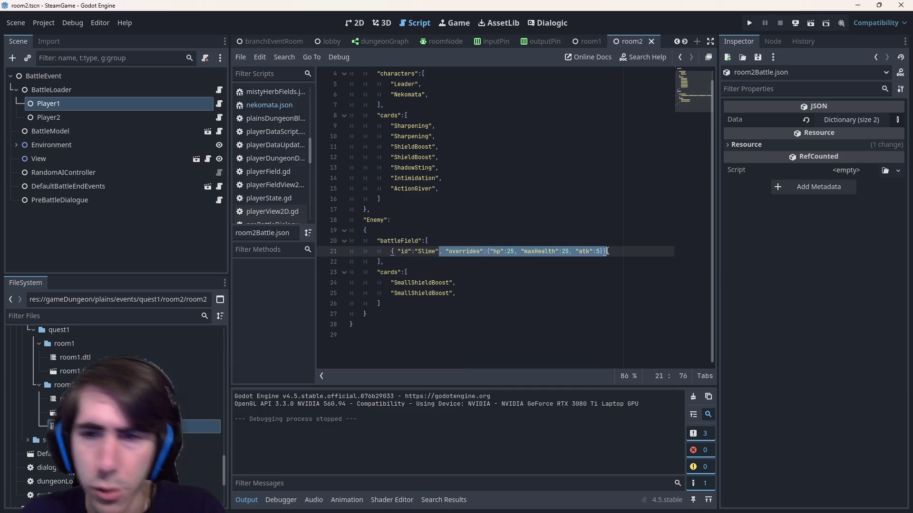
pyautogui.press('BackSpace')
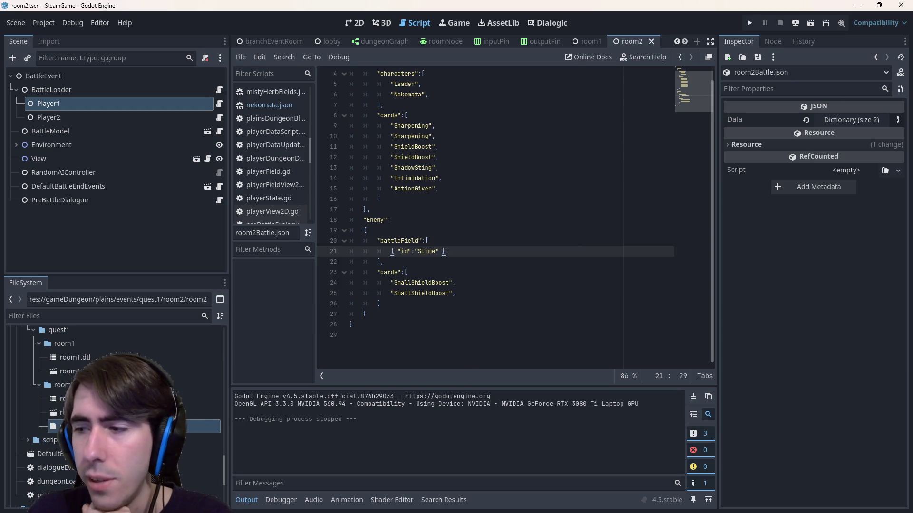
pyautogui.click(541, 295)
pyautogui.write(',')
pyautogui.scroll(1, 547, 298)
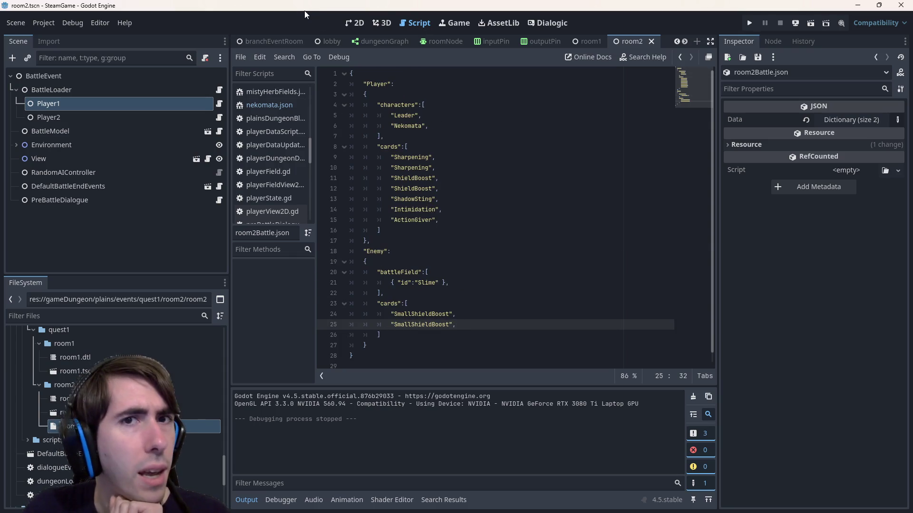
pyautogui.click(354, 23)
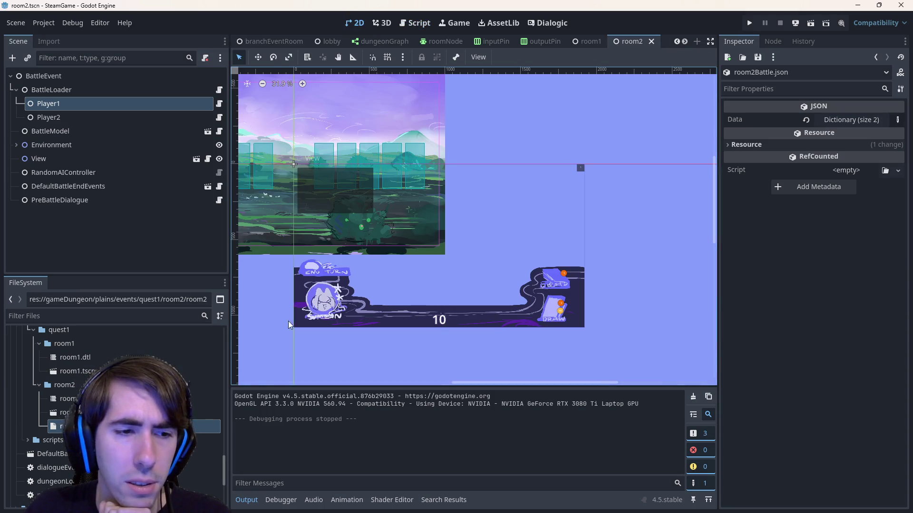
# Open the room2.dtl timeline from FileSystem, return to 2D and run the room2 battle scene
pyautogui.hscroll(-3, 434, 292)
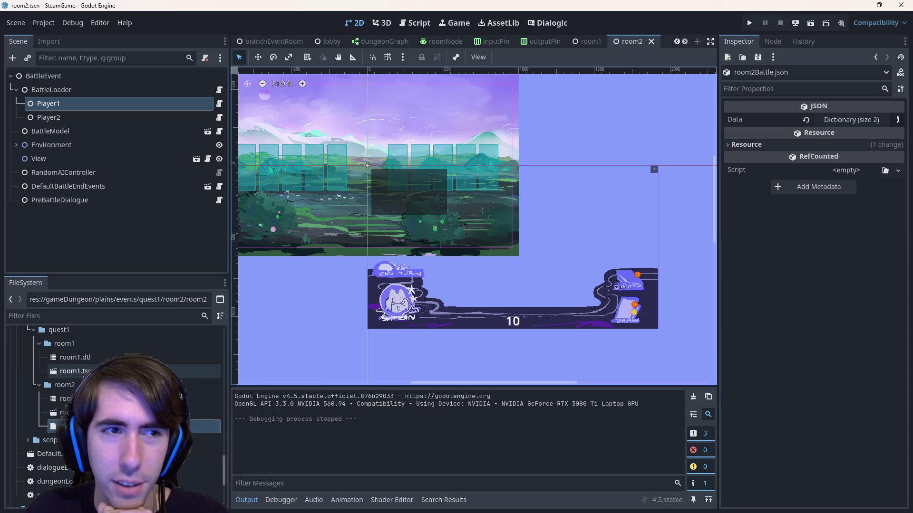
pyautogui.click(66, 412)
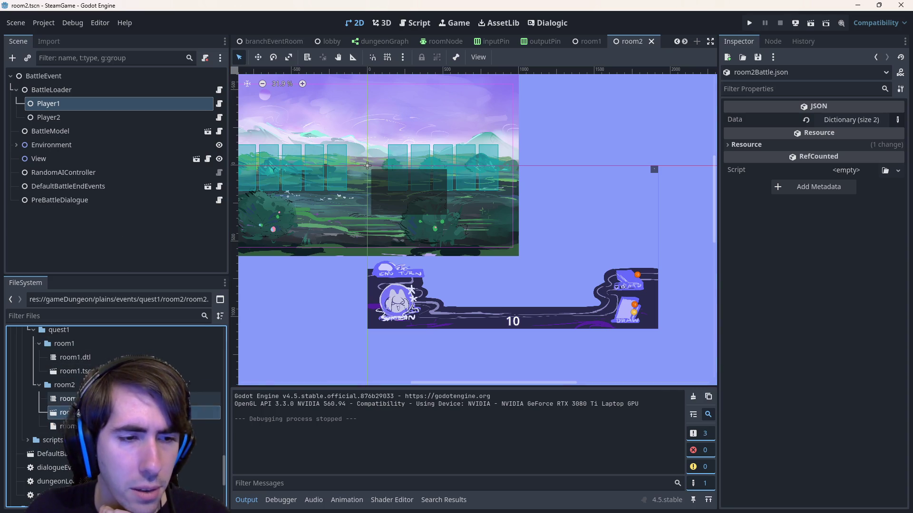
pyautogui.doubleClick(66, 399)
pyautogui.click(350, 23)
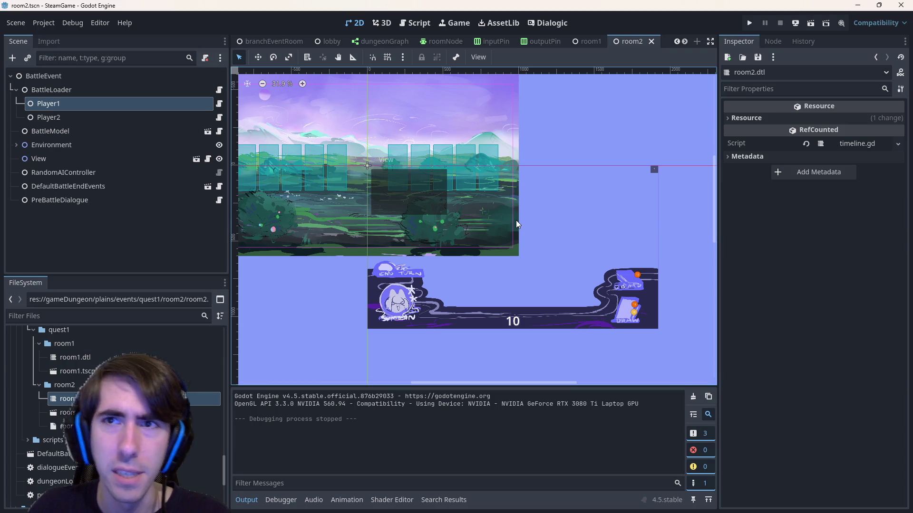
pyautogui.click(810, 23)
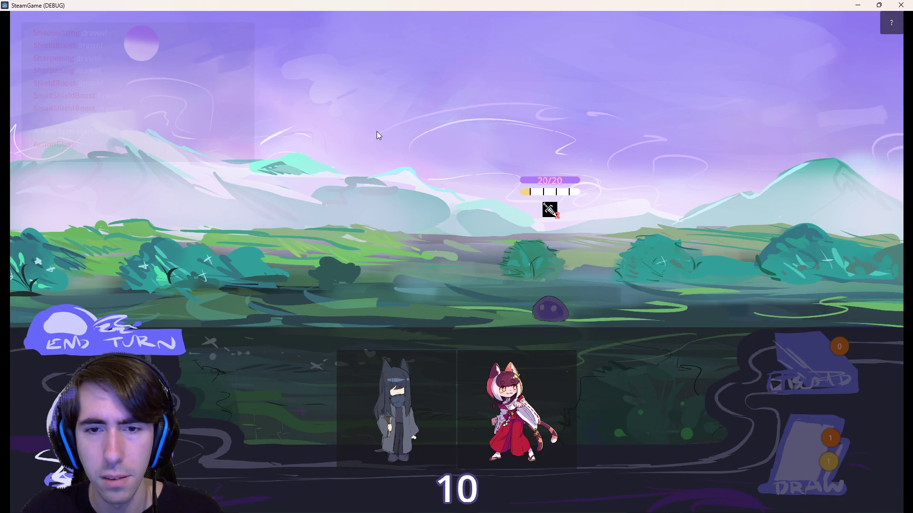
# Place the hooded ninja on the battlefield and end two turns against the Slime
pyautogui.moveTo(399, 404)
pyautogui.mouseDown()
pyautogui.moveTo(404, 267)
pyautogui.moveTo(409, 292)
pyautogui.moveTo(375, 282)
pyautogui.mouseUp()
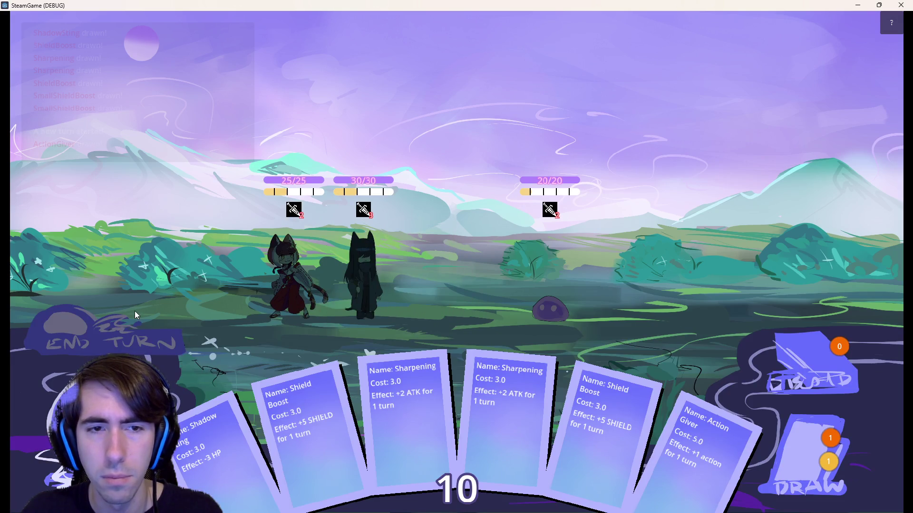
pyautogui.click(135, 311)
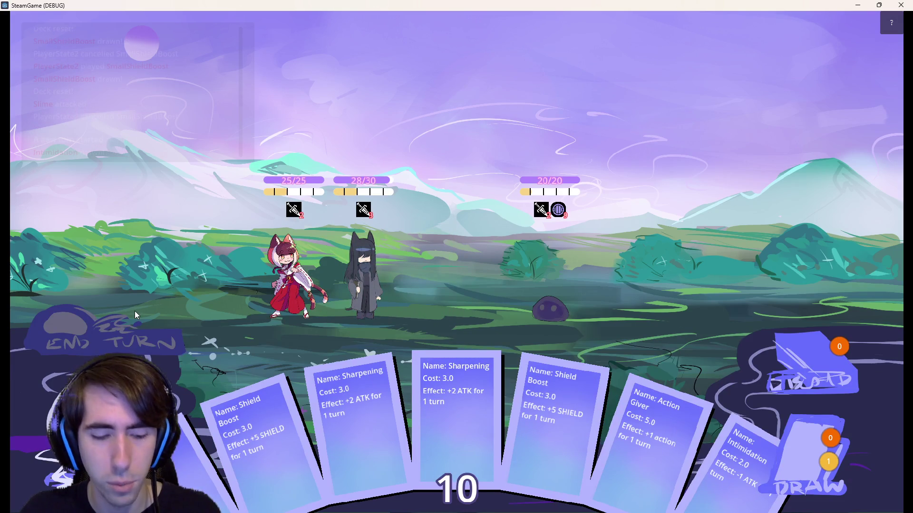
pyautogui.click(141, 342)
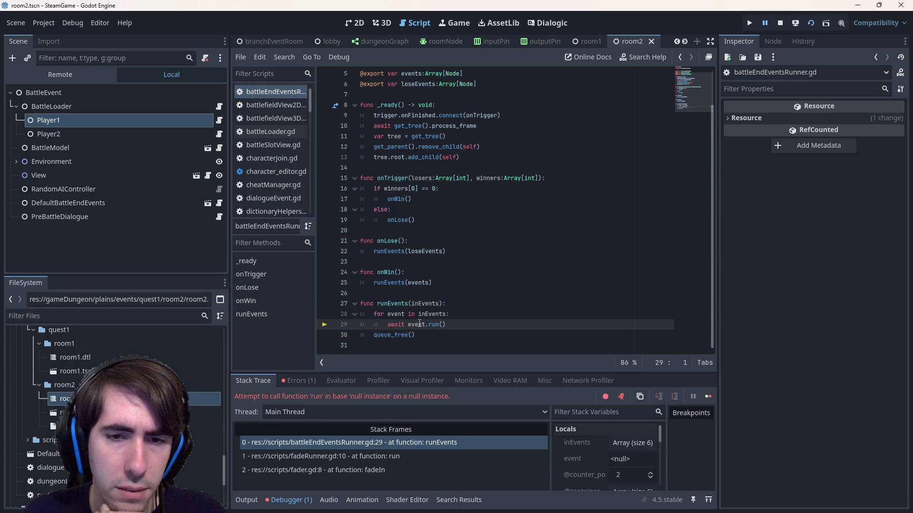
# Inspect DefaultBattleEndEvents' win and lose Events lists and its onLose function
pyautogui.click(166, 217)
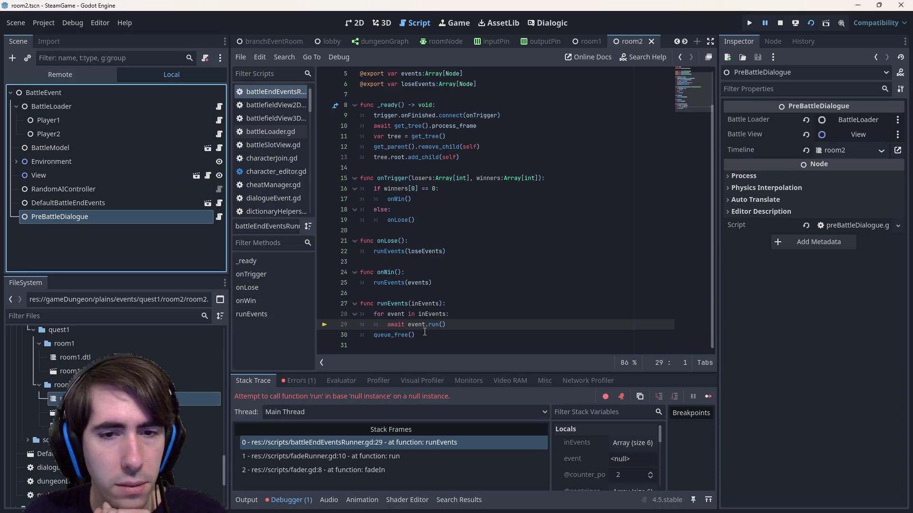
pyautogui.click(136, 203)
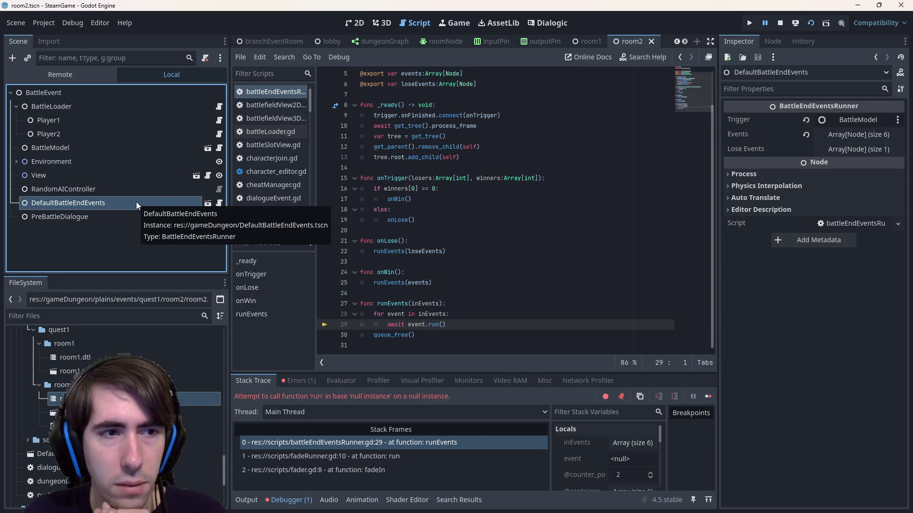
pyautogui.click(207, 203)
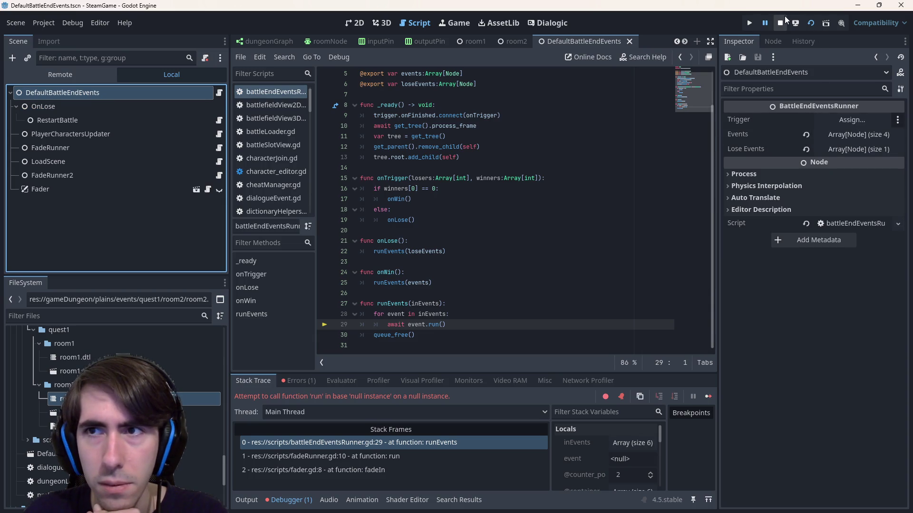
pyautogui.click(858, 135)
pyautogui.click(858, 251)
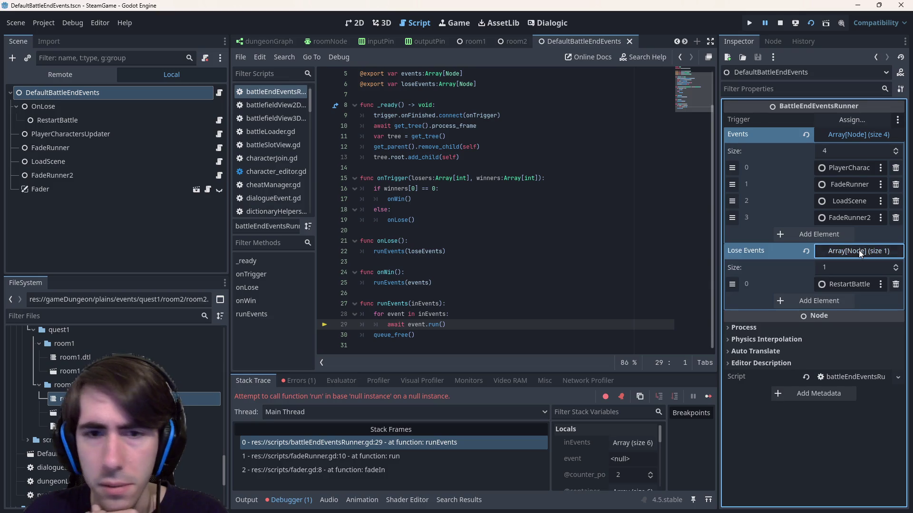
pyautogui.click(858, 251)
pyautogui.moveTo(417, 325)
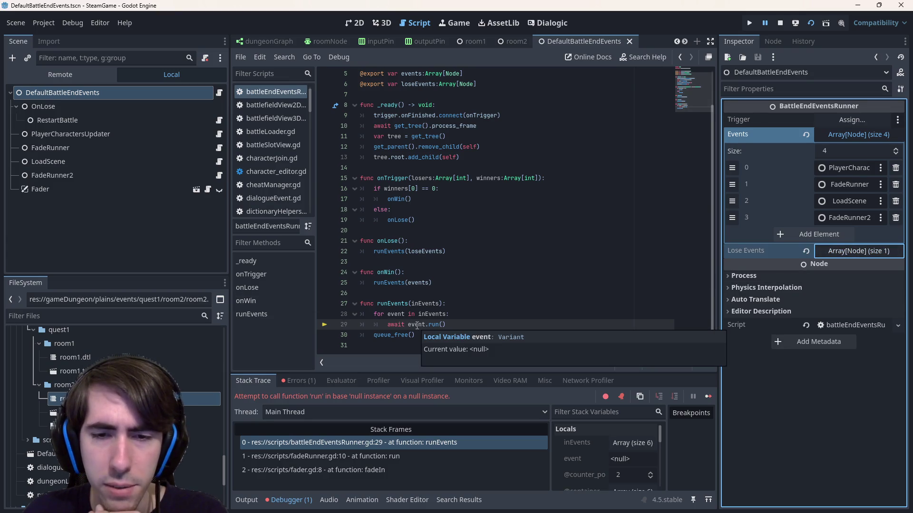
pyautogui.click(440, 283)
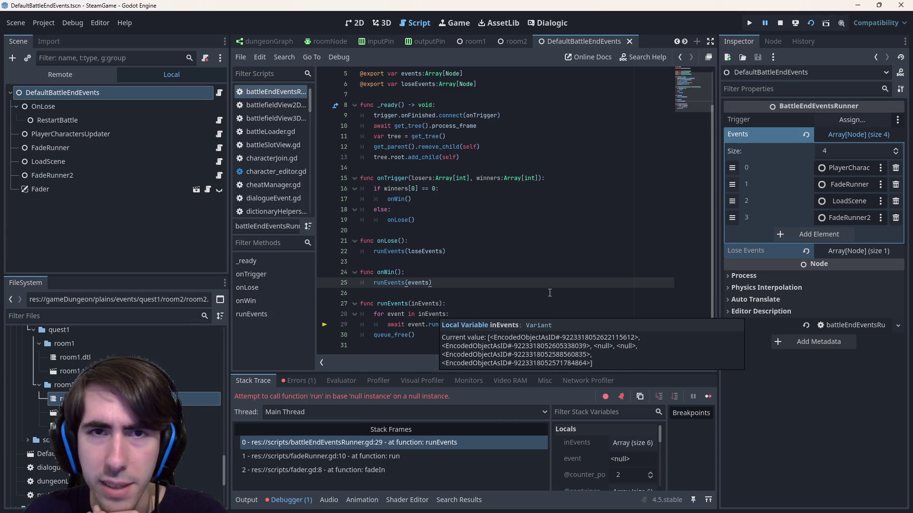
pyautogui.click(499, 241)
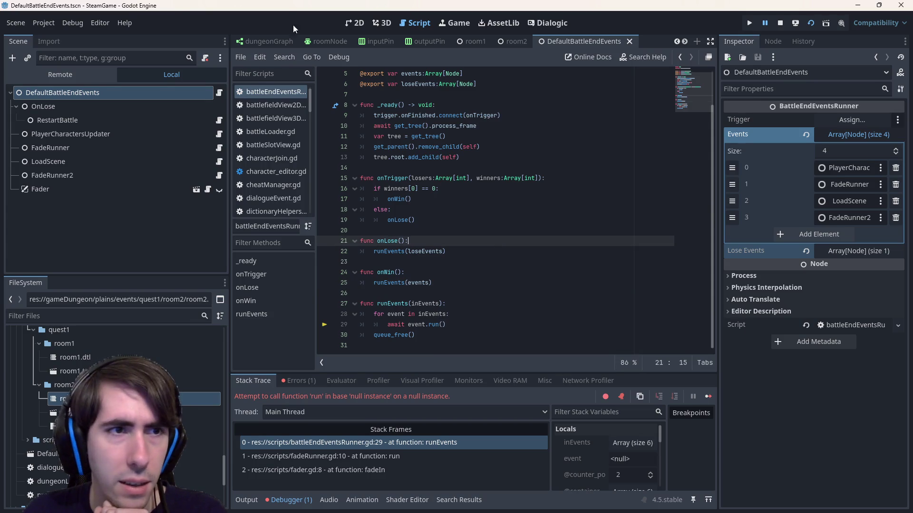
# In room2, revert DefaultBattleEndEvents' Events to four entries, stop debugging, and save the scene
pyautogui.click(262, 45)
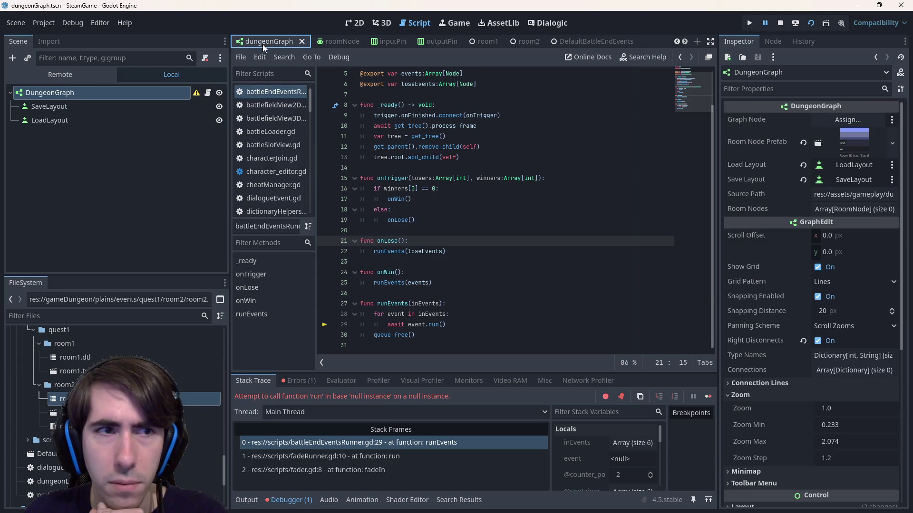
pyautogui.click(519, 43)
pyautogui.click(78, 216)
pyautogui.click(71, 203)
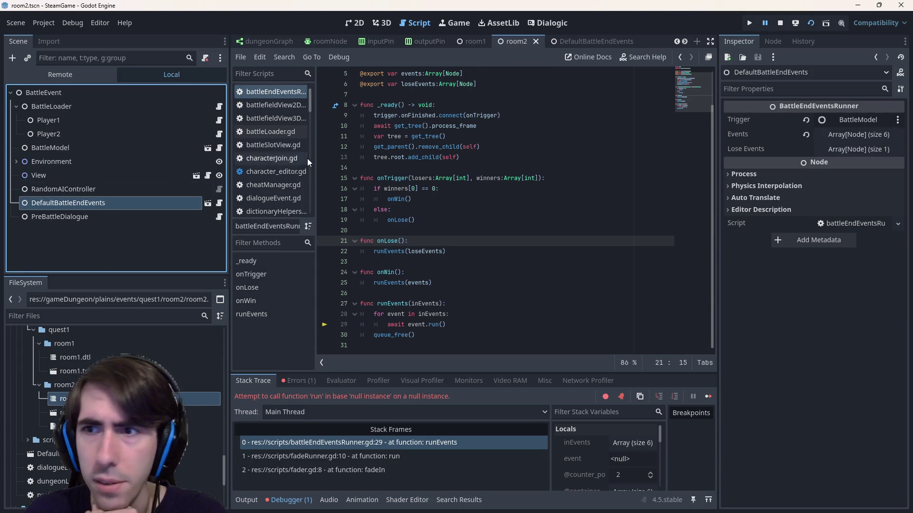
pyautogui.click(804, 135)
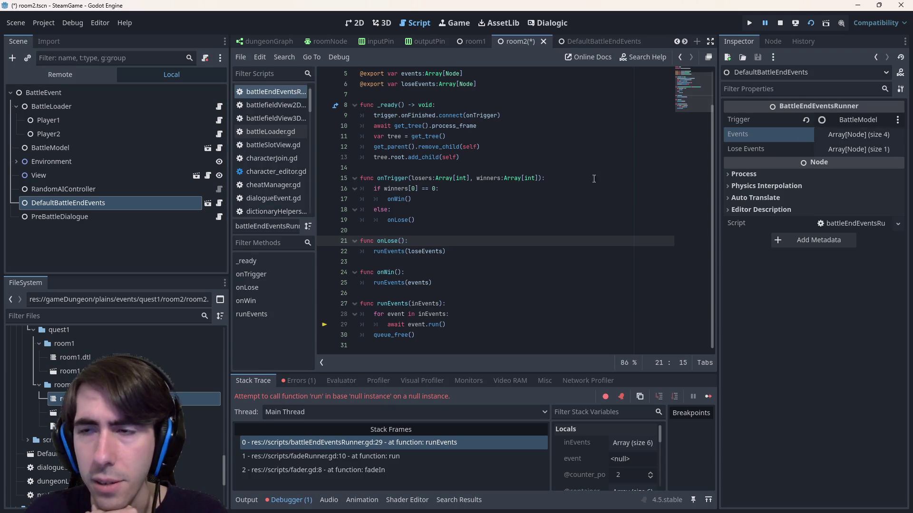
pyautogui.click(585, 199)
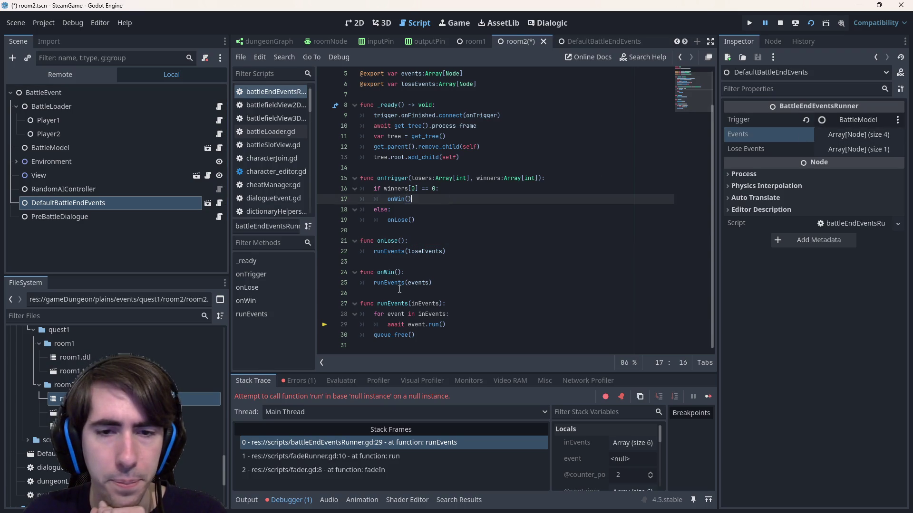
pyautogui.click(780, 23)
pyautogui.click(428, 261)
pyautogui.hotkey('ctrl', 's')
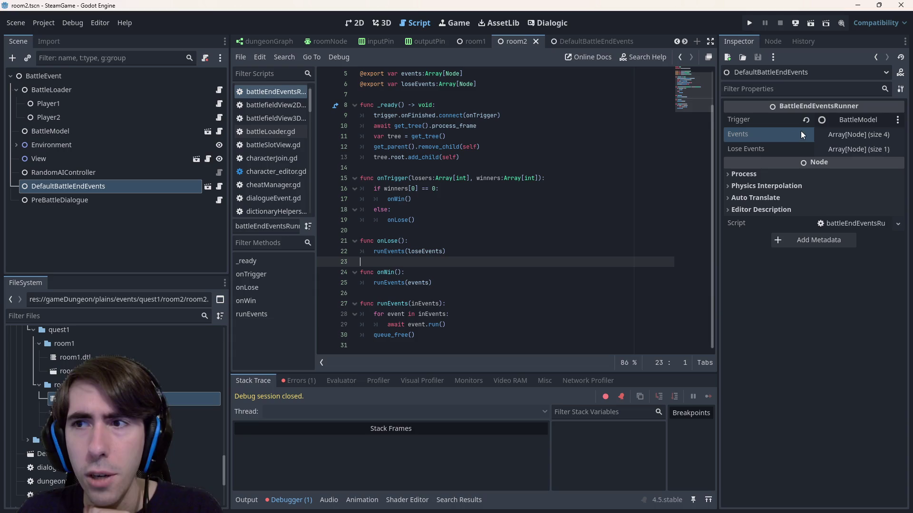
# Run the room2 battle, end the turn to win, and close the game window
pyautogui.click(814, 26)
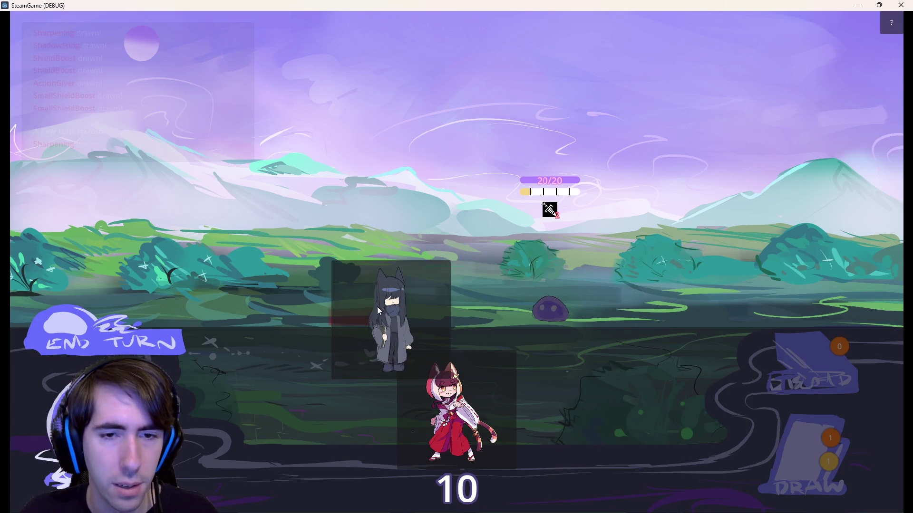
pyautogui.click(119, 345)
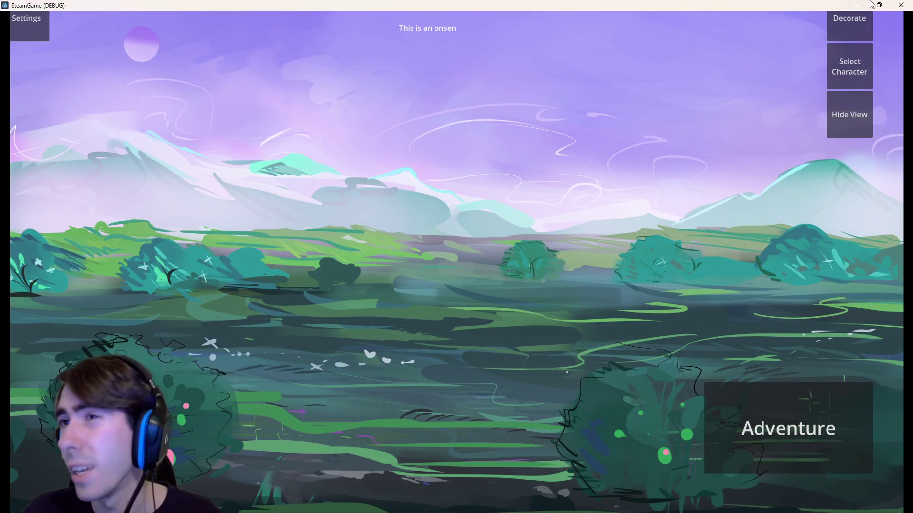
pyautogui.click(900, 5)
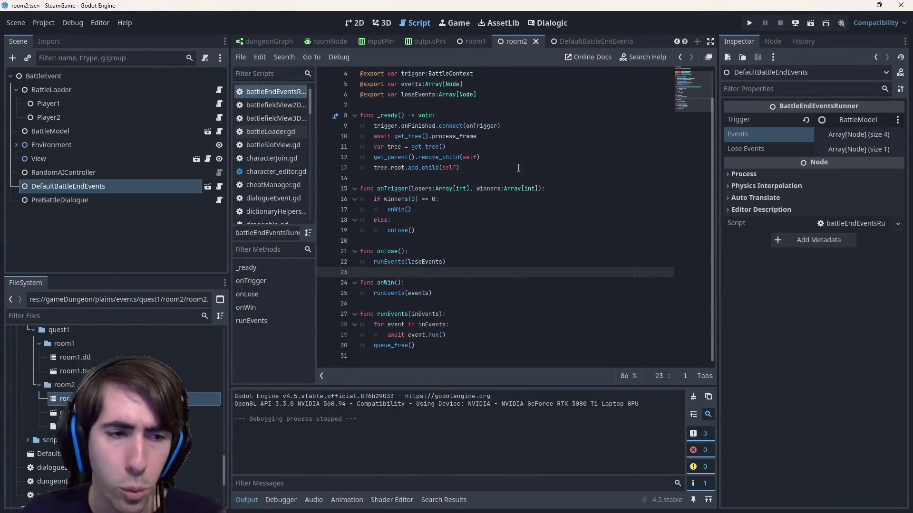
# Place PreBattleDialogue above BattleLoader under BattleEvent, save room2, and collapse BattleLoader
pyautogui.click(109, 201)
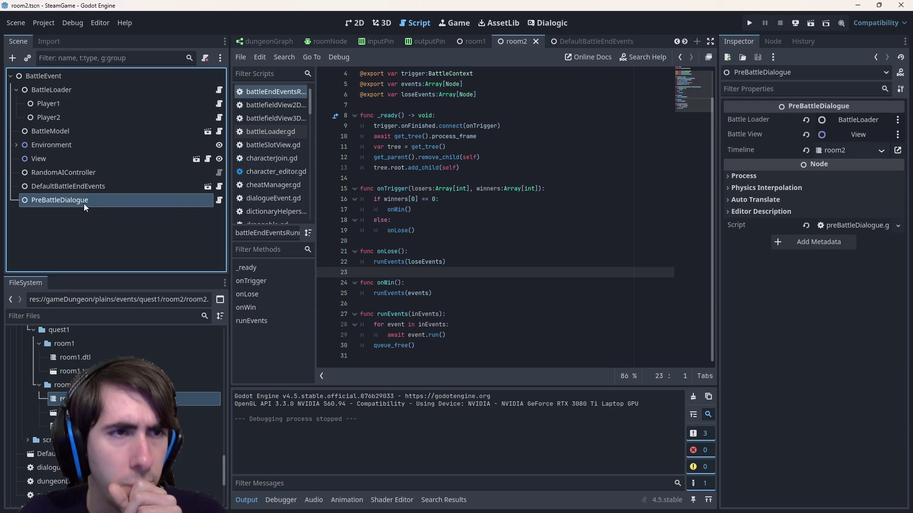
pyautogui.moveTo(83, 204); pyautogui.dragTo(101, 81)
pyautogui.click(509, 157)
pyautogui.hotkey('ctrl', 's')
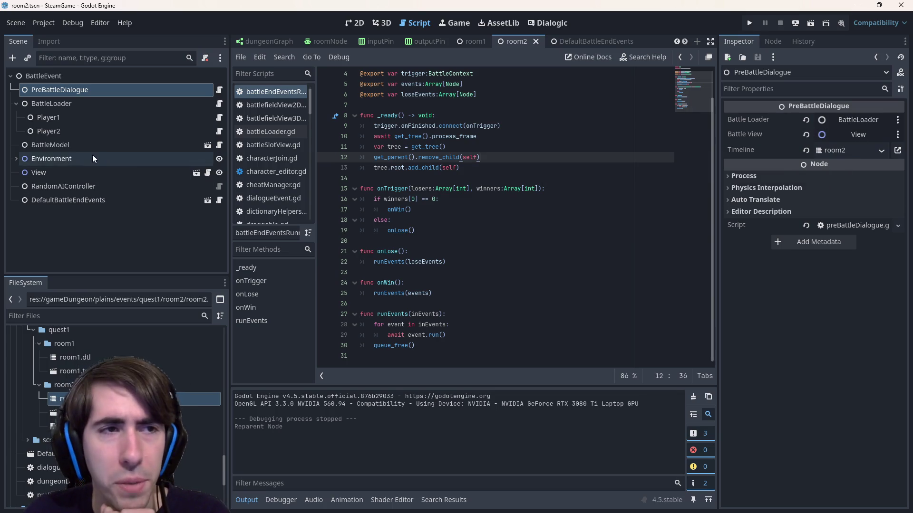
pyautogui.click(76, 104)
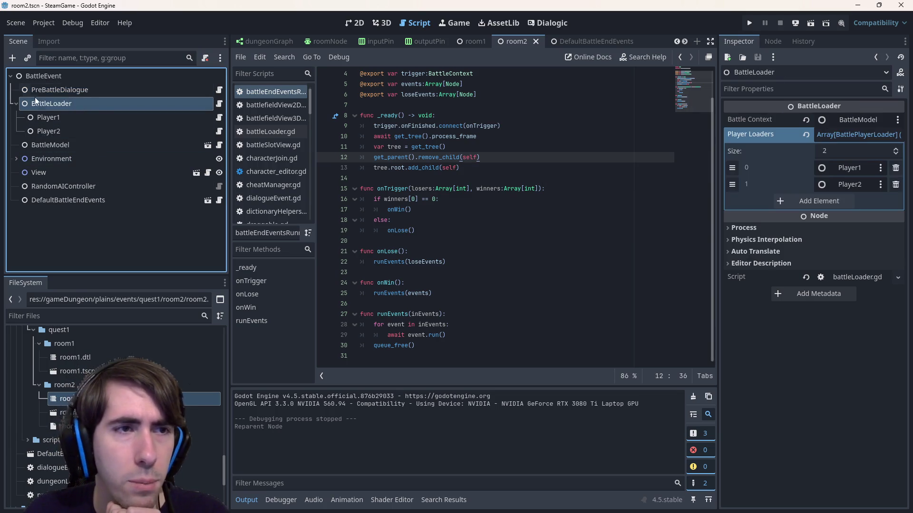
pyautogui.click(16, 102)
pyautogui.click(75, 90)
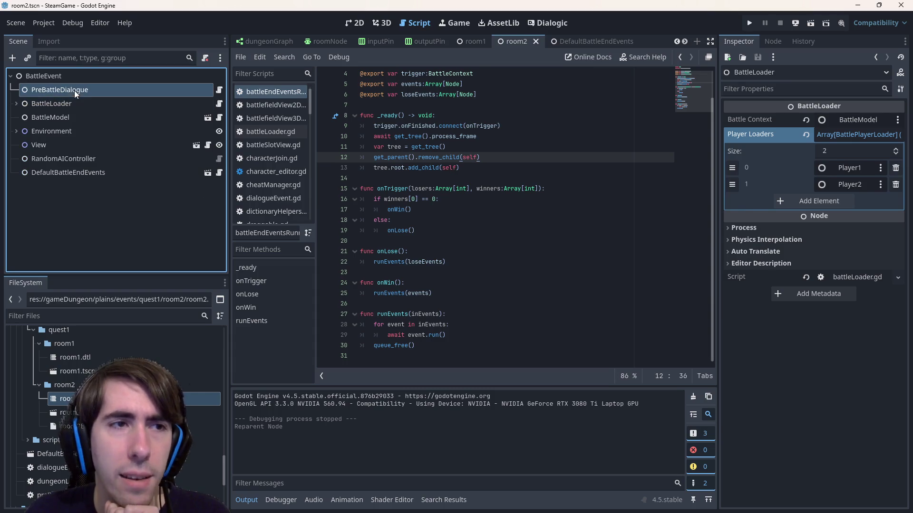
pyautogui.click(108, 103)
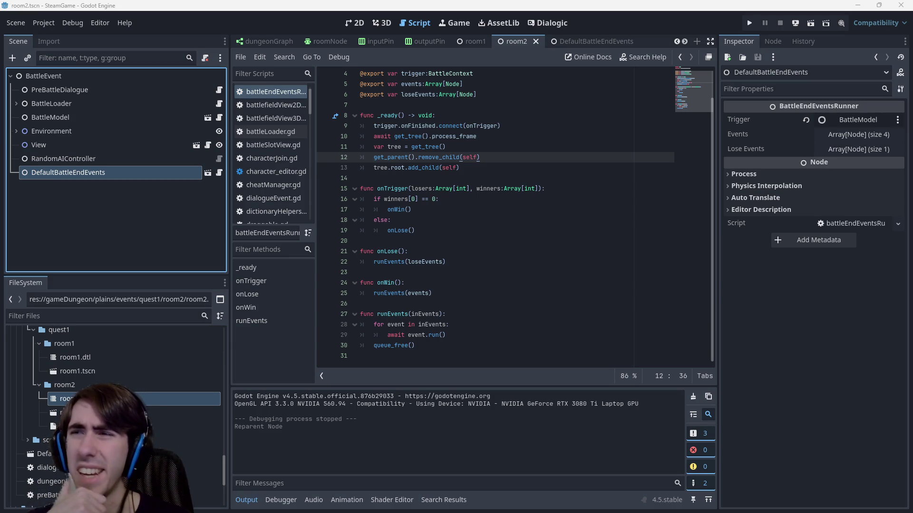
# Turn off editable children on DefaultBattleEndEvents and add an empty first slot to its Events
pyautogui.rightClick(174, 172)
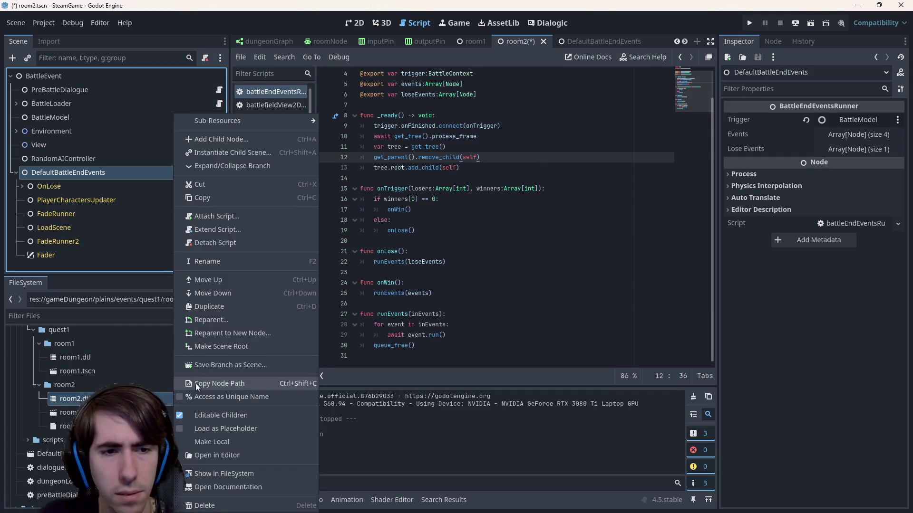
pyautogui.click(190, 415)
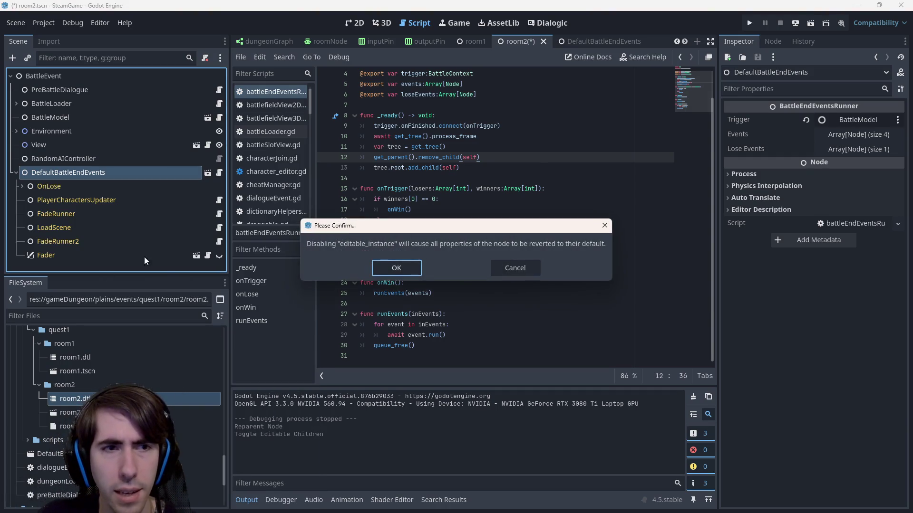
pyautogui.click(390, 268)
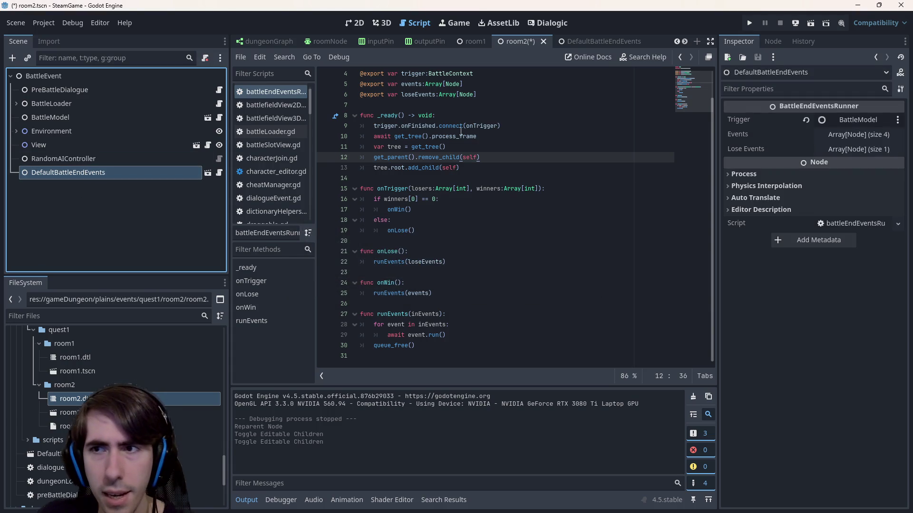
pyautogui.click(851, 122)
pyautogui.press('Escape')
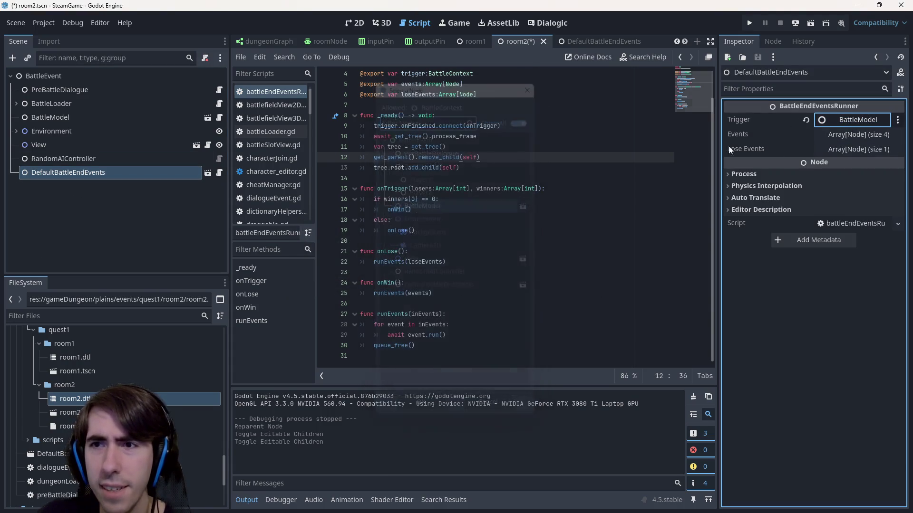
pyautogui.click(840, 135)
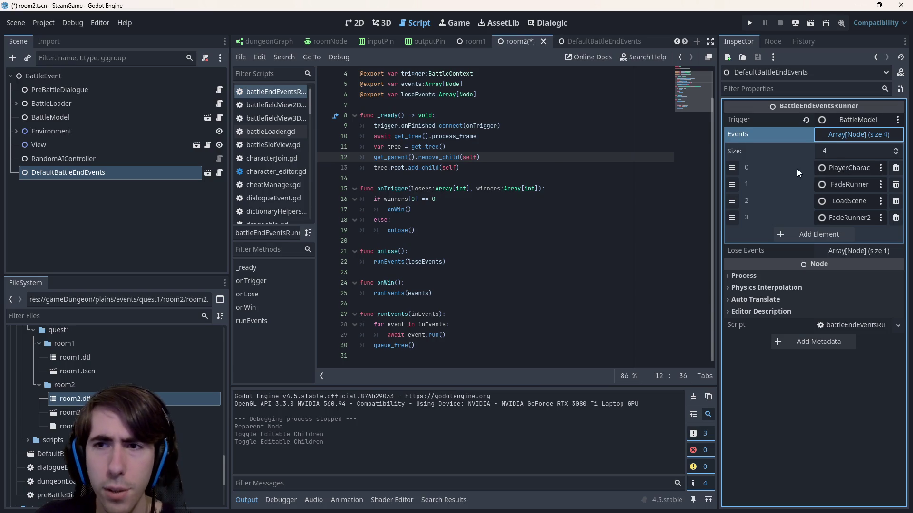
pyautogui.click(776, 231)
pyautogui.moveTo(725, 233); pyautogui.dragTo(732, 166)
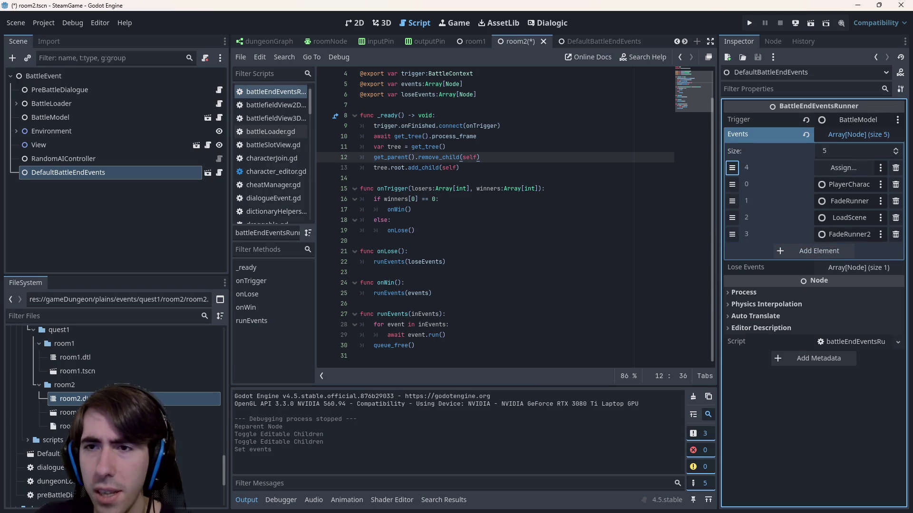
# Add a plain Node child named PlayDialogue under DefaultBattleEndEvents
pyautogui.rightClick(66, 171)
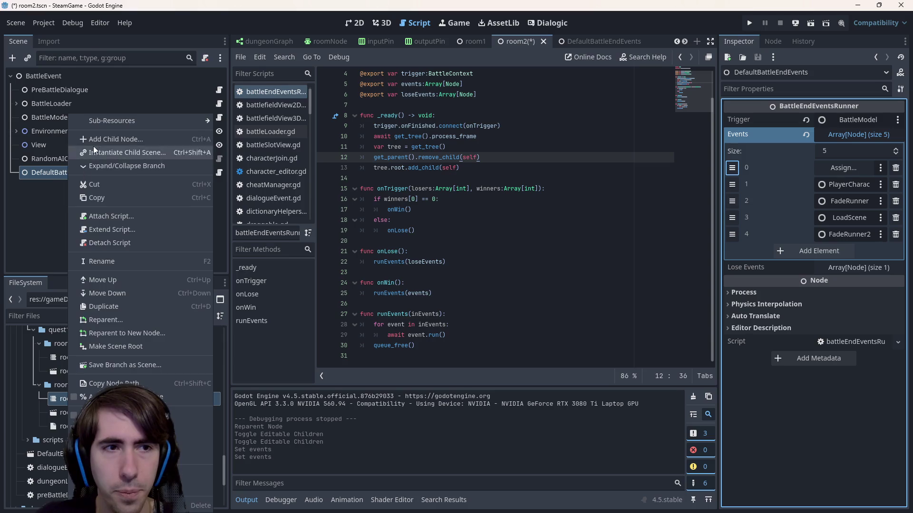
pyautogui.click(100, 153)
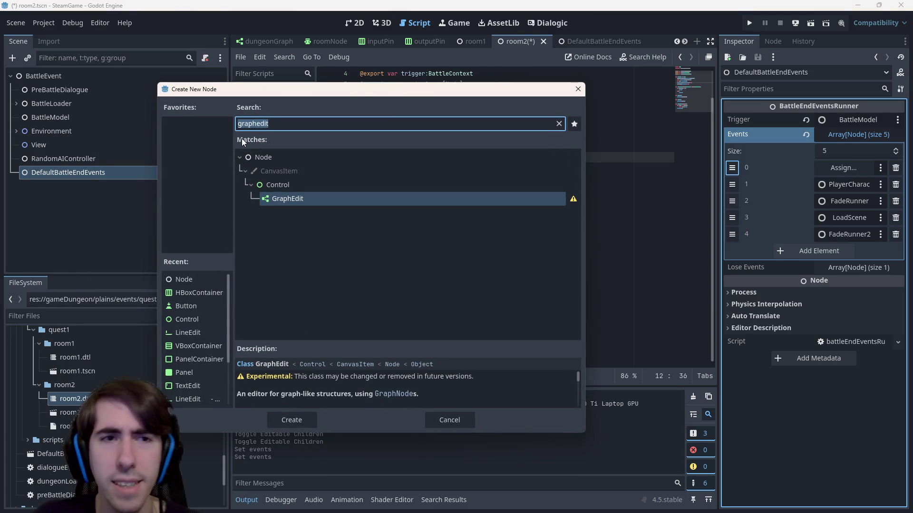
pyautogui.doubleClick(289, 156)
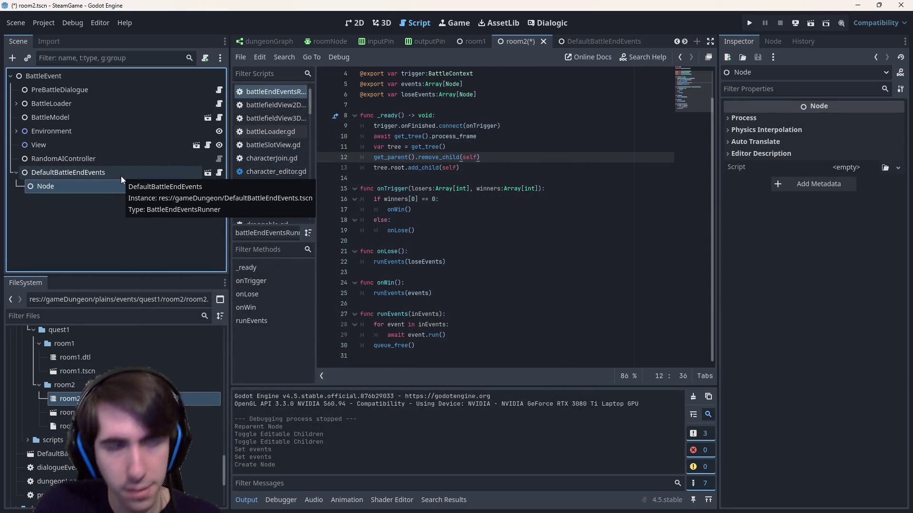
pyautogui.press('F2')
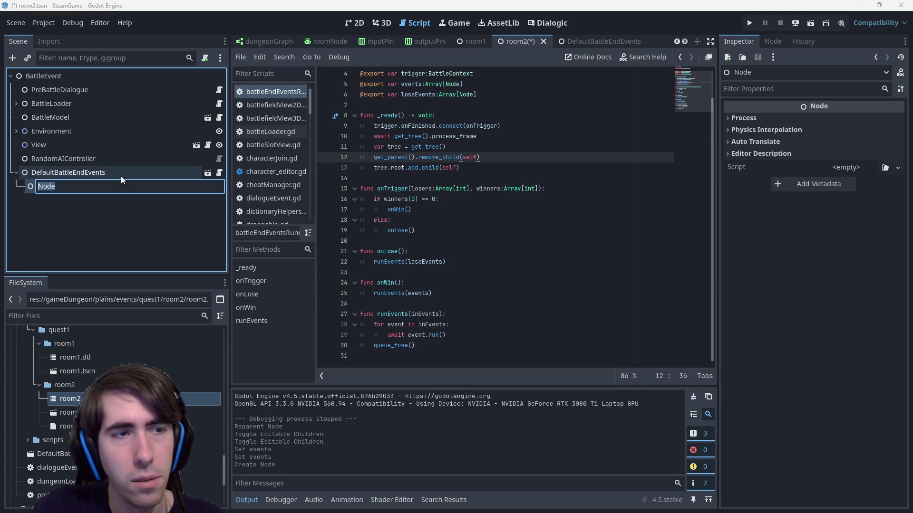
pyautogui.write('PlayDialogue')
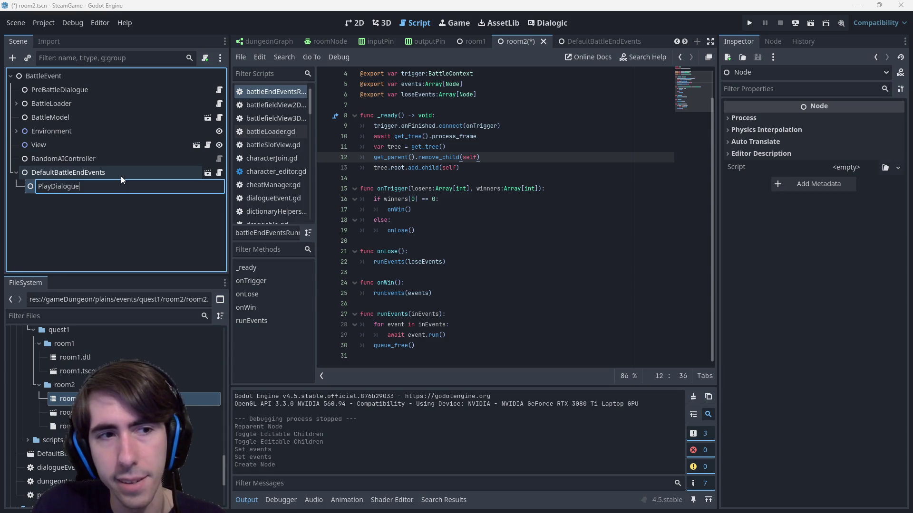
pyautogui.press('Return')
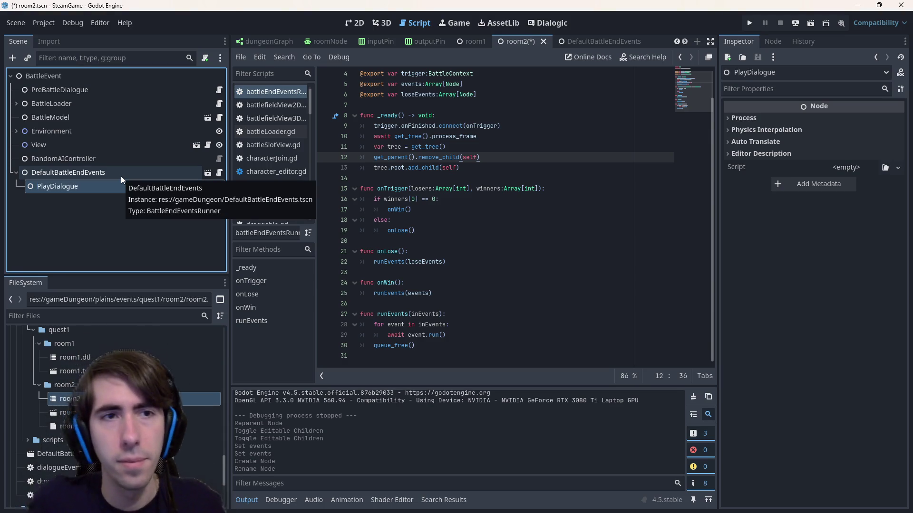
# Glance at the DefaultBattleEndEvents scene, then expand the scripts folder in FileSystem
pyautogui.click(205, 58)
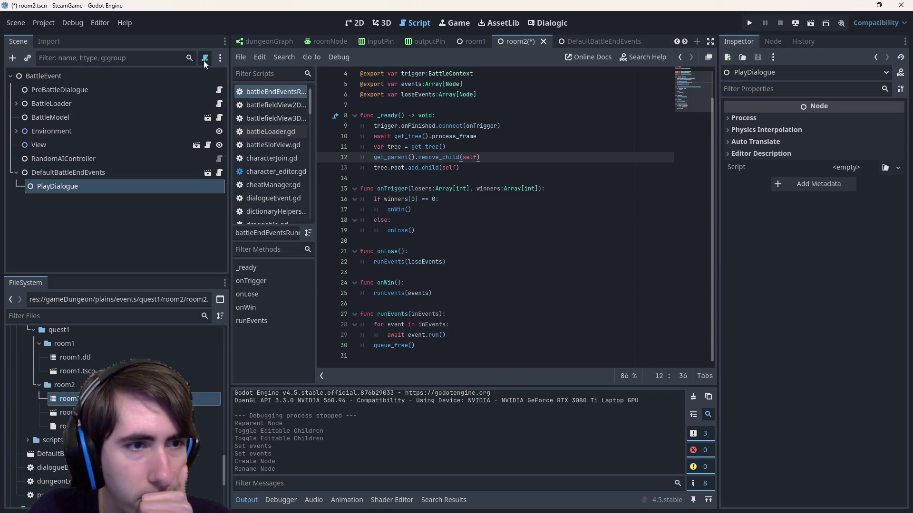
pyautogui.click(562, 163)
pyautogui.scroll(-5, 63, 349)
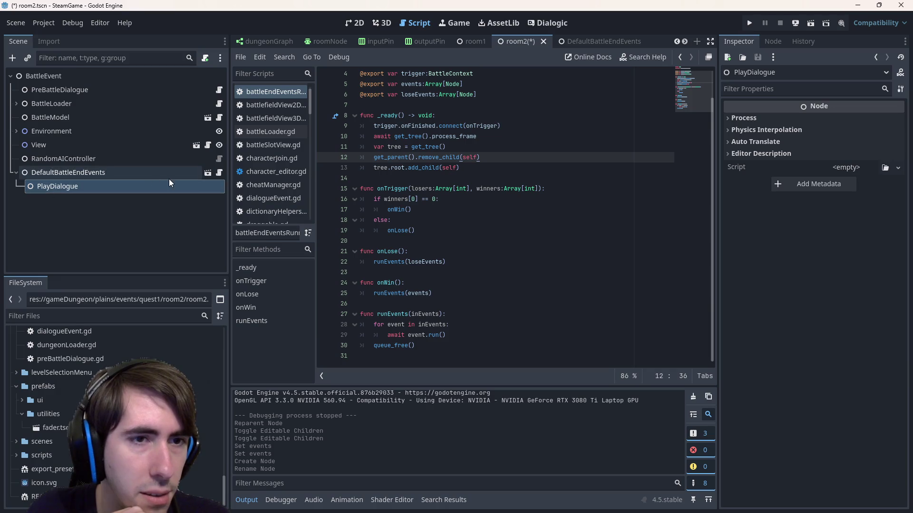
pyautogui.click(207, 174)
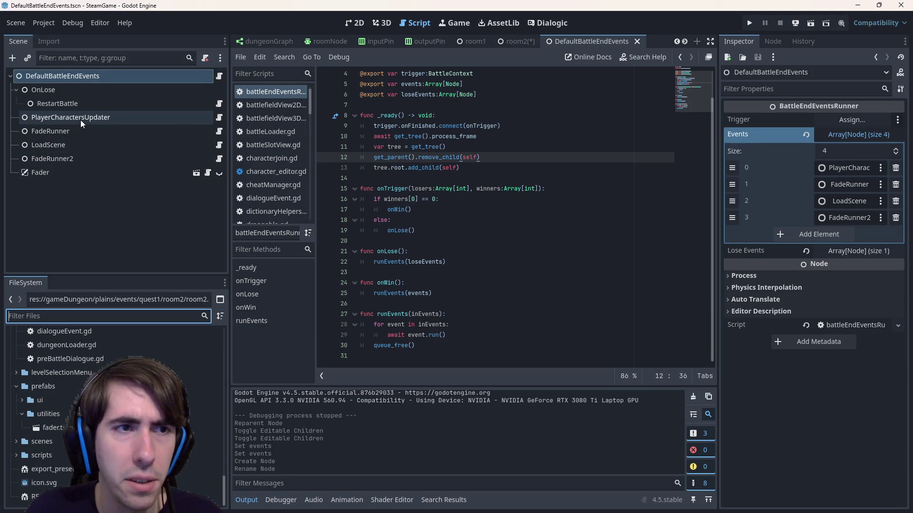
pyautogui.click(518, 42)
pyautogui.doubleClick(41, 455)
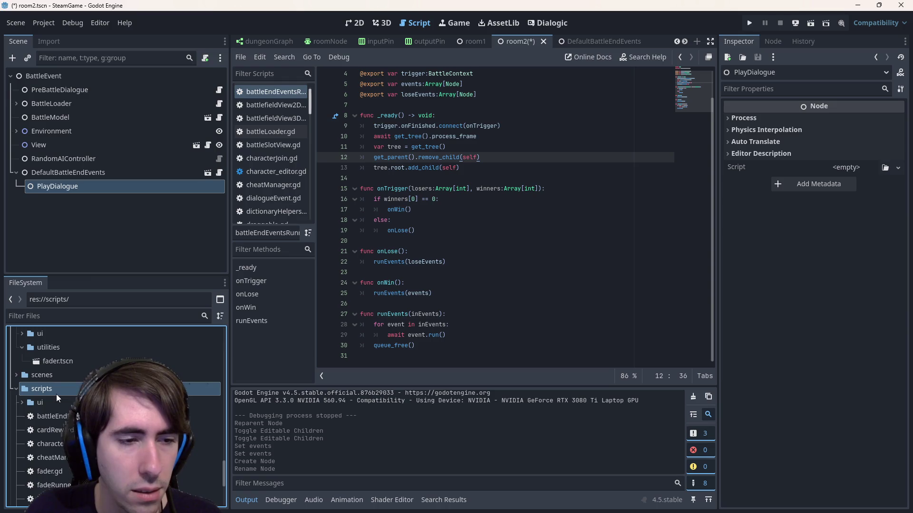
pyautogui.doubleClick(55, 390)
pyautogui.doubleClick(62, 460)
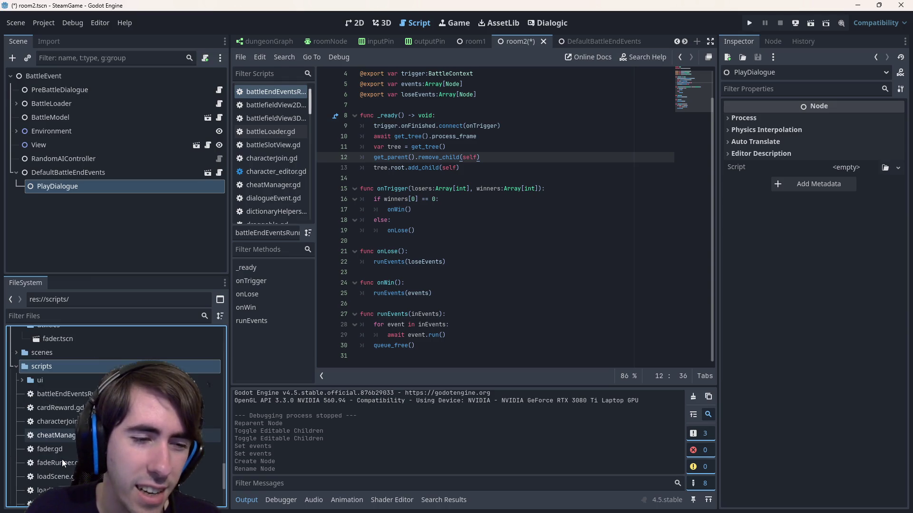
pyautogui.scroll(3, 62, 459)
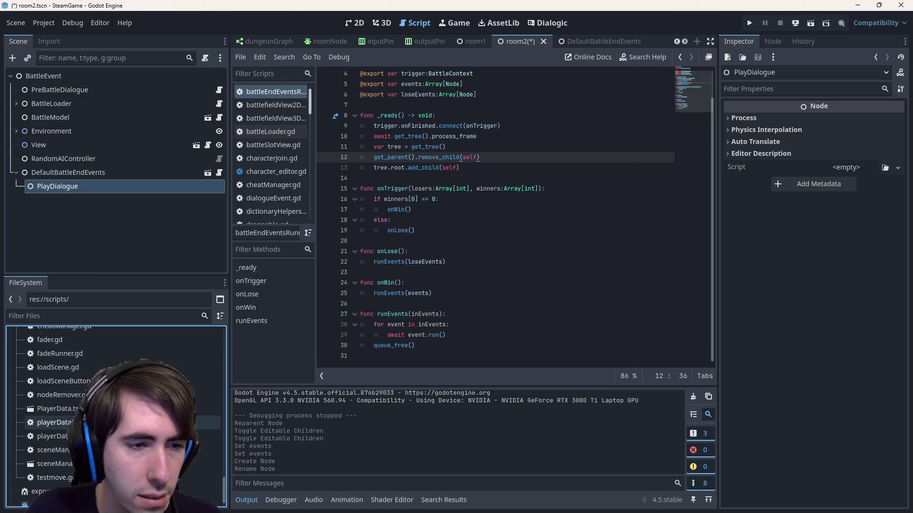
# Browse the scripts folder files, including fadeRunner.gd, in the FileSystem dock
pyautogui.click(45, 420)
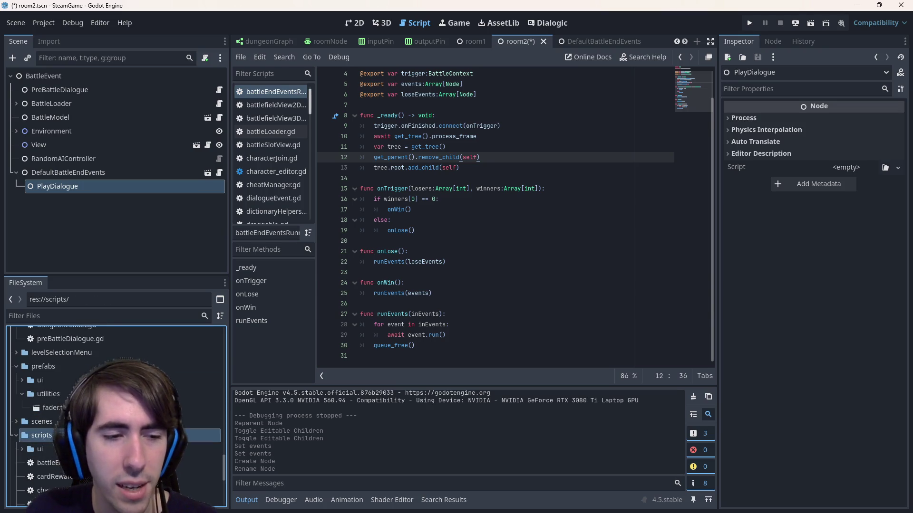
pyautogui.doubleClick(57, 441)
pyautogui.doubleClick(52, 453)
pyautogui.scroll(-3, 51, 453)
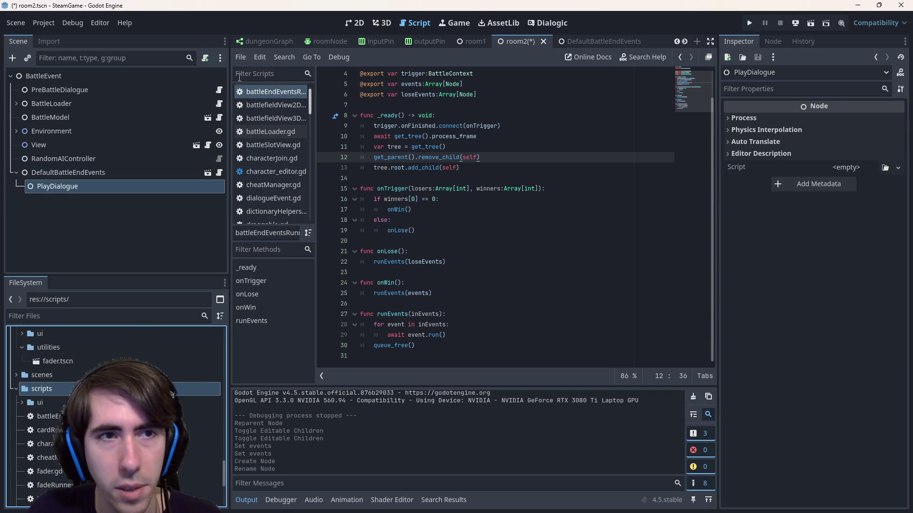
pyautogui.click(204, 58)
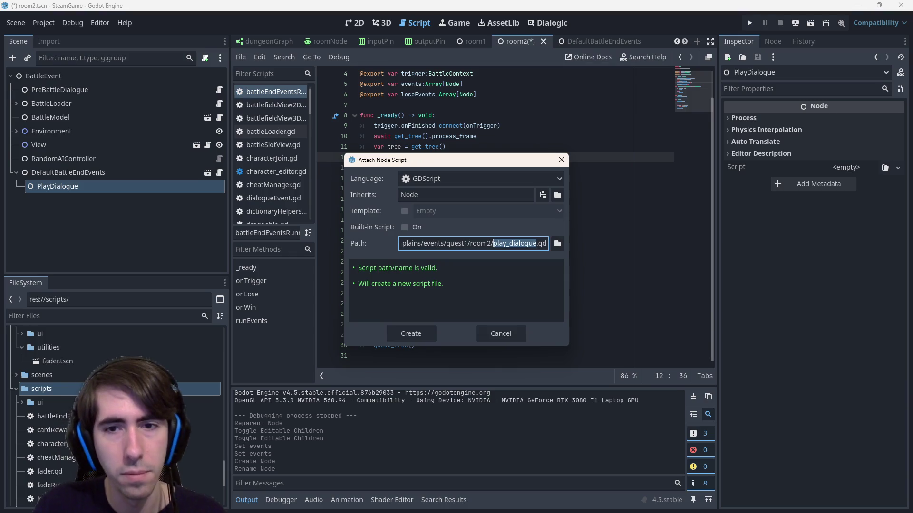
pyautogui.press('Escape')
pyautogui.rightClick(66, 389)
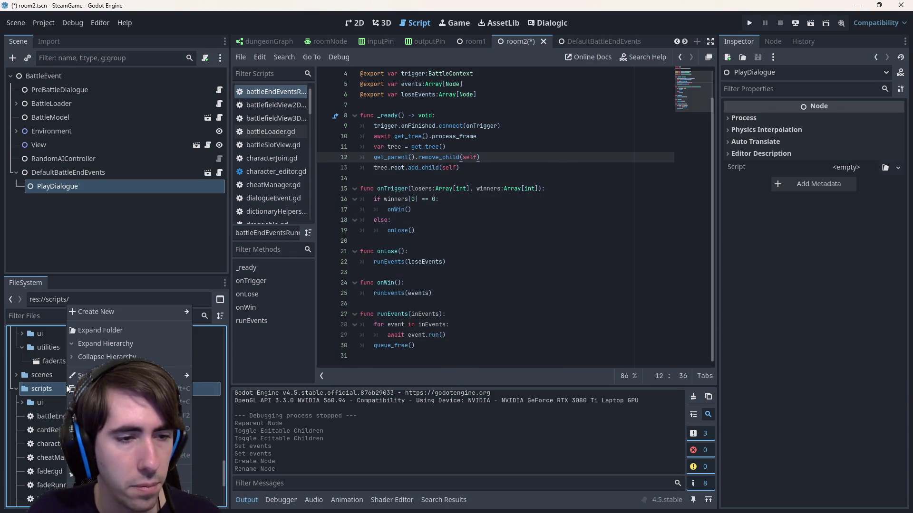
pyautogui.click(142, 305)
# Create and attach a new script at res://scripts/runDialogue.gd to PlayDialogue
pyautogui.click(205, 58)
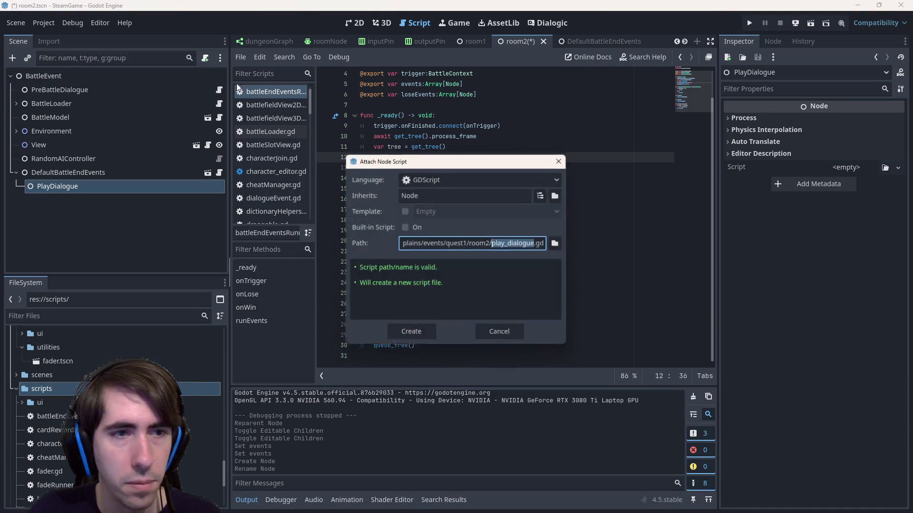
pyautogui.click(561, 244)
pyautogui.write('res://scripts/')
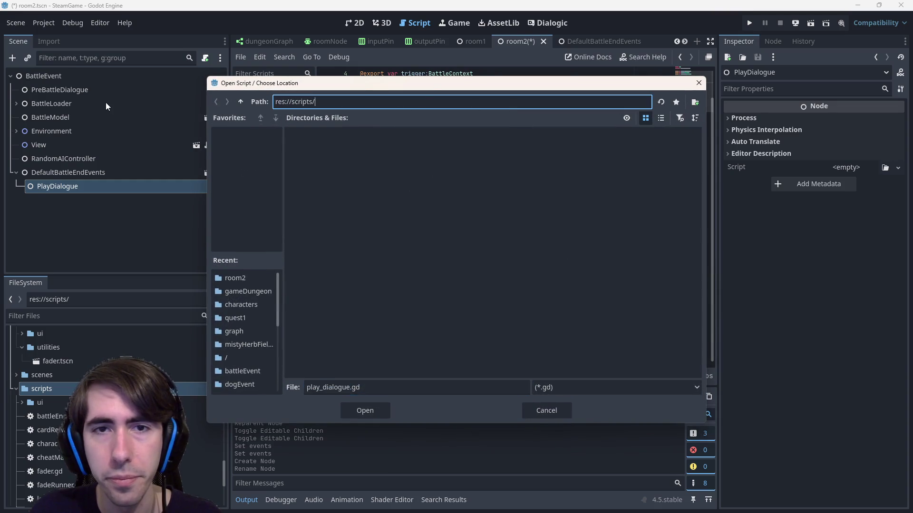
pyautogui.press('Return')
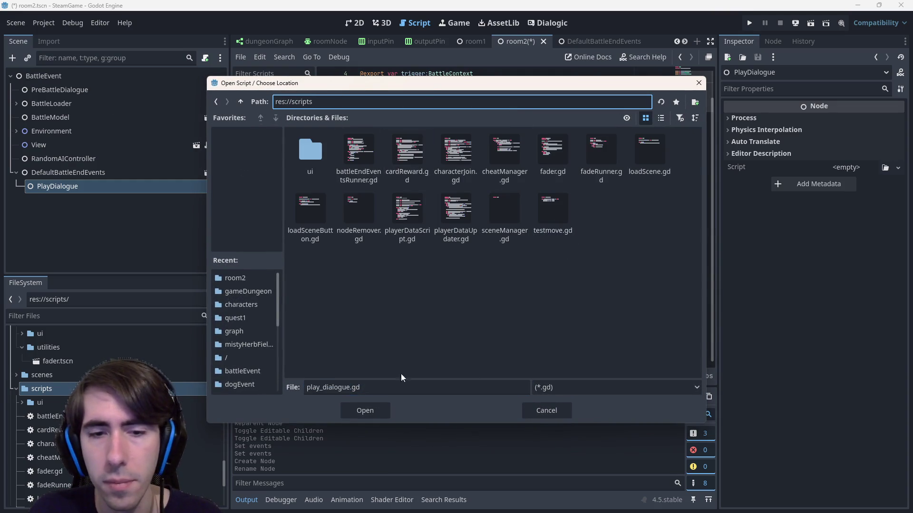
pyautogui.write('pts/')
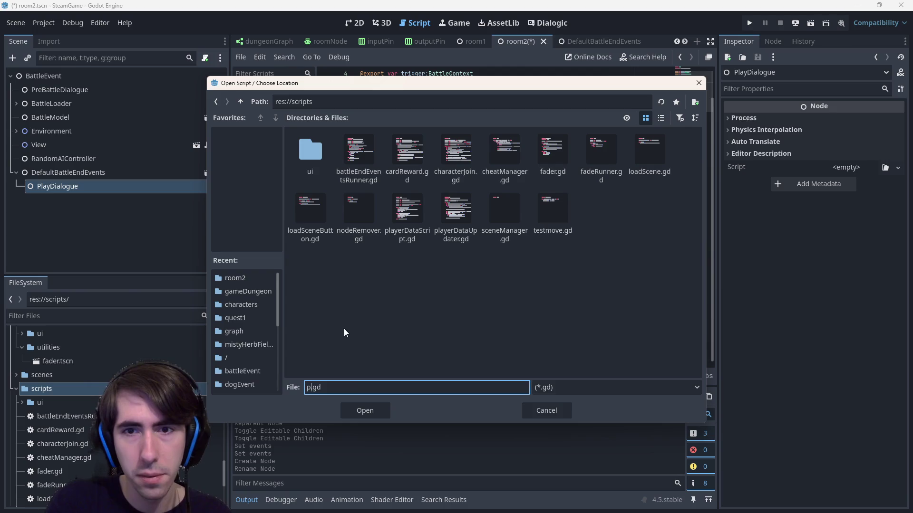
pyautogui.write('runDialogue')
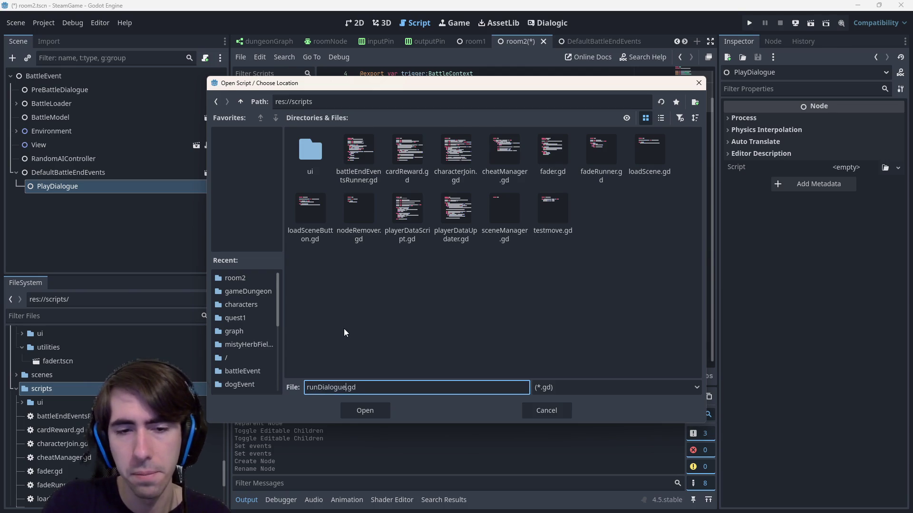
pyautogui.press('Return')
pyautogui.click(411, 335)
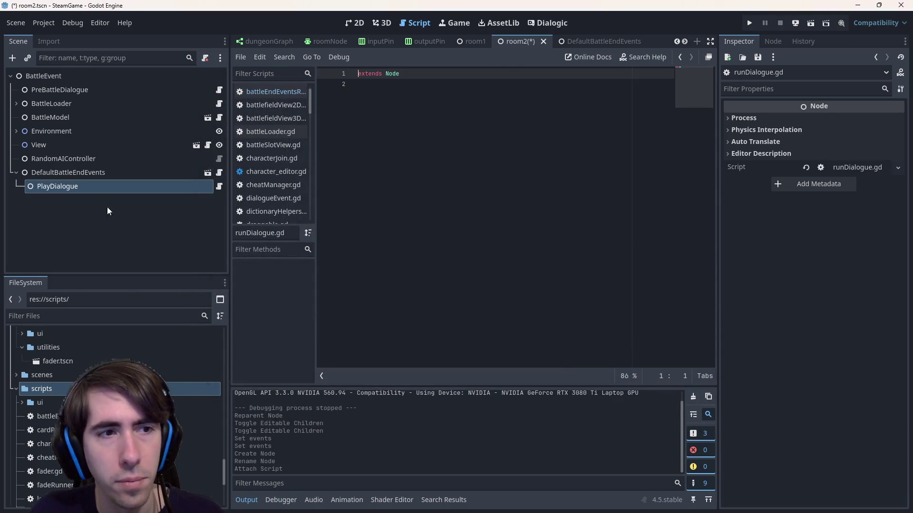
# Rename the PlayDialogue node to RunDialogue
pyautogui.click(86, 187)
pyautogui.write('RunDialogue')
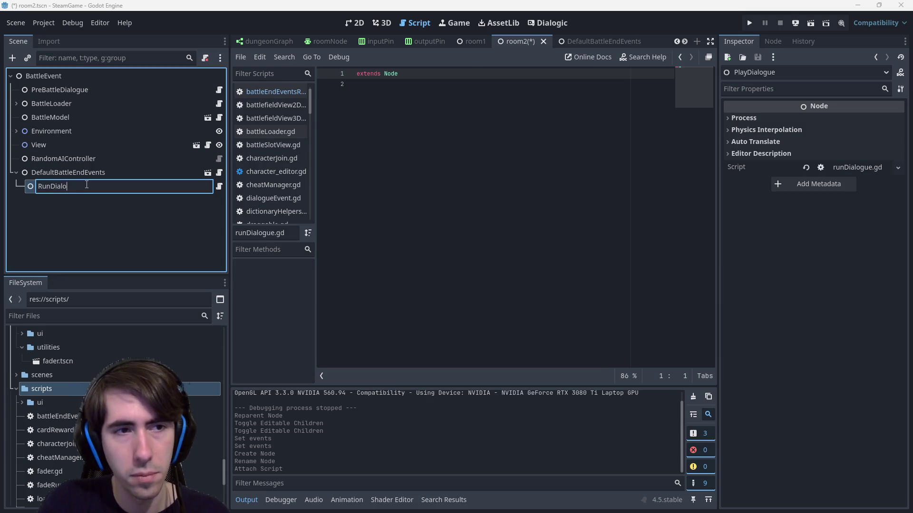
pyautogui.press('Return')
# Add class_name RunDialogue on line 2 of runDialogue.gd and save
pyautogui.click(446, 140)
pyautogui.write('cl')
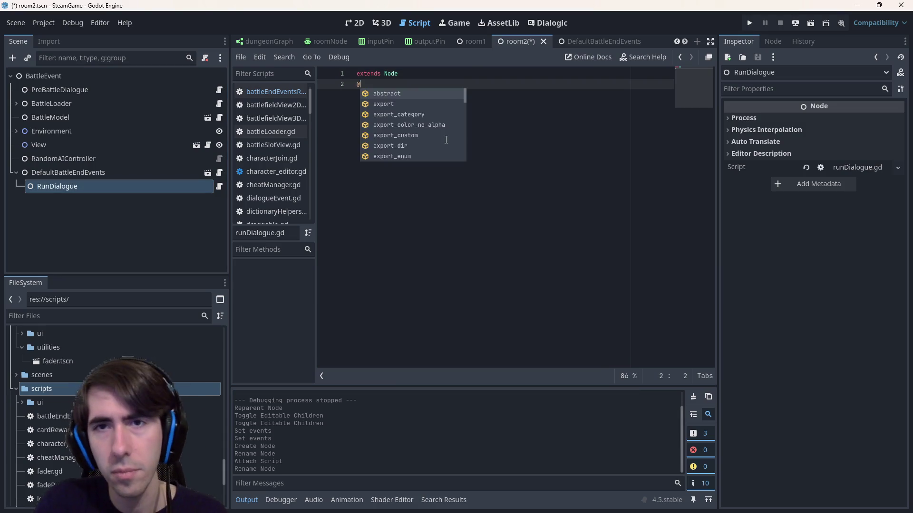
pyautogui.write('ass')
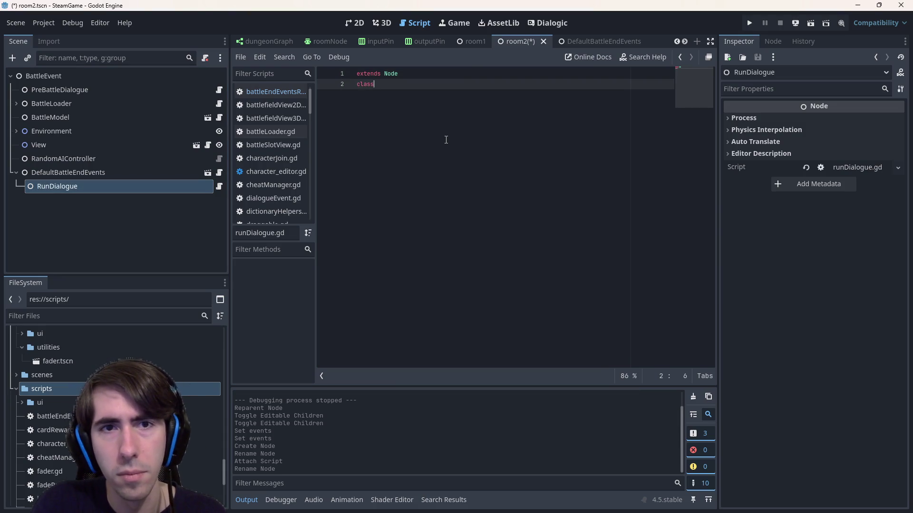
pyautogui.write('_name RunDialogue')
pyautogui.hotkey('ctrl', 's')
pyautogui.press('Return')
pyautogui.press('Return')
pyautogui.press('Return')
pyautogui.press('Up')
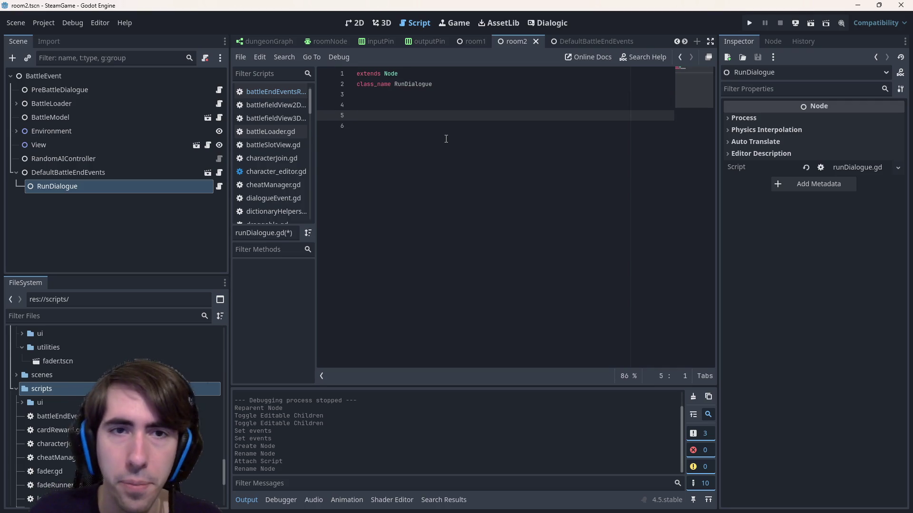
pyautogui.press('Up')
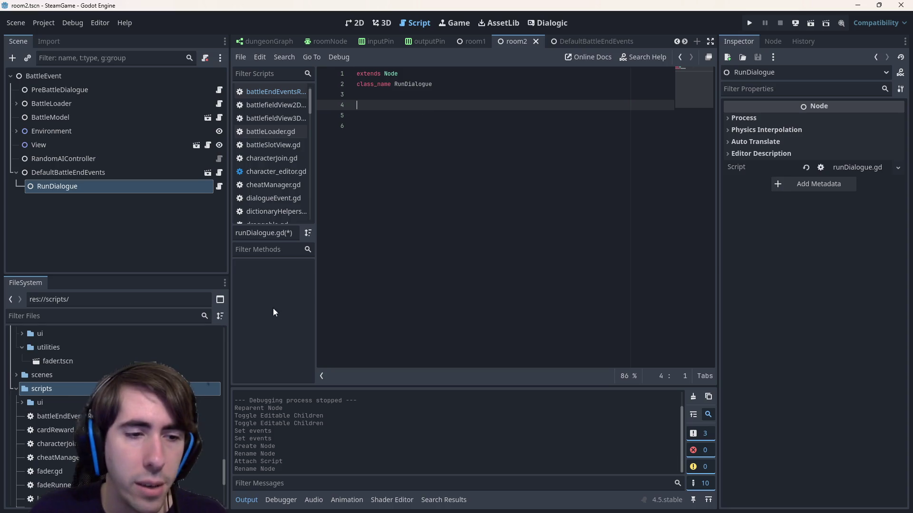
# Open fader.gd and select its run() function to copy
pyautogui.scroll(-3, 41, 432)
pyautogui.scroll(-2, 142, 449)
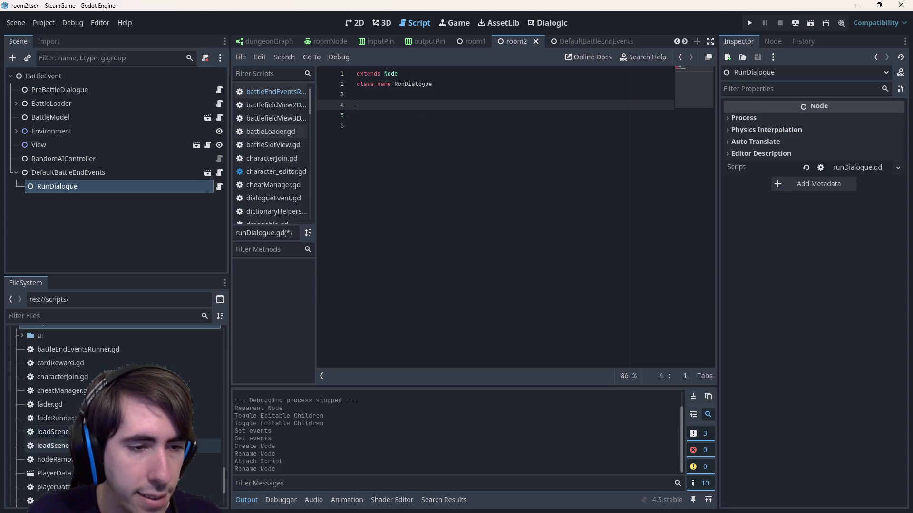
pyautogui.doubleClick(67, 406)
pyautogui.moveTo(458, 275); pyautogui.dragTo(324, 212)
pyautogui.hotkey('ctrl', 'c')
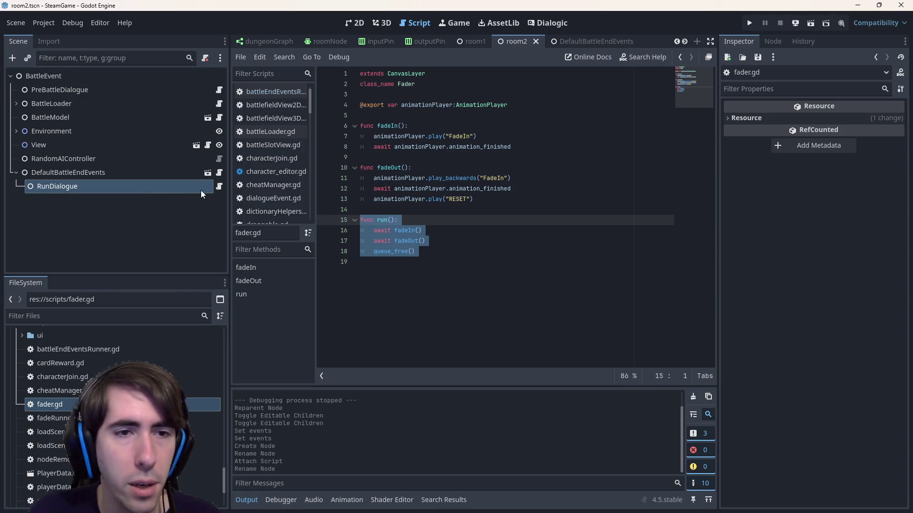
# Paste fader's run() function into runDialogue.gd at line 4
pyautogui.click(218, 187)
pyautogui.click(340, 104)
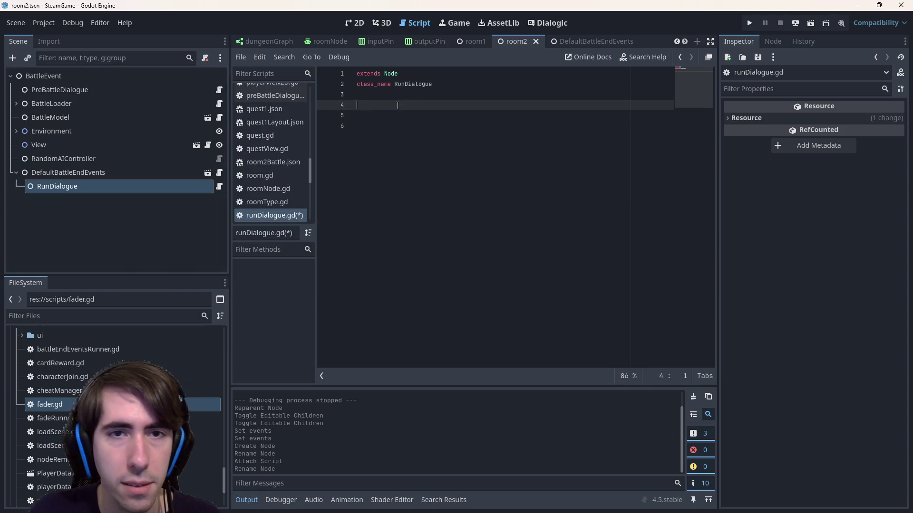
pyautogui.hotkey('ctrl', 'v')
pyautogui.doubleClick(63, 404)
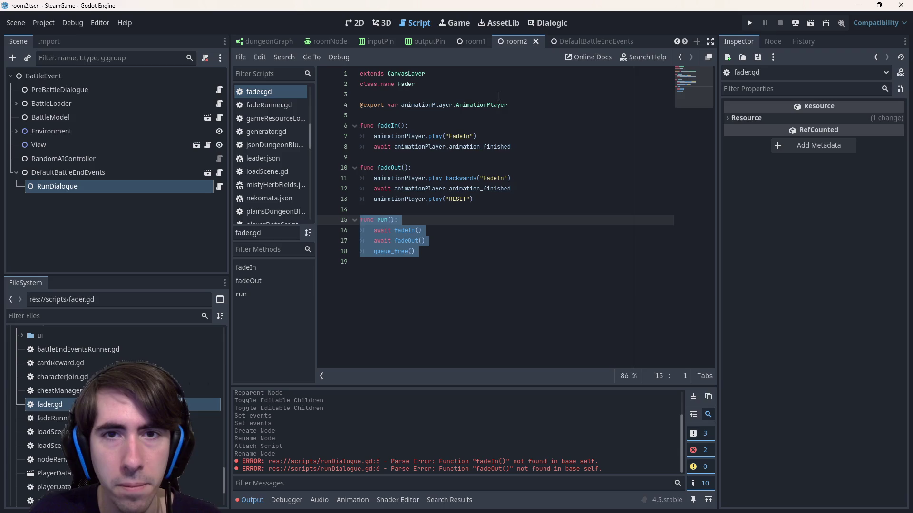
pyautogui.click(219, 187)
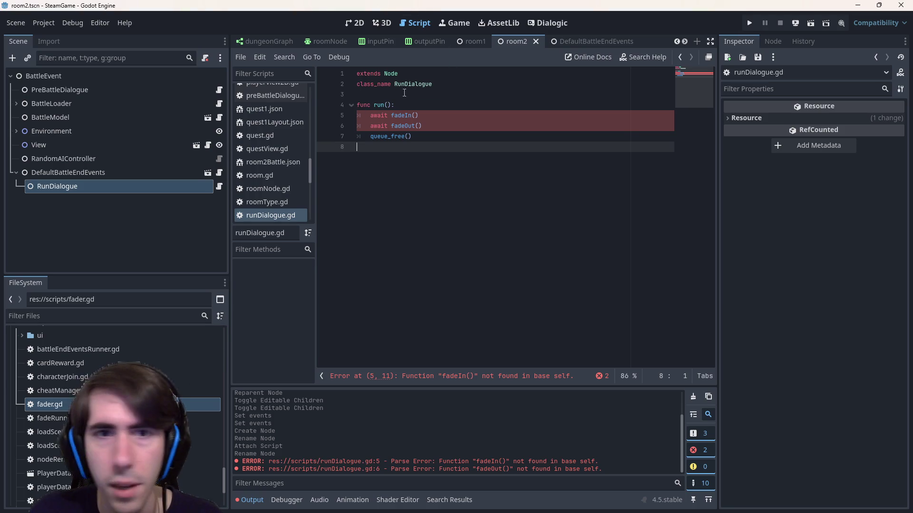
# Insert Dialogic.start(timeline) at the start of run()
pyautogui.moveTo(357, 115); pyautogui.dragTo(446, 121)
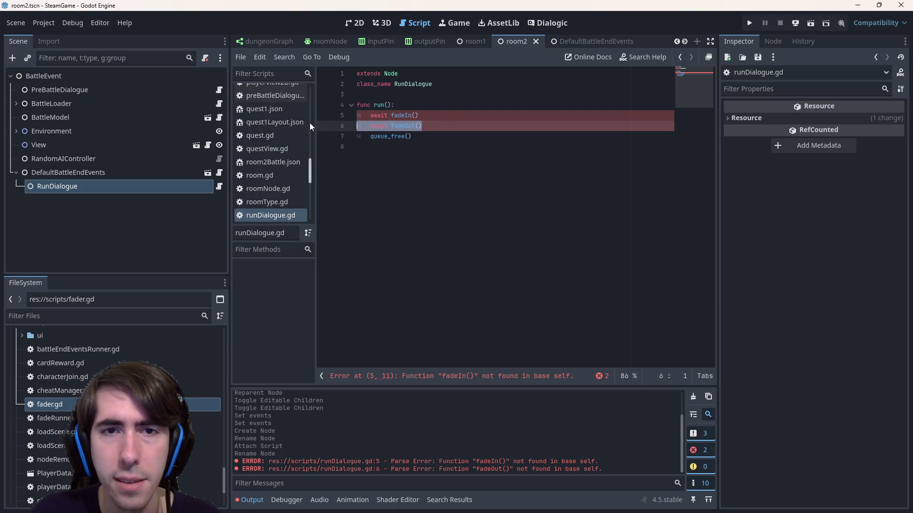
pyautogui.click(401, 104)
pyautogui.press('Return')
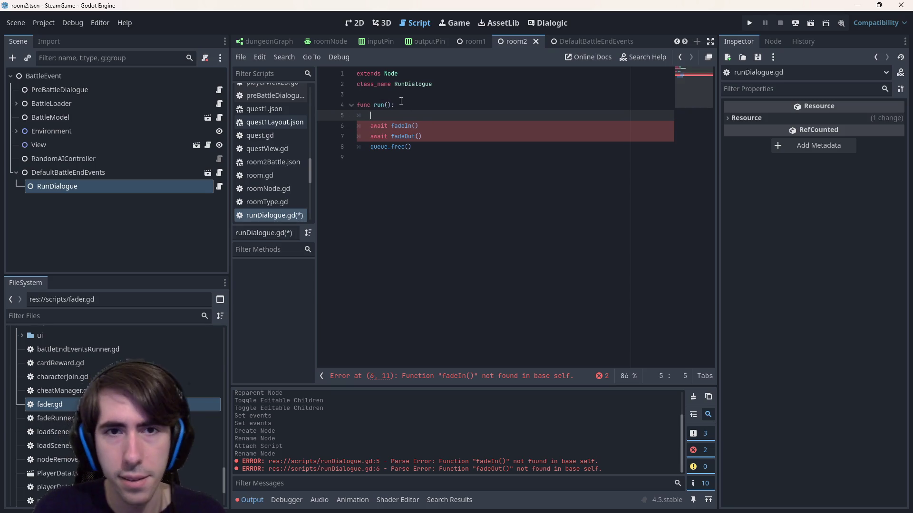
pyautogui.press('Return')
pyautogui.press('Up')
pyautogui.write('Di')
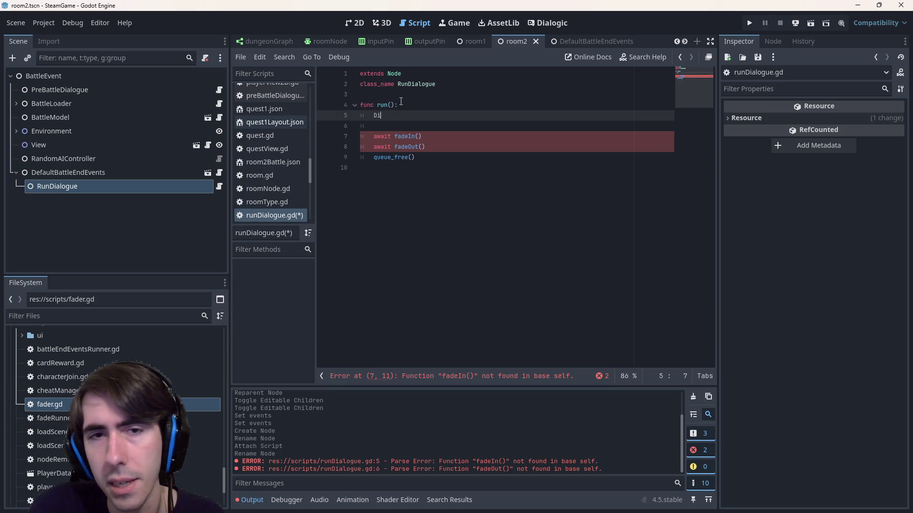
pyautogui.write('alogic.playTimeline(')
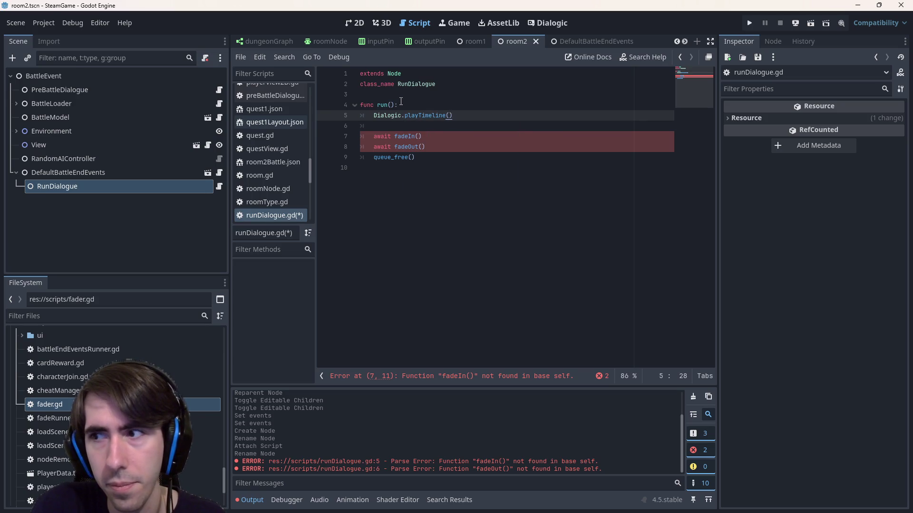
pyautogui.write('.')
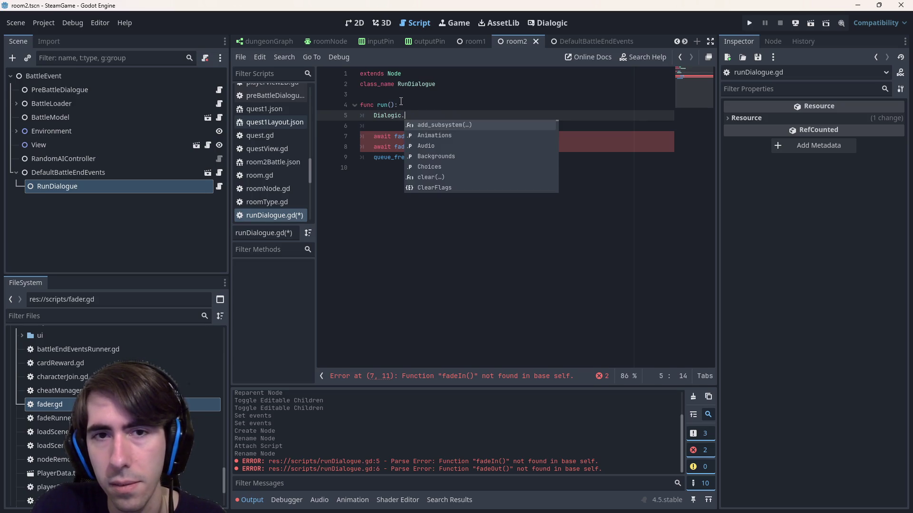
pyautogui.write('start(d')
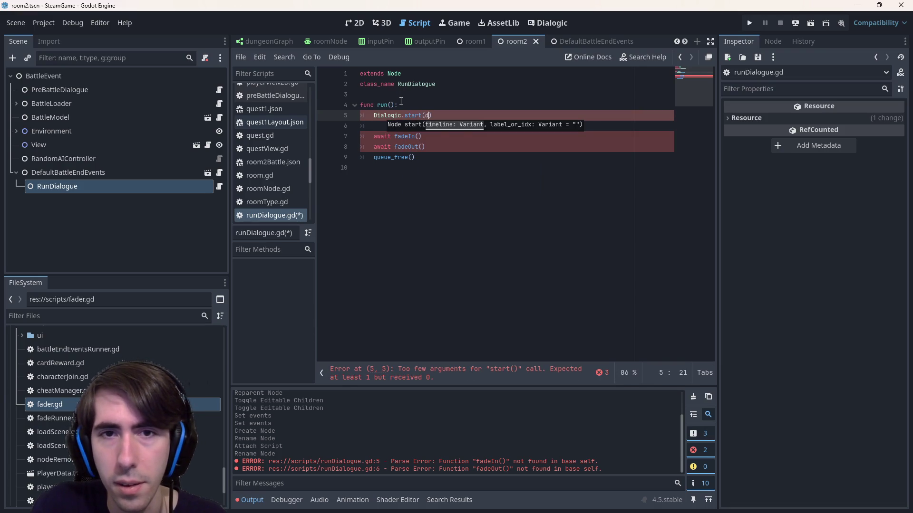
pyautogui.press('BackSpace')
pyautogui.write('timeli')
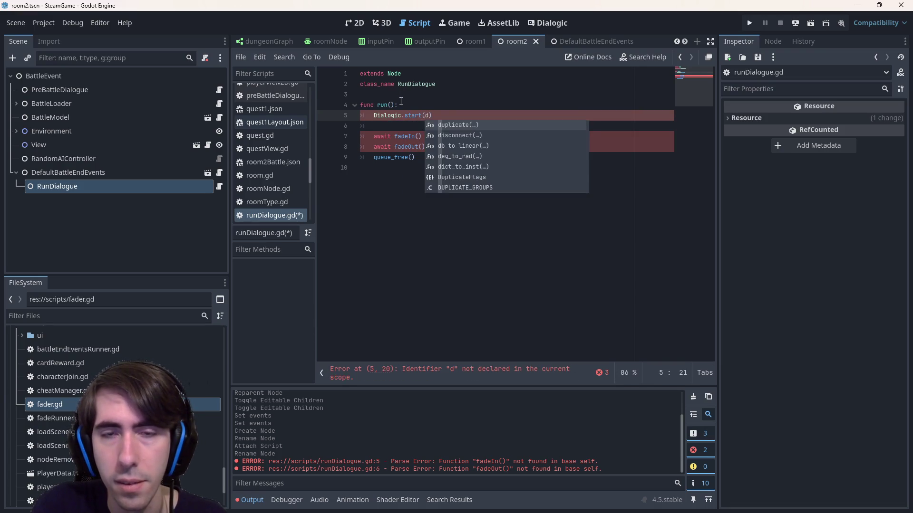
pyautogui.write('ne')
pyautogui.press('Escape')
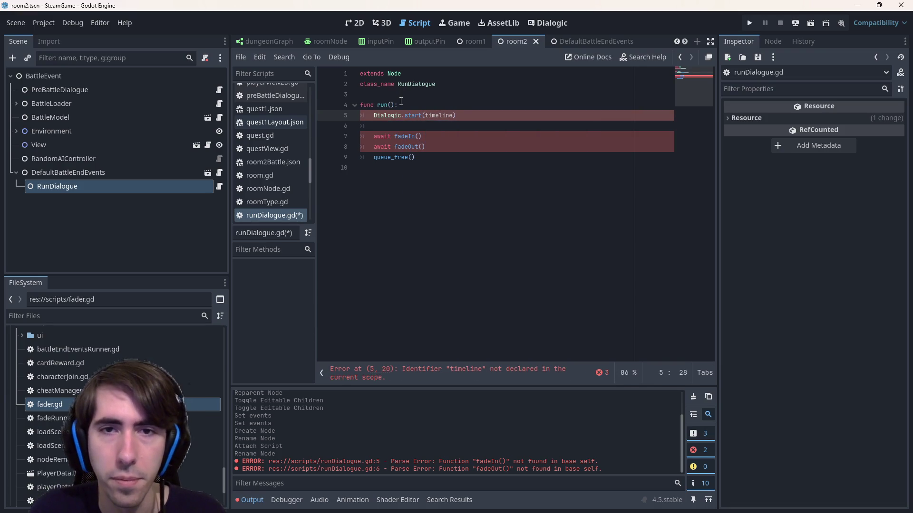
# Replace the old fadeIn and fadeOut calls with a partly typed await on Dialogic.timeline
pyautogui.press('Down')
pyautogui.press('Down')
pyautogui.press('Down')
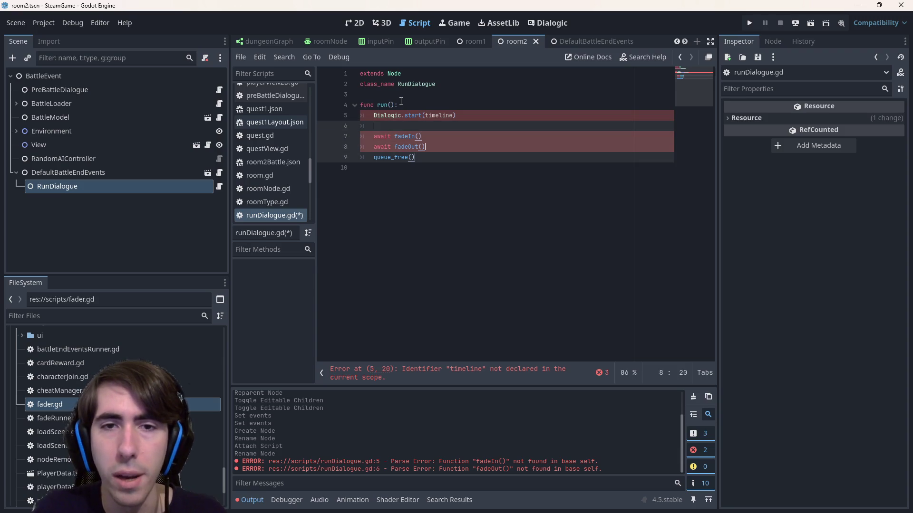
pyautogui.moveTo(462, 151); pyautogui.dragTo(393, 138)
pyautogui.press('BackSpace')
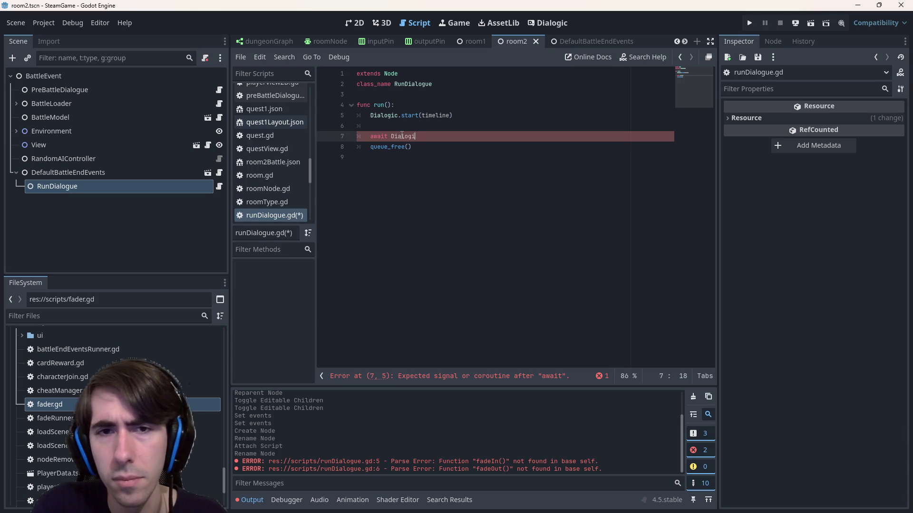
pyautogui.write('c.timeline_ended')
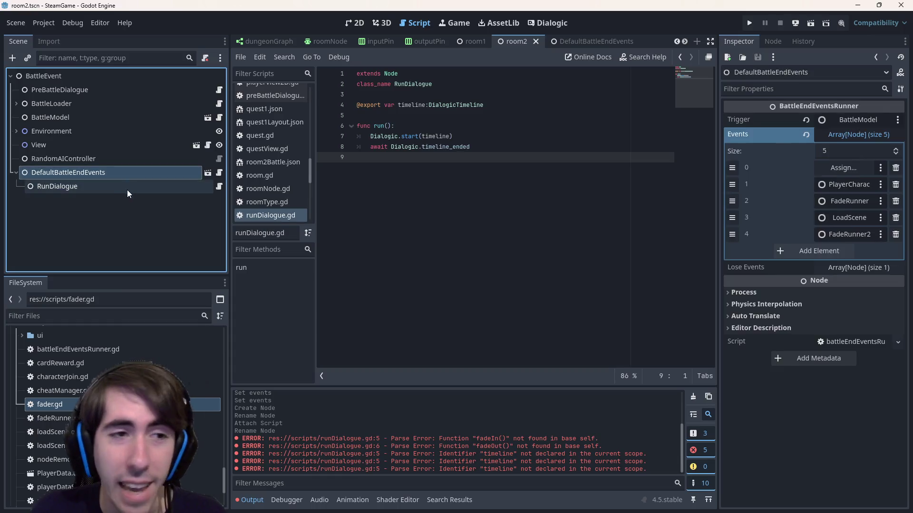
# Rename the room2 dialogue timeline file in FileSystem to room2_preDialogue.dtl
pyautogui.click(127, 190)
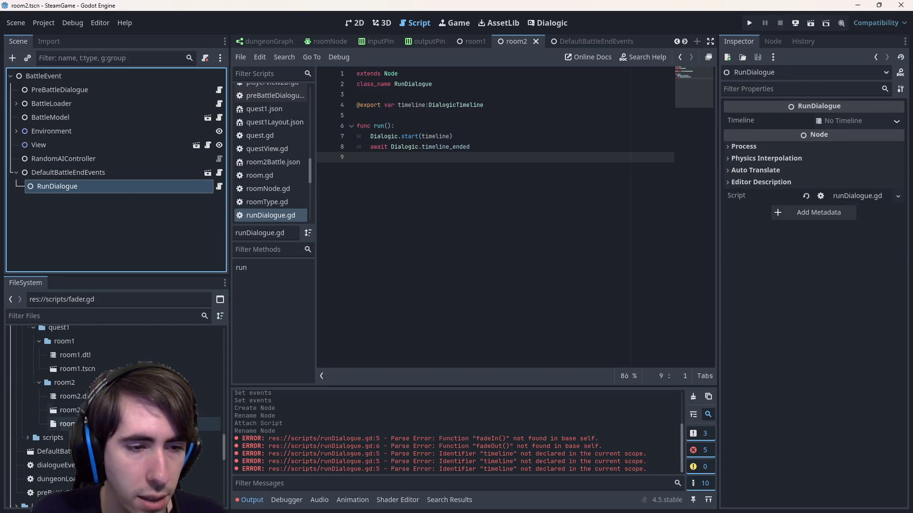
pyautogui.click(67, 419)
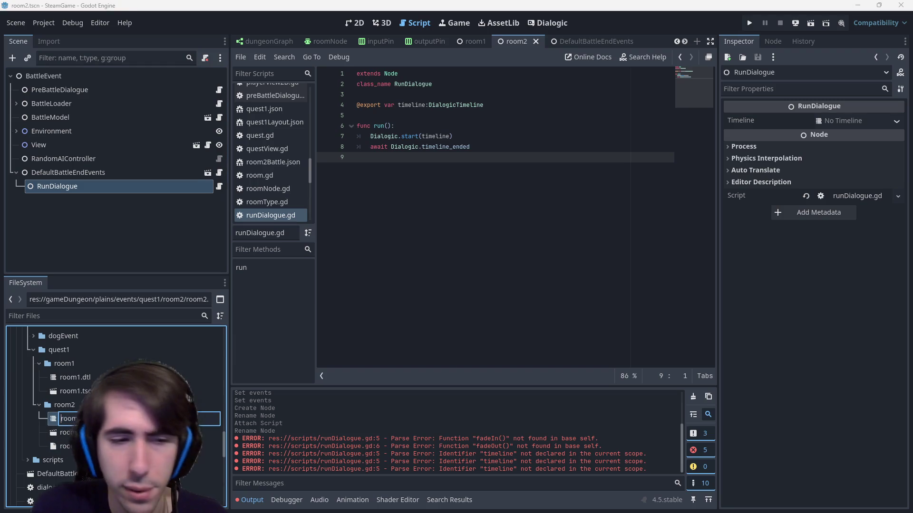
pyautogui.press('Return')
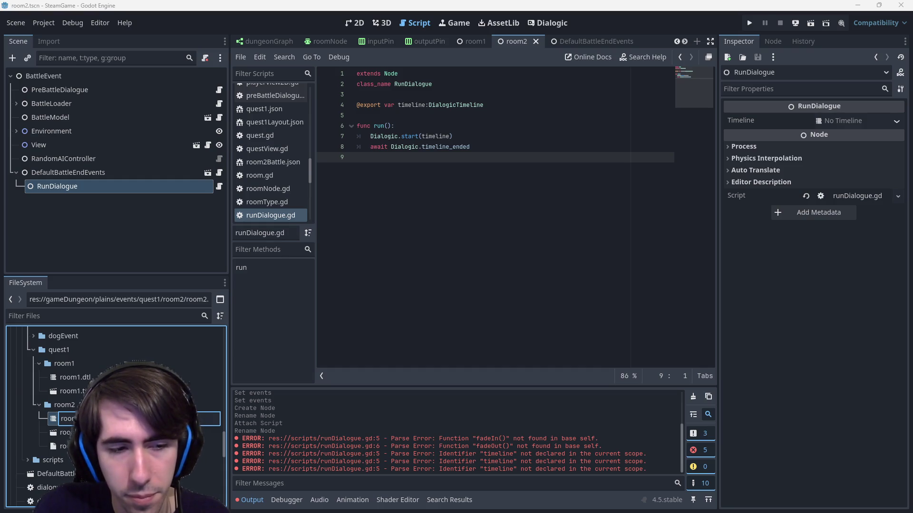
pyautogui.press('Return')
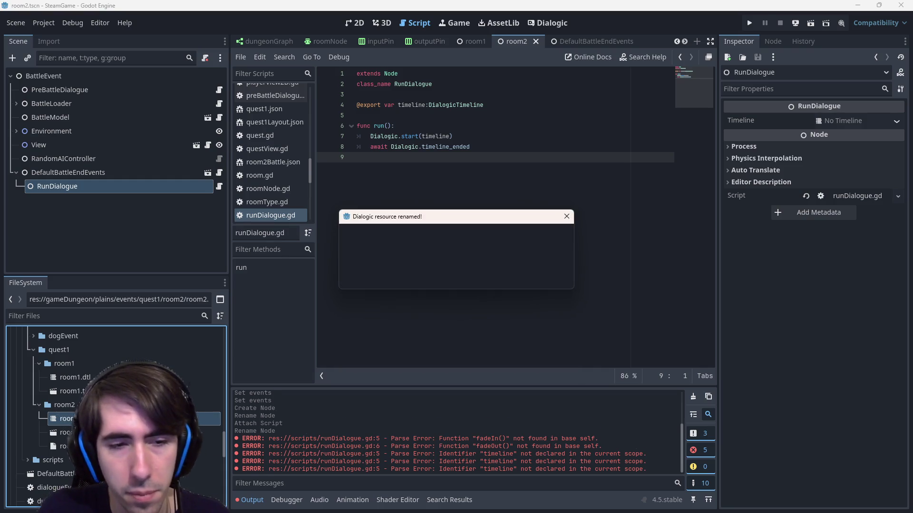
# In Dialogic's Reference Manager, change identifier quest1 to room1 and room2 to room2_preDialogue
pyautogui.click(438, 278)
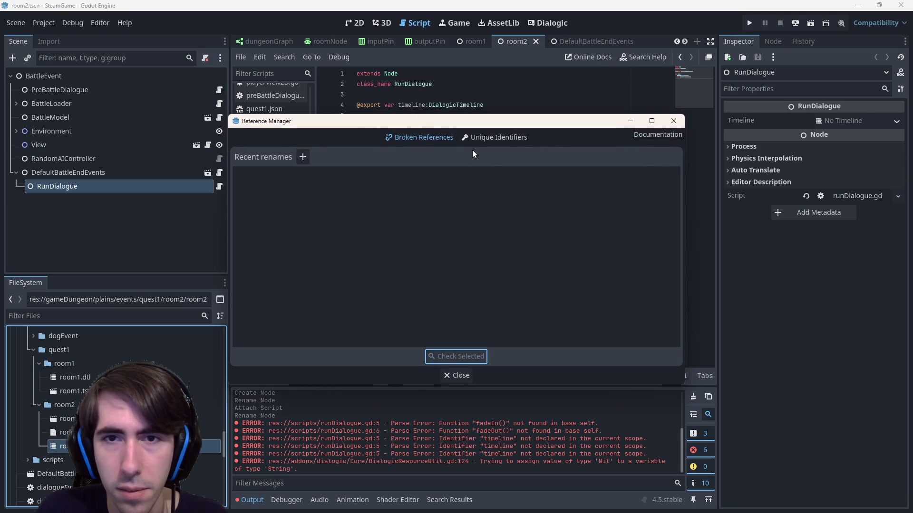
pyautogui.click(473, 138)
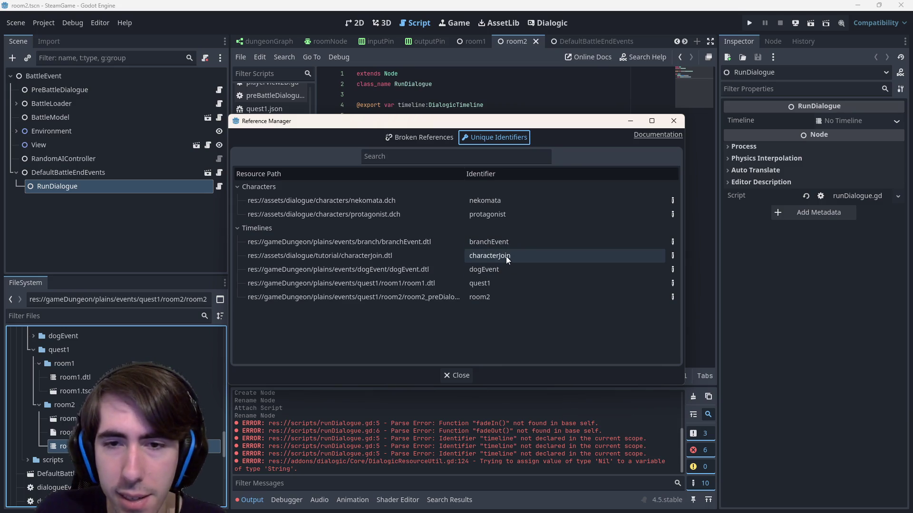
pyautogui.click(671, 282)
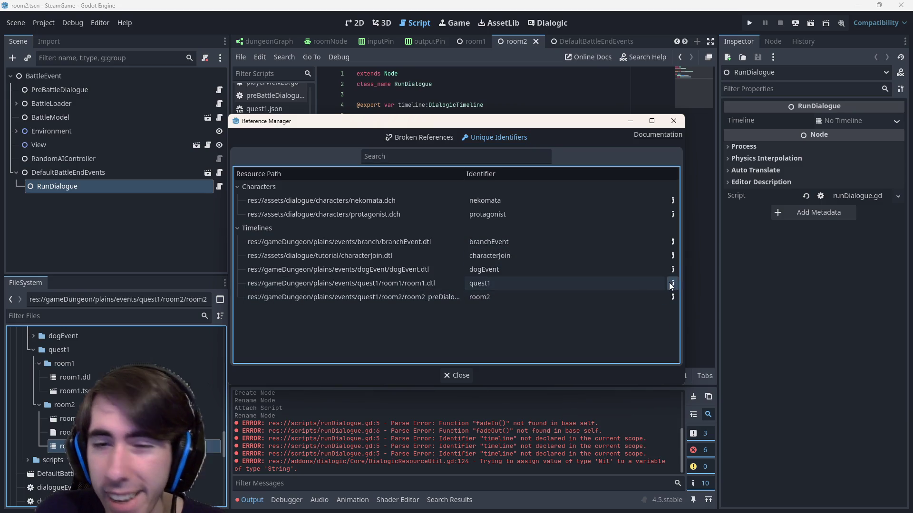
pyautogui.click(482, 284)
pyautogui.rightClick(482, 284)
pyautogui.press('Escape')
pyautogui.write('room1')
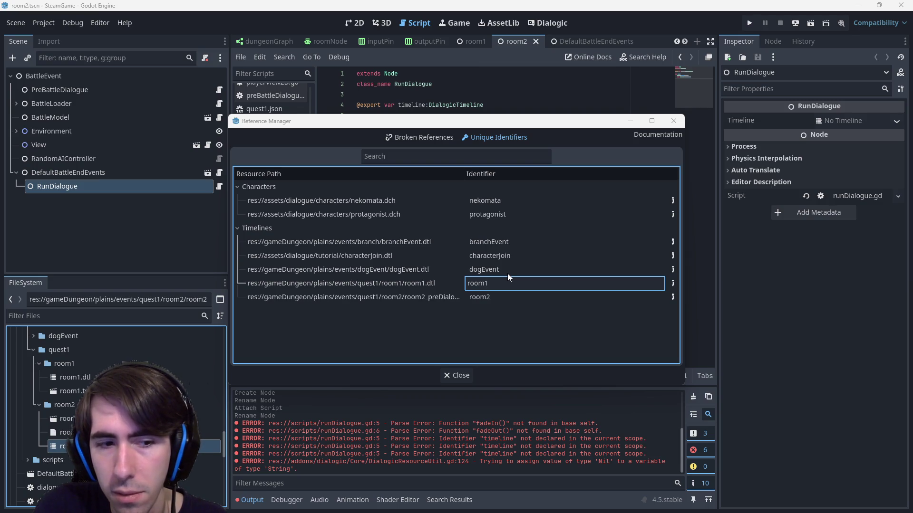
pyautogui.press('Return')
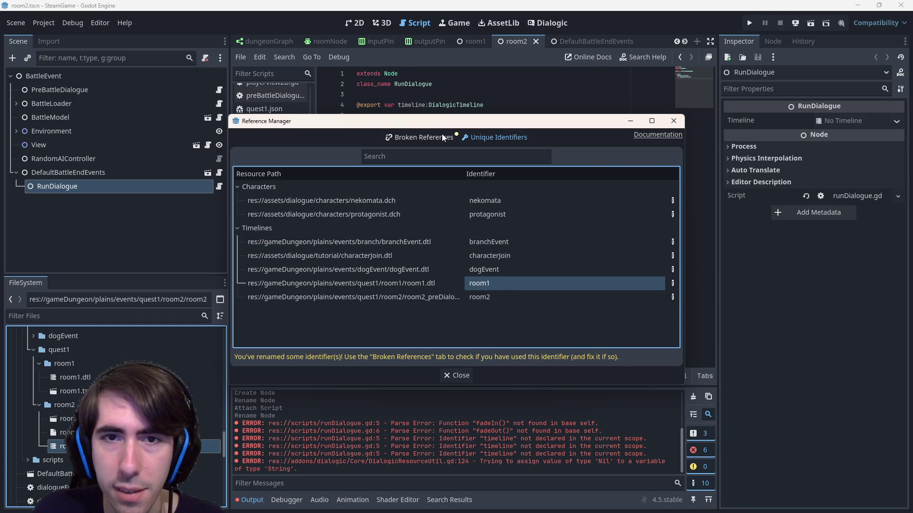
pyautogui.doubleClick(491, 294)
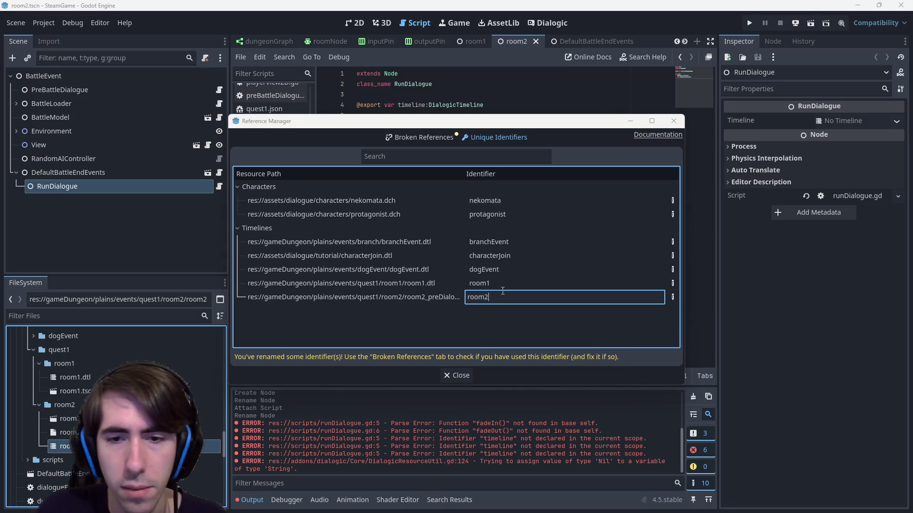
pyautogui.write('_preDialogue')
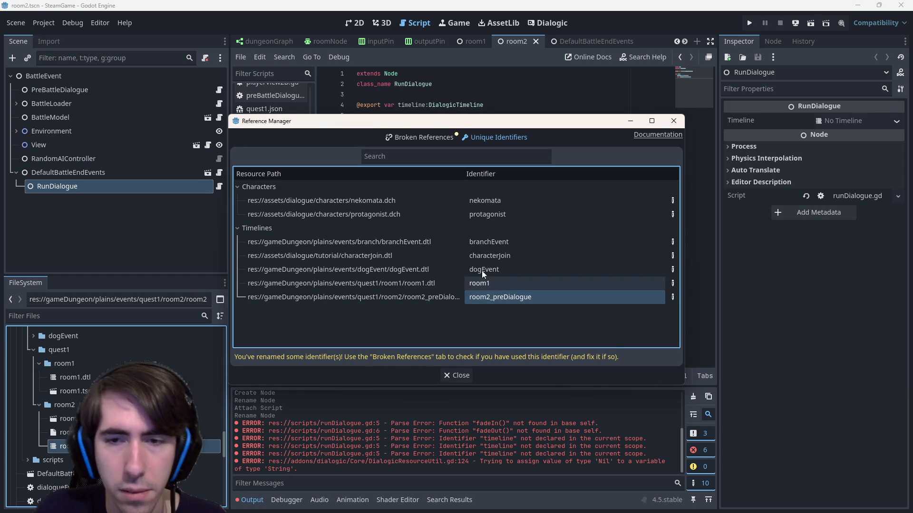
# Check the renamed timelines for broken references, keeping Timeline (Ref) for the quest1 → room1 entry
pyautogui.click(435, 137)
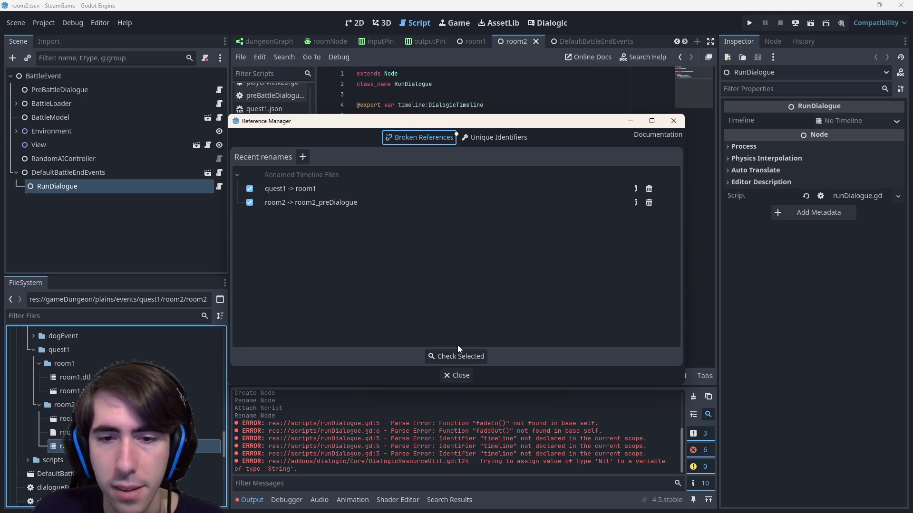
pyautogui.click(475, 356)
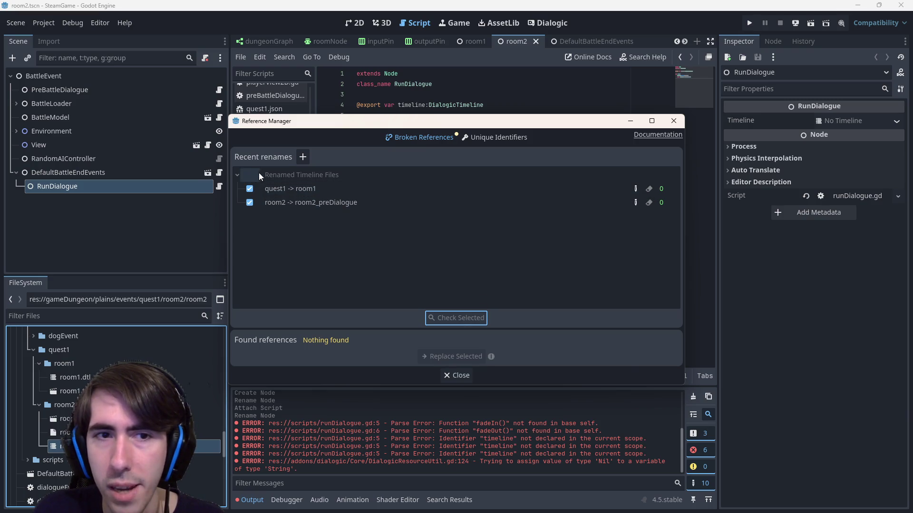
pyautogui.click(631, 188)
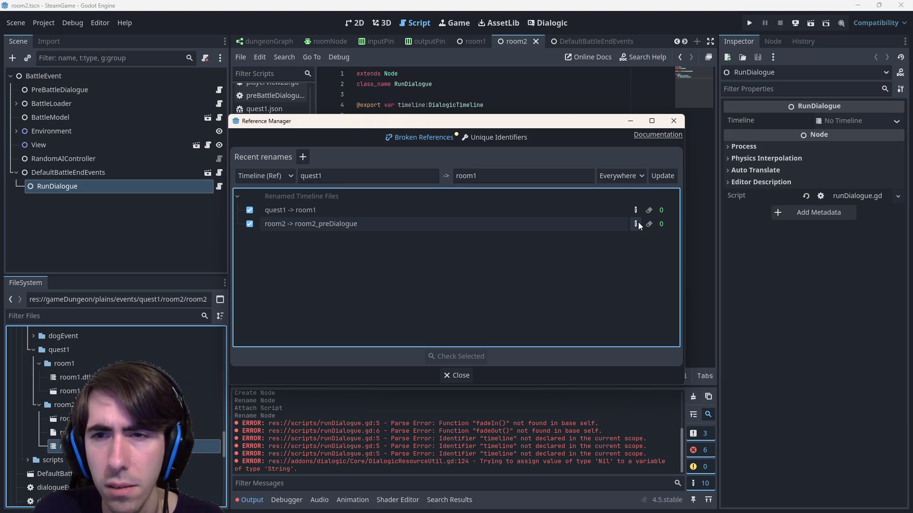
pyautogui.click(658, 177)
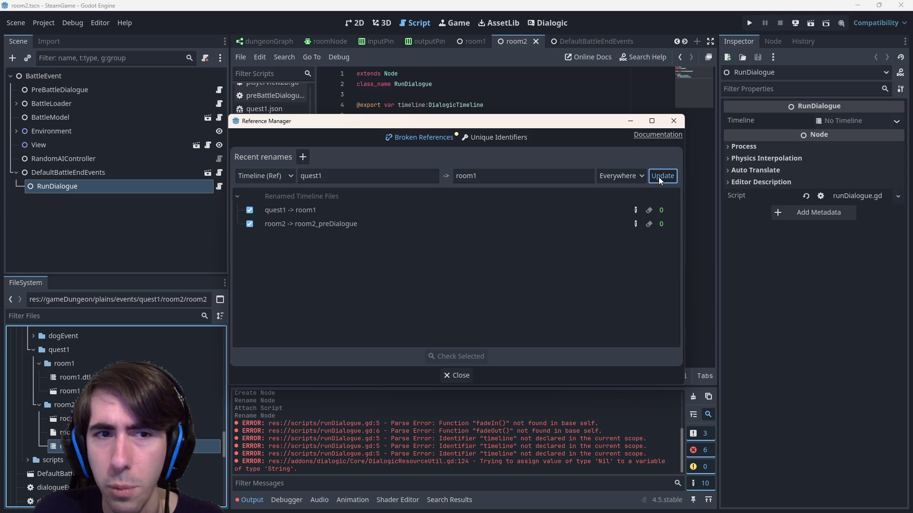
pyautogui.click(280, 177)
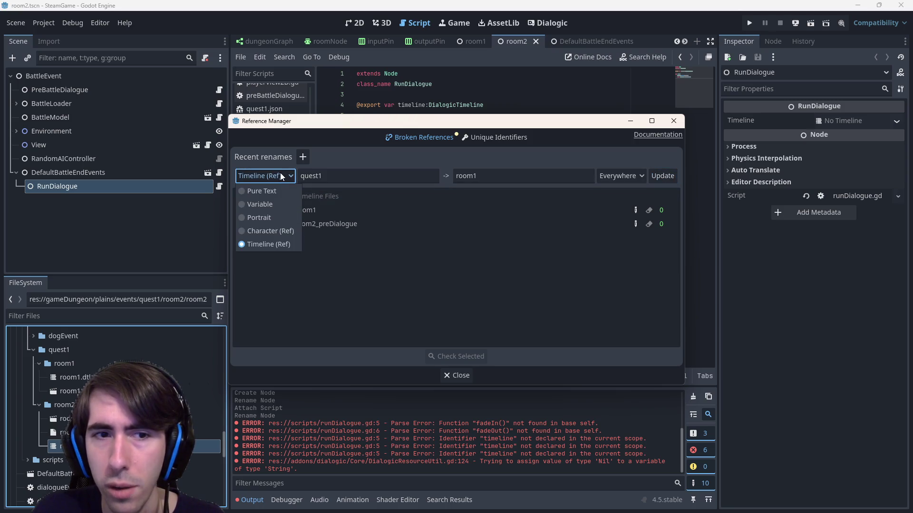
pyautogui.click(280, 173)
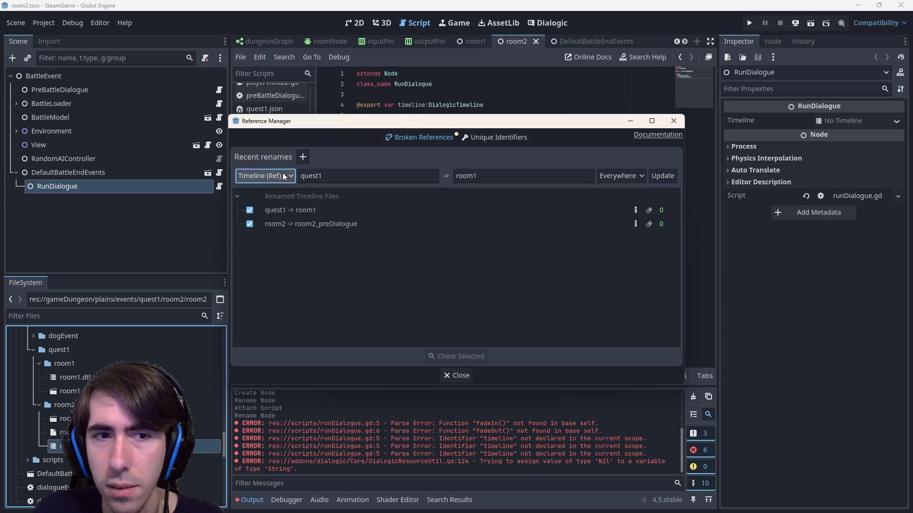
pyautogui.click(664, 177)
# Apply both rename entries, search all renamed timelines for references, and close the manager
pyautogui.click(609, 188)
pyautogui.click(635, 188)
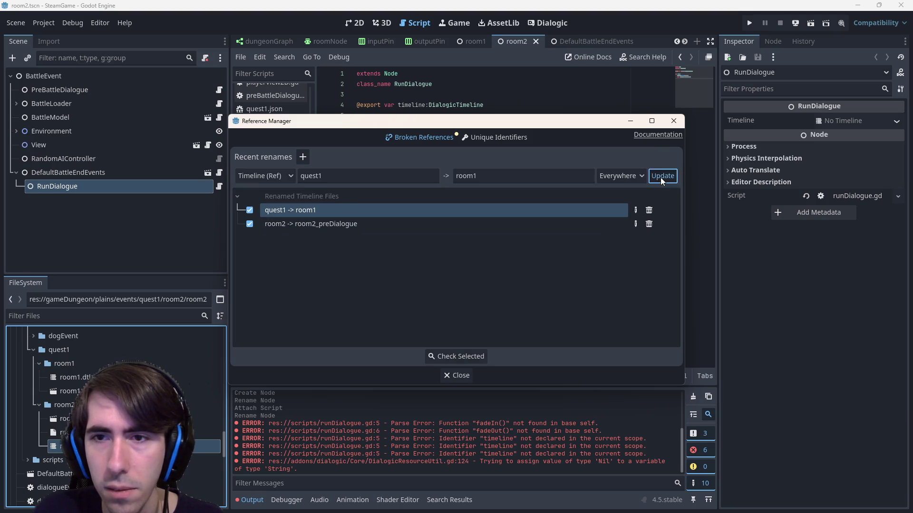
pyautogui.click(660, 178)
pyautogui.click(637, 202)
pyautogui.click(665, 178)
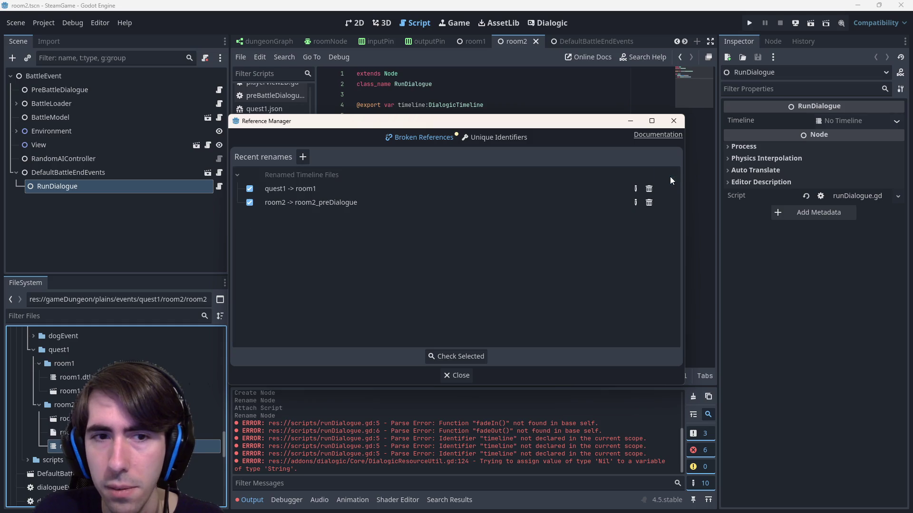
pyautogui.click(314, 174)
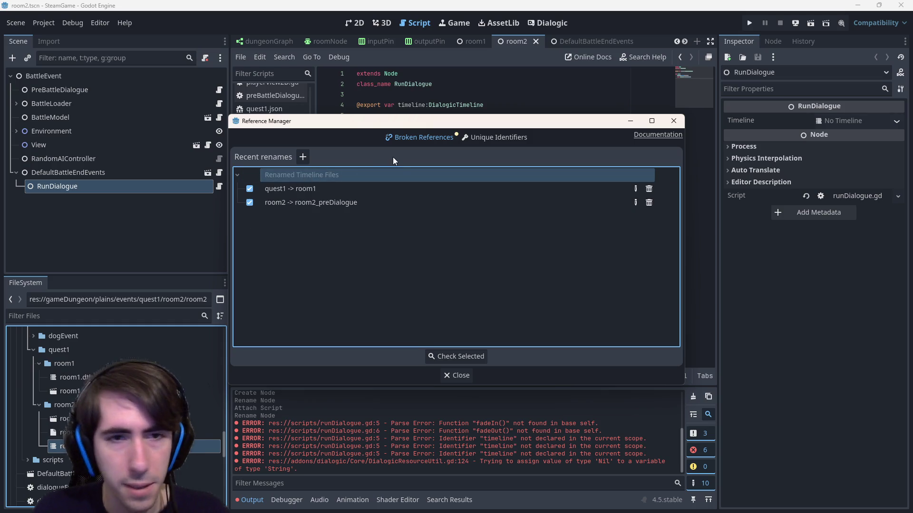
pyautogui.click(452, 356)
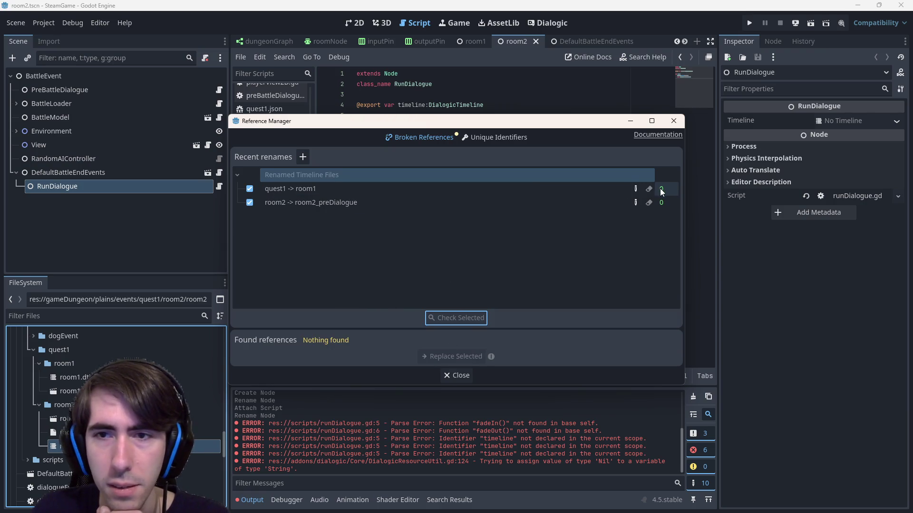
pyautogui.click(674, 122)
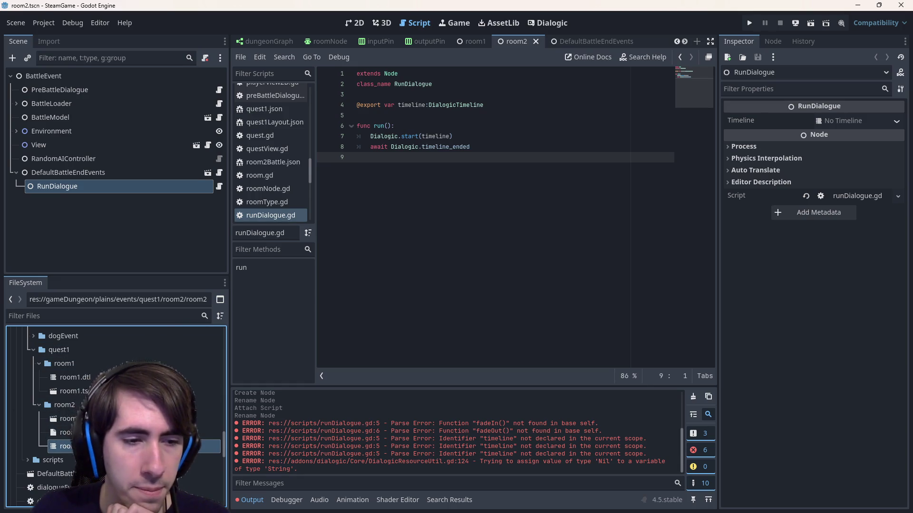
# Create a new empty timeline saved as room2_postDialogue.dtl in room2, then confirm its file name
pyautogui.click(565, 24)
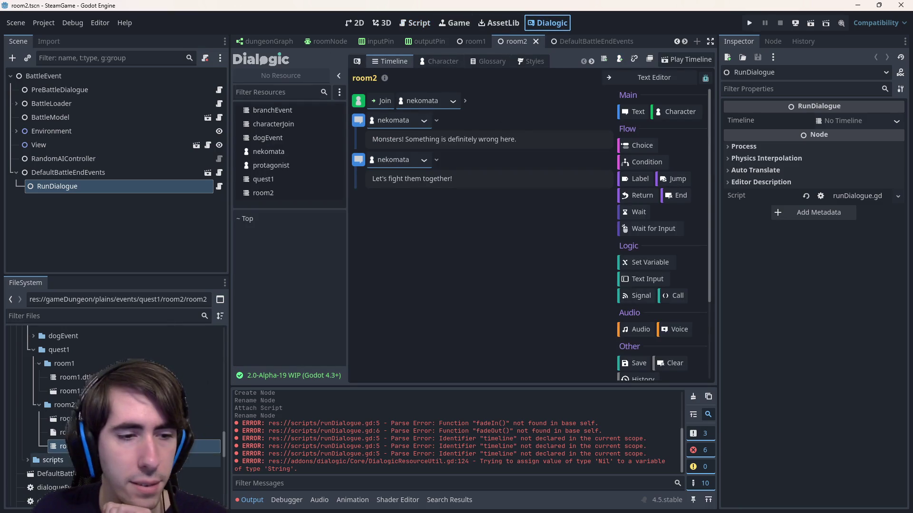
pyautogui.rightClick(71, 405)
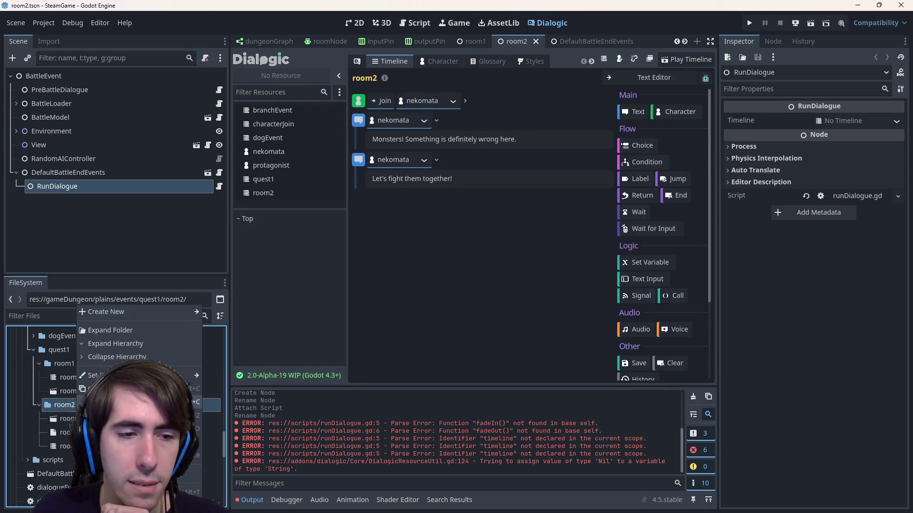
pyautogui.press('Escape')
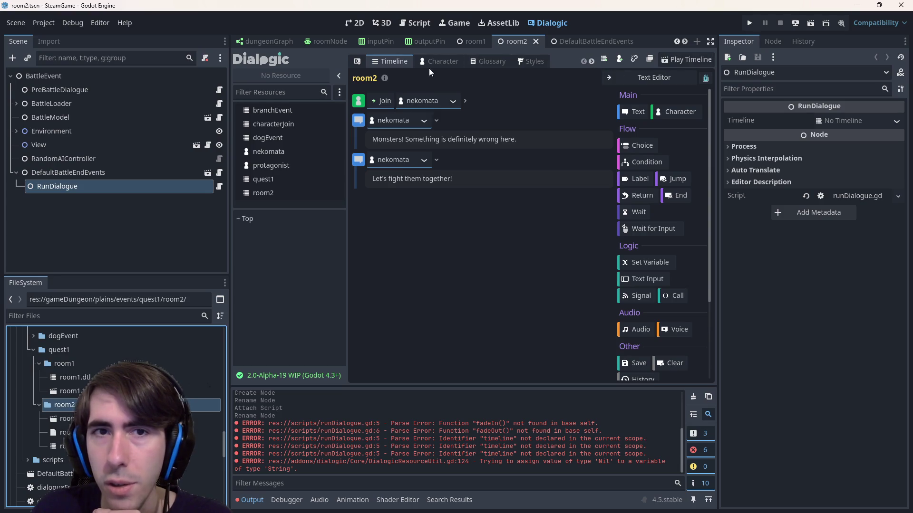
pyautogui.click(603, 60)
pyautogui.hotkey('shift', 'Tab')
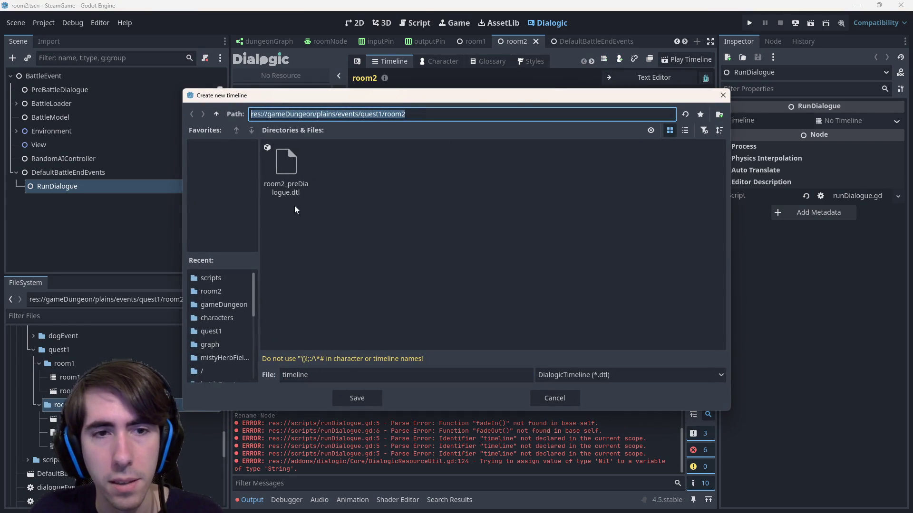
pyautogui.click(305, 183)
pyautogui.click(316, 375)
pyautogui.press('BackSpace')
pyautogui.press('BackSpace')
pyautogui.press('BackSpace')
pyautogui.write('postDialogue.dt')
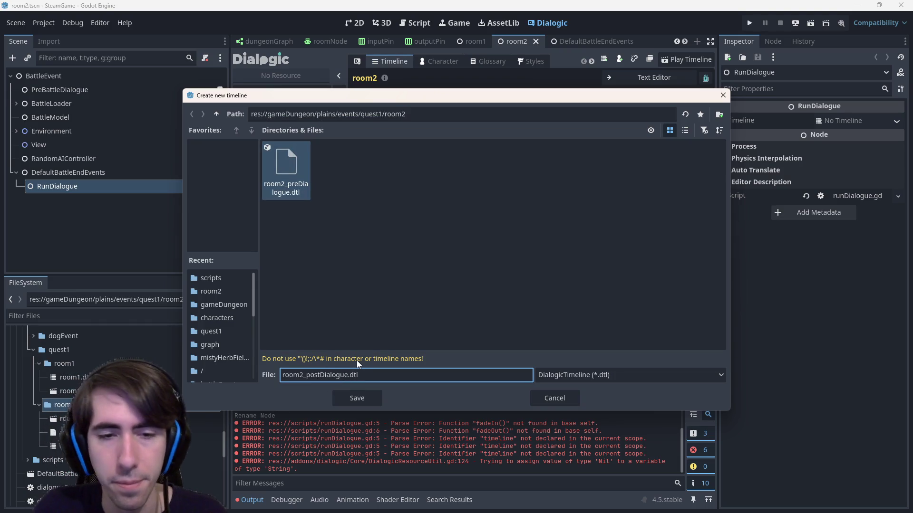
pyautogui.click(400, 269)
pyautogui.click(359, 398)
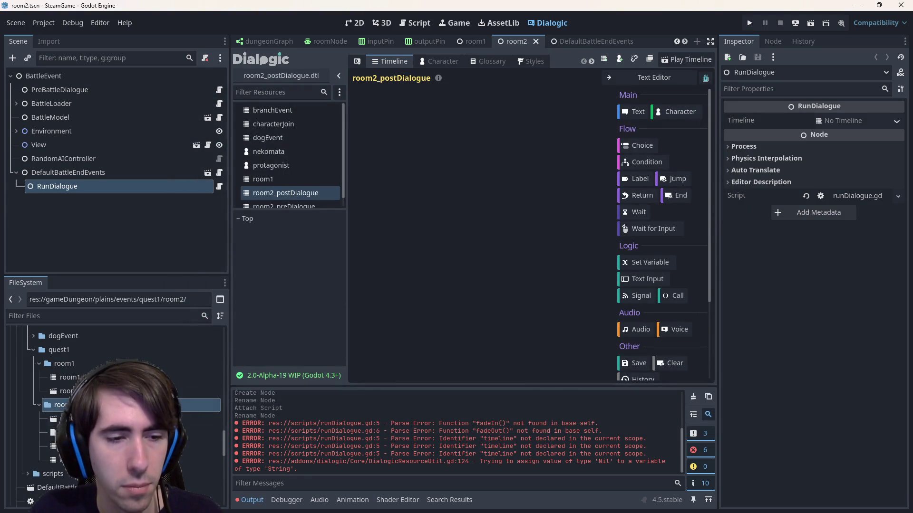
pyautogui.click(66, 446)
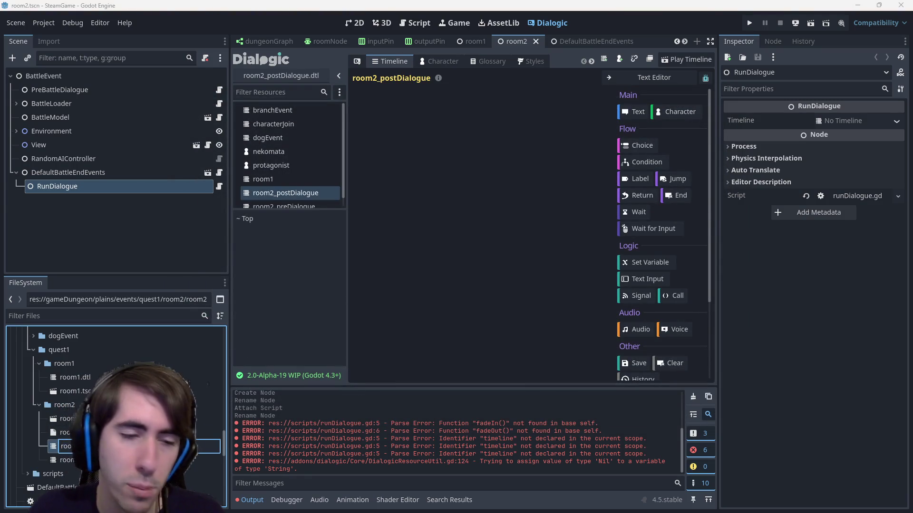
pyautogui.press('Return')
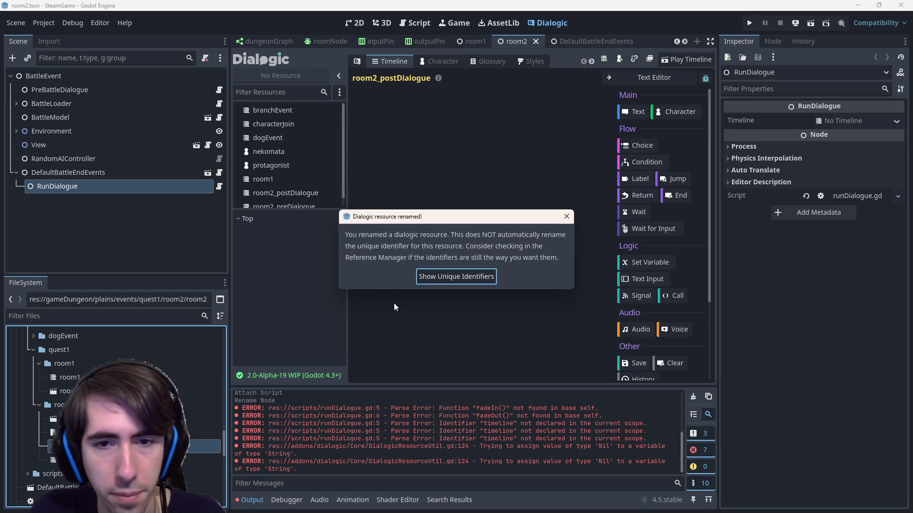
# Try dragging the renamed timeline onto PreBattleDialogue's Timeline, then open unique identifiers from the rename notice
pyautogui.click(566, 217)
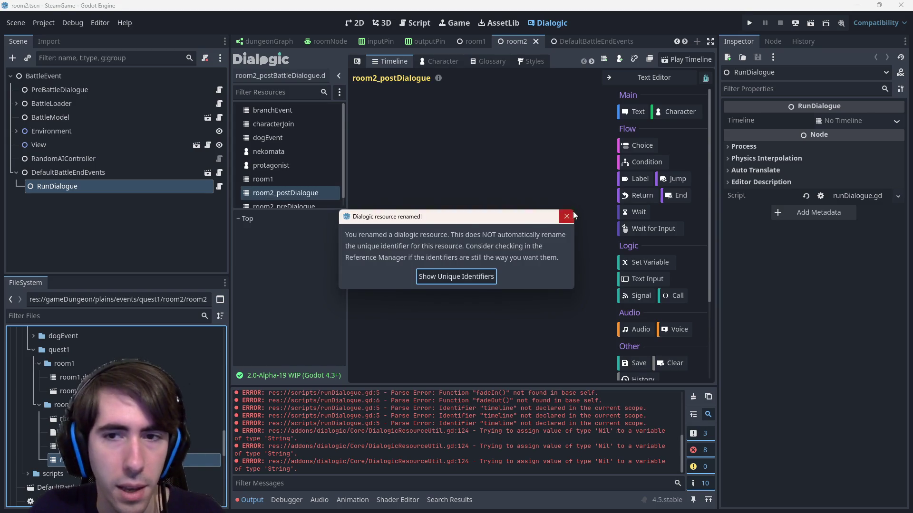
pyautogui.click(566, 217)
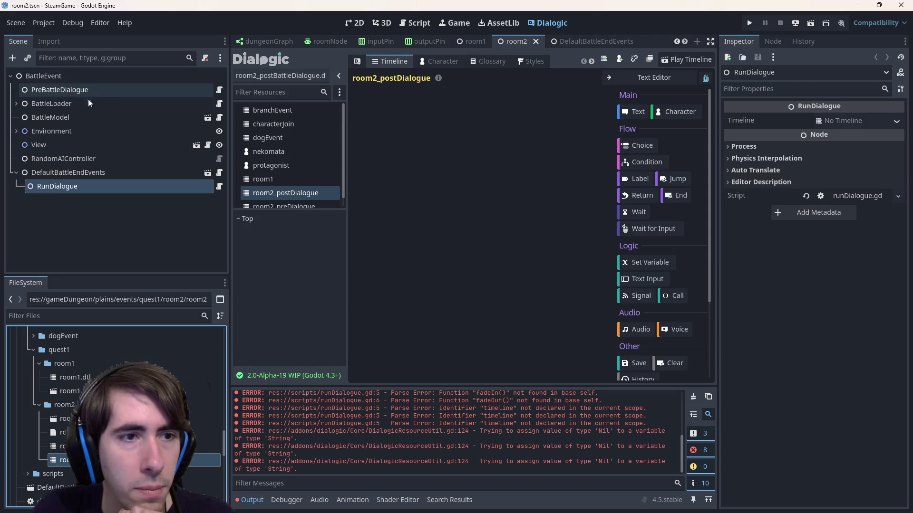
pyautogui.click(67, 89)
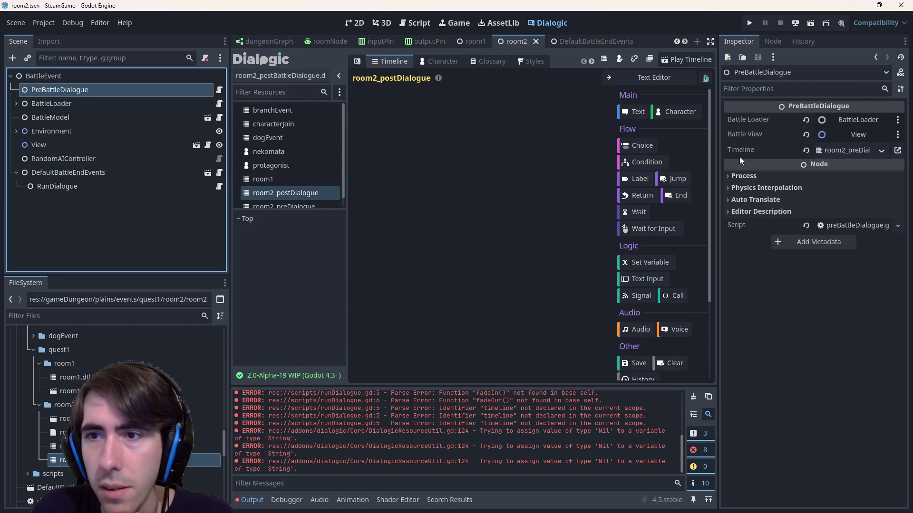
pyautogui.moveTo(717, 285); pyautogui.dragTo(648, 285)
pyautogui.moveTo(19, 445)
pyautogui.mouseDown()
pyautogui.moveTo(670, 238)
pyautogui.moveTo(157, 428)
pyautogui.mouseUp()
pyautogui.moveTo(71, 460)
pyautogui.mouseDown()
pyautogui.moveTo(180, 452)
pyautogui.moveTo(672, 202)
pyautogui.moveTo(811, 151)
pyautogui.mouseUp()
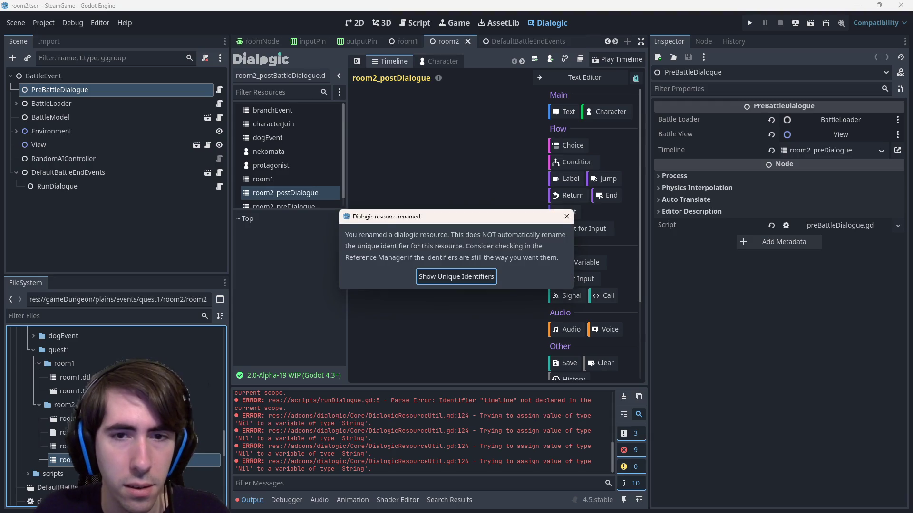
pyautogui.click(511, 212)
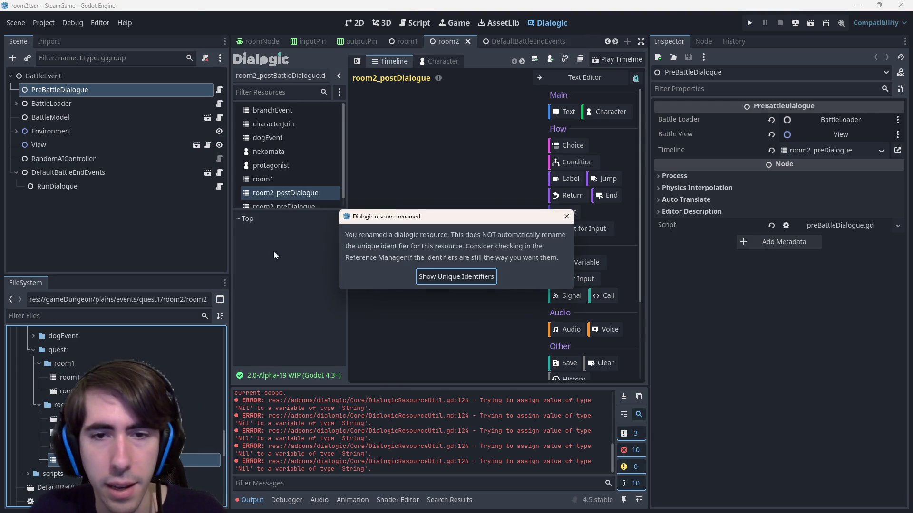
pyautogui.click(436, 278)
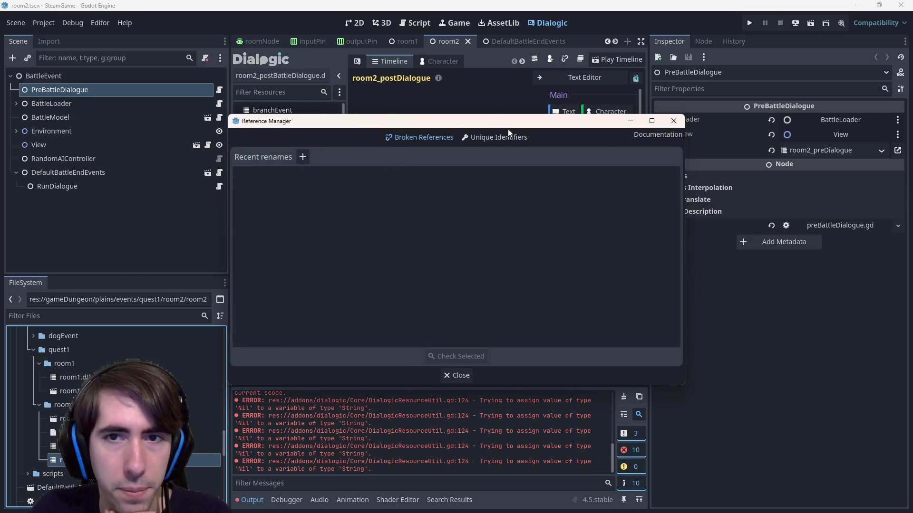
# Insert 'Battle' into both room2 identifiers, giving room2_preBattleDialogue and room2_postBattleDialogue, then close
pyautogui.click(497, 137)
pyautogui.doubleClick(518, 297)
pyautogui.click(498, 297)
pyautogui.write('Battle')
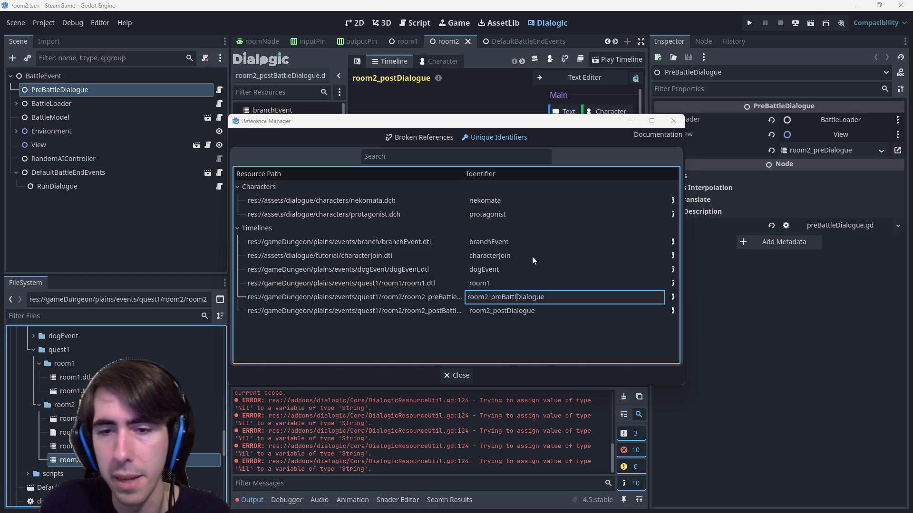
pyautogui.press('Return')
pyautogui.doubleClick(501, 312)
pyautogui.click(501, 312)
pyautogui.write('Battle')
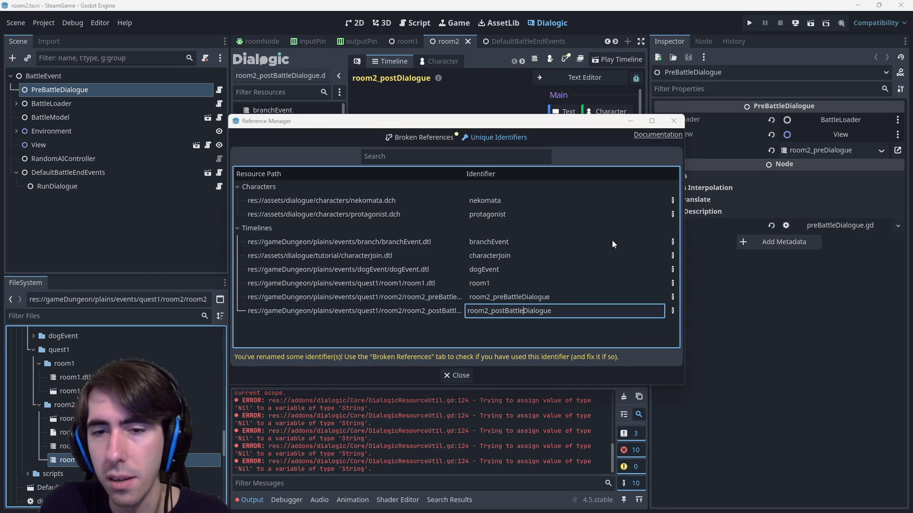
pyautogui.press('Return')
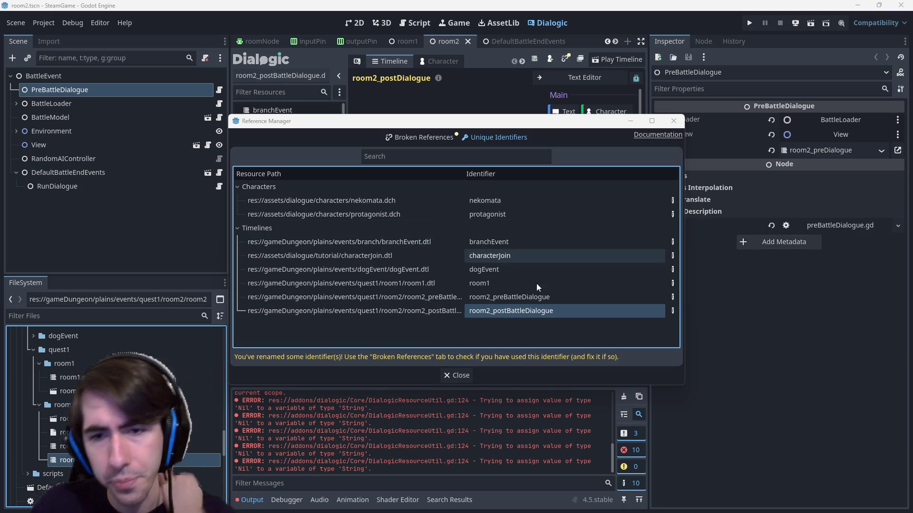
pyautogui.click(445, 380)
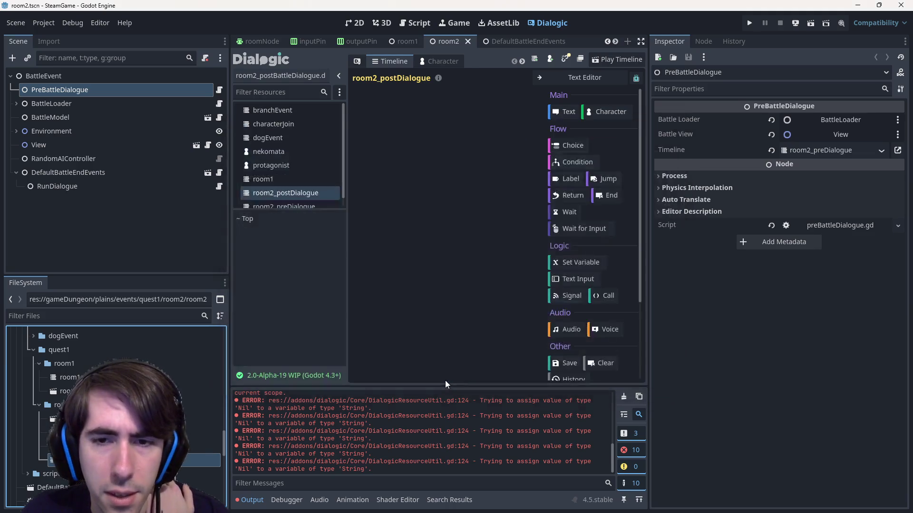
# Set RunDialogue's Timeline to room2_postBattleDialogue and add a Character join event
pyautogui.click(70, 100)
pyautogui.click(63, 95)
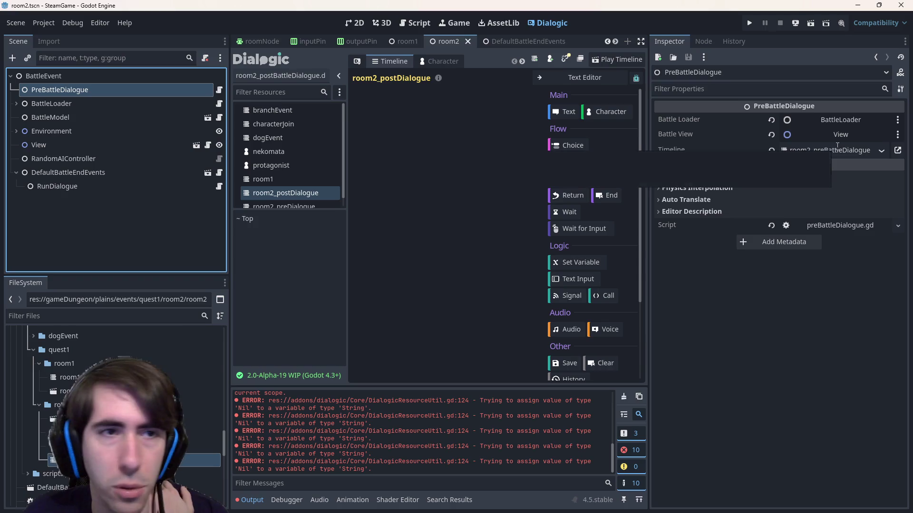
pyautogui.click(60, 193)
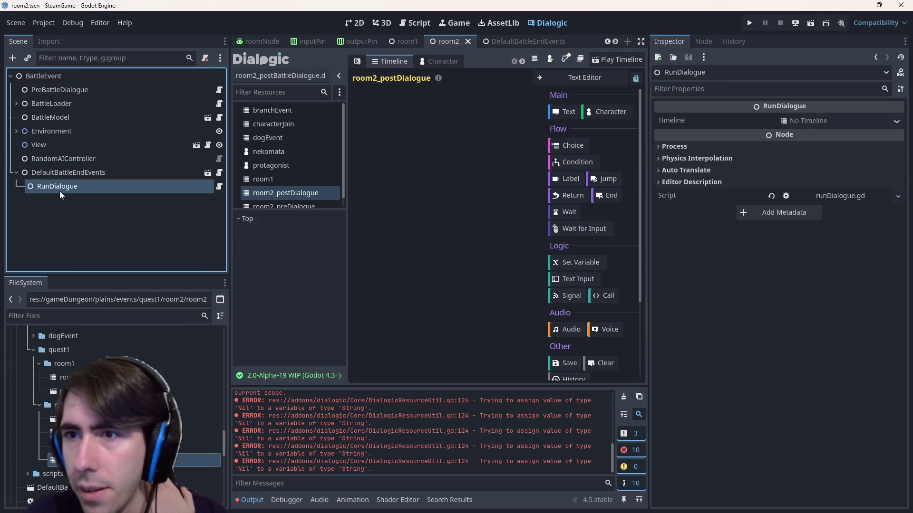
pyautogui.click(814, 120)
pyautogui.click(843, 204)
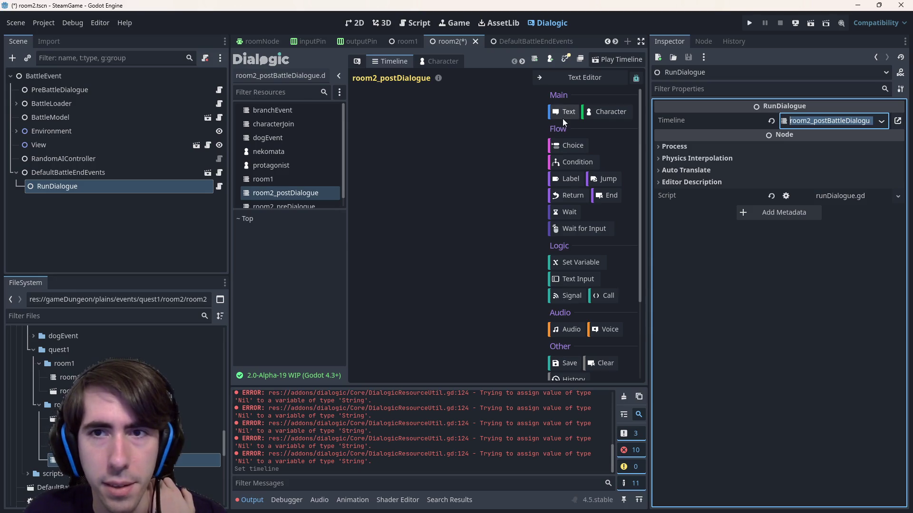
pyautogui.click(592, 111)
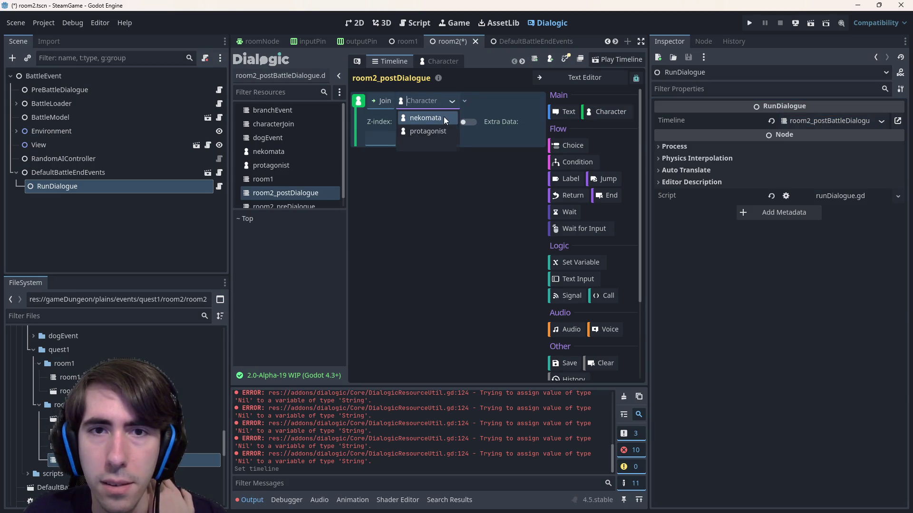
# Have nekomata join and say 'The monsters are getting more aggressive..'
pyautogui.click(445, 119)
pyautogui.click(562, 112)
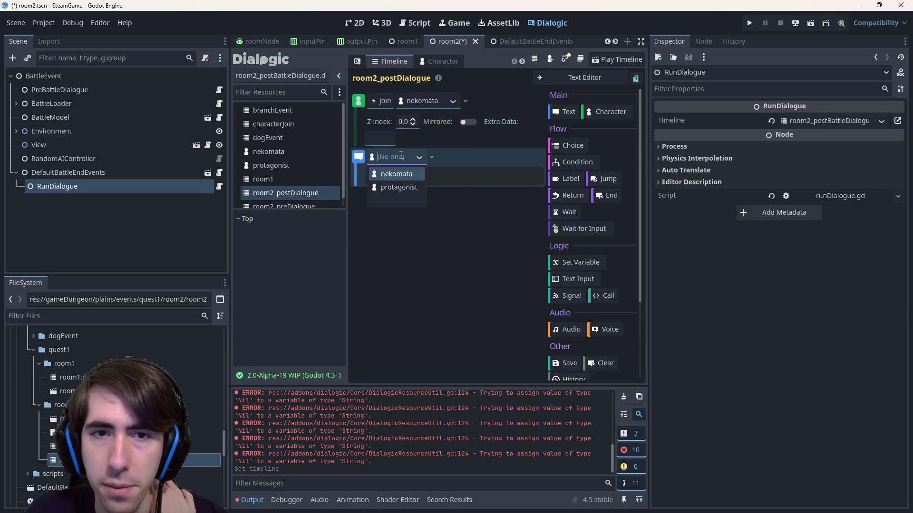
pyautogui.click(404, 174)
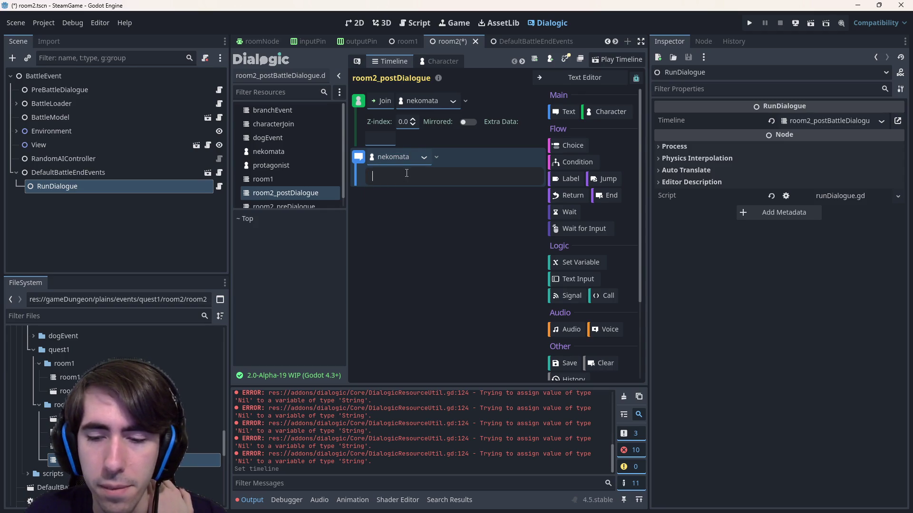
pyautogui.write('The ')
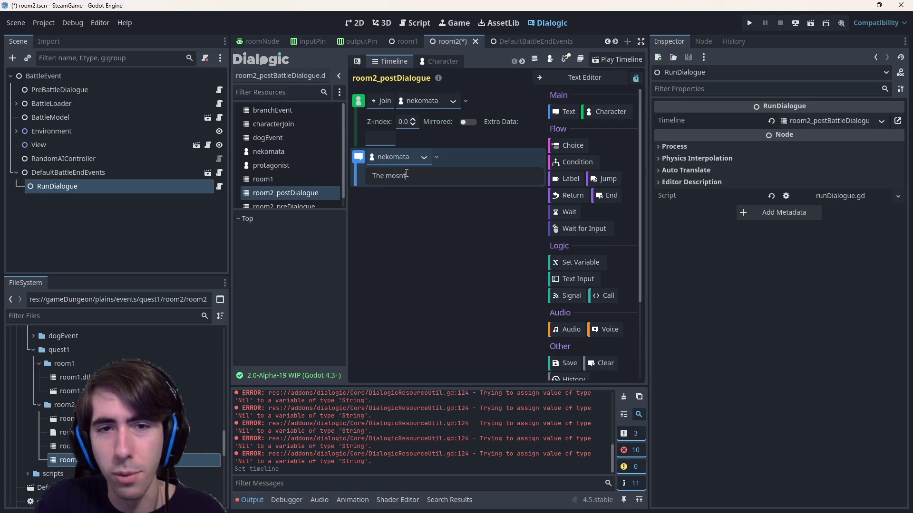
pyautogui.write('monsters are ')
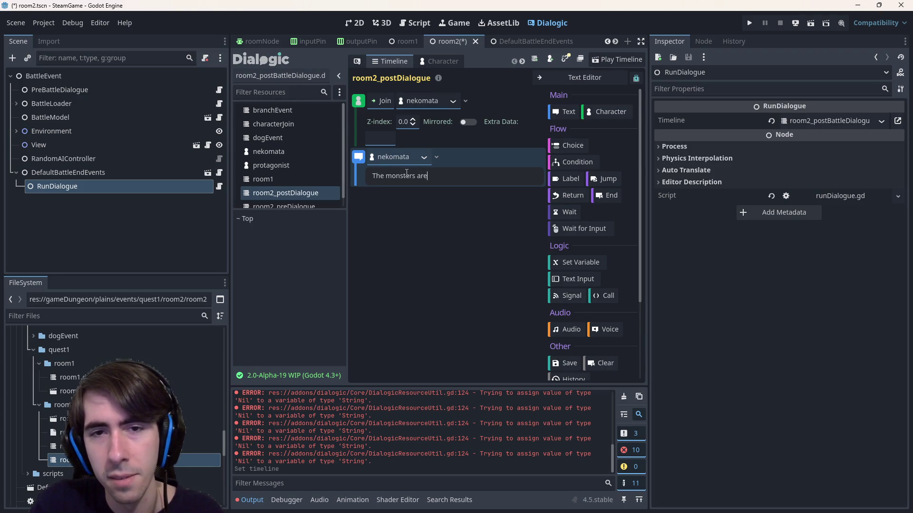
pyautogui.write('getting more agg')
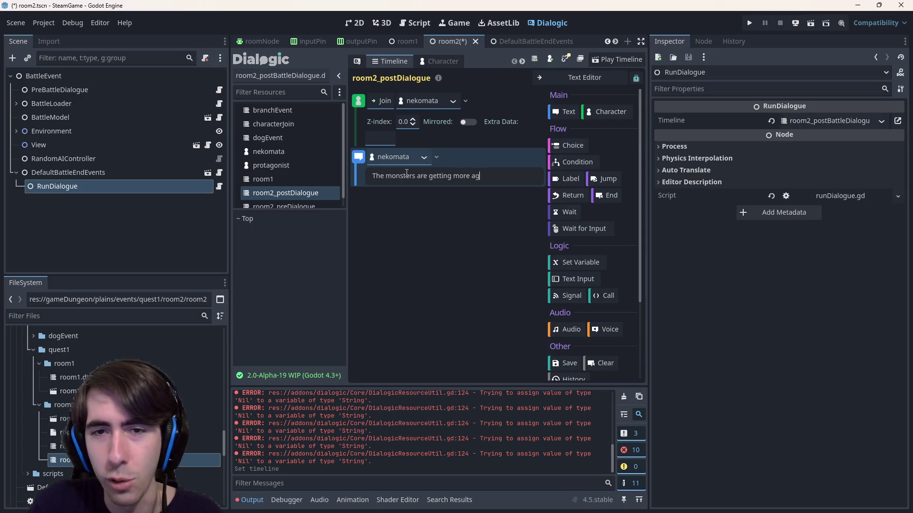
pyautogui.write('ressive.')
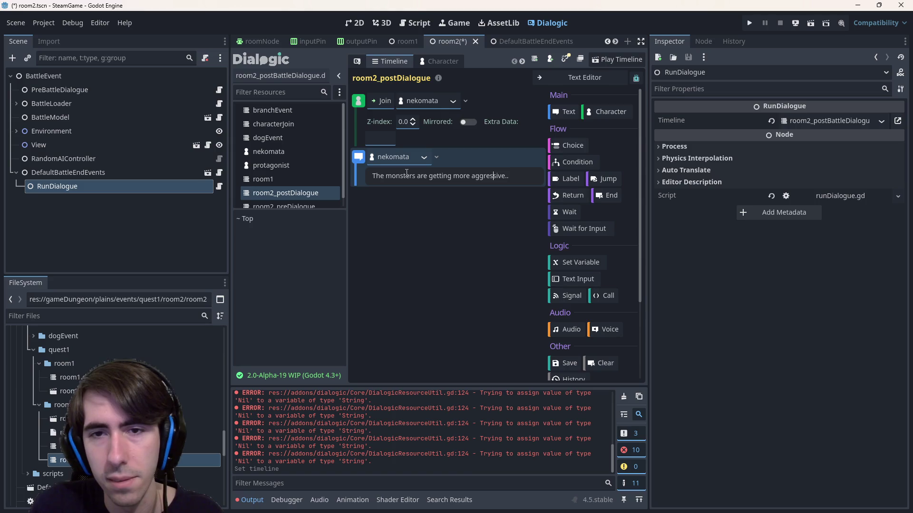
pyautogui.write('.')
pyautogui.hotkey('ctrl', 'Left')
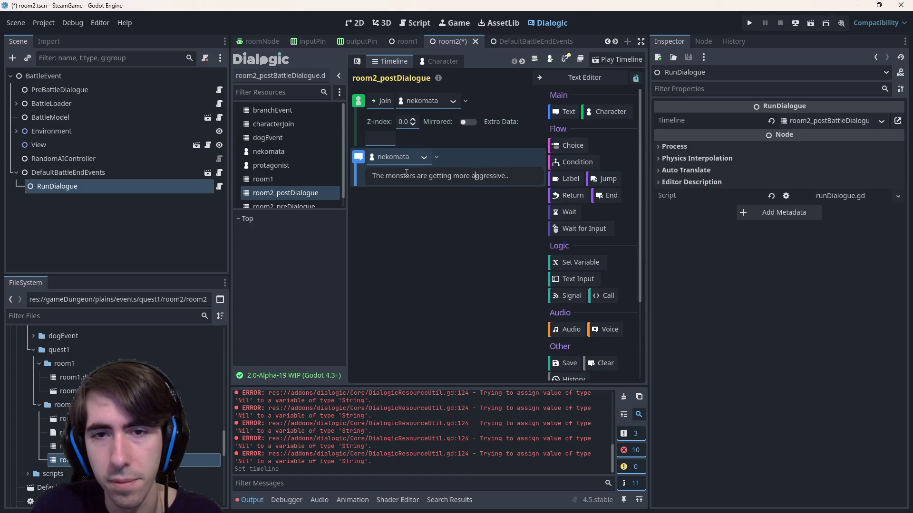
pyautogui.press('BackSpace')
pyautogui.write('g')
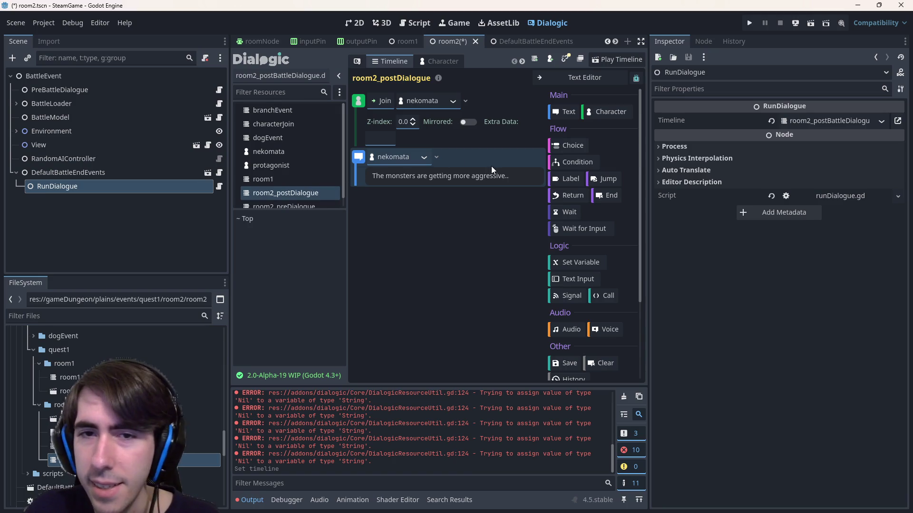
pyautogui.doubleClick(478, 156)
pyautogui.doubleClick(477, 161)
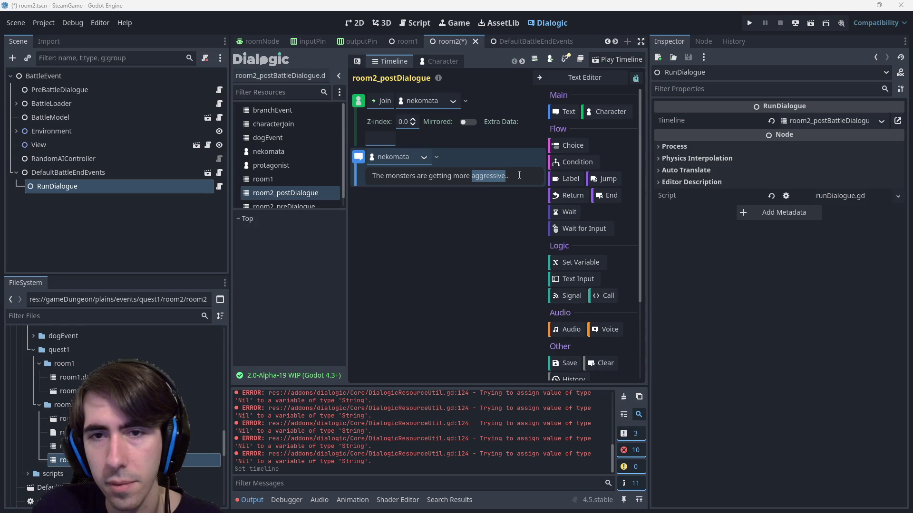
# Add a second text event: 'We are definitely in the right direction!'
pyautogui.hotkey('ctrl', 't')
pyautogui.write('e')
pyautogui.press('BackSpace')
pyautogui.press('BackSpace')
pyautogui.press('BackSpace')
pyautogui.write('We are definitely in the ')
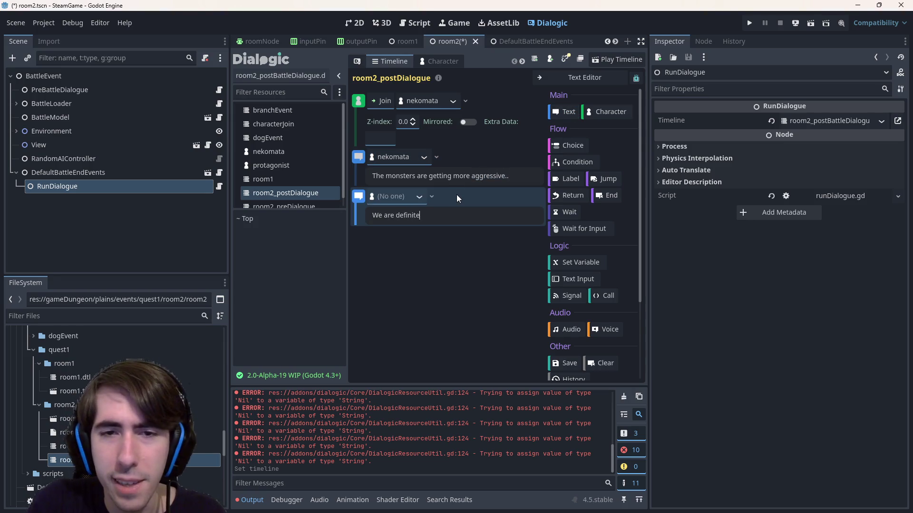
pyautogui.write('right direction!')
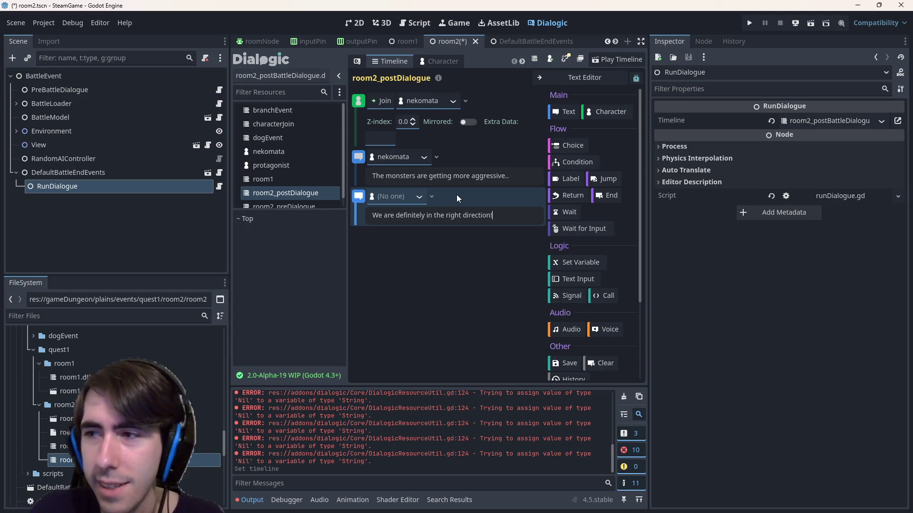
# Reword nekomata's line to 'The monsters here are really aggressive..'
pyautogui.doubleClick(480, 180)
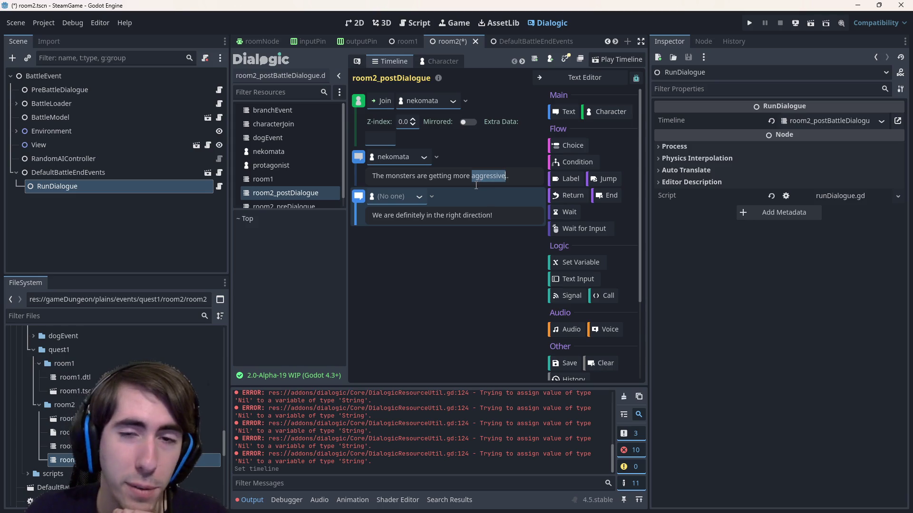
pyautogui.moveTo(510, 179); pyautogui.dragTo(427, 176)
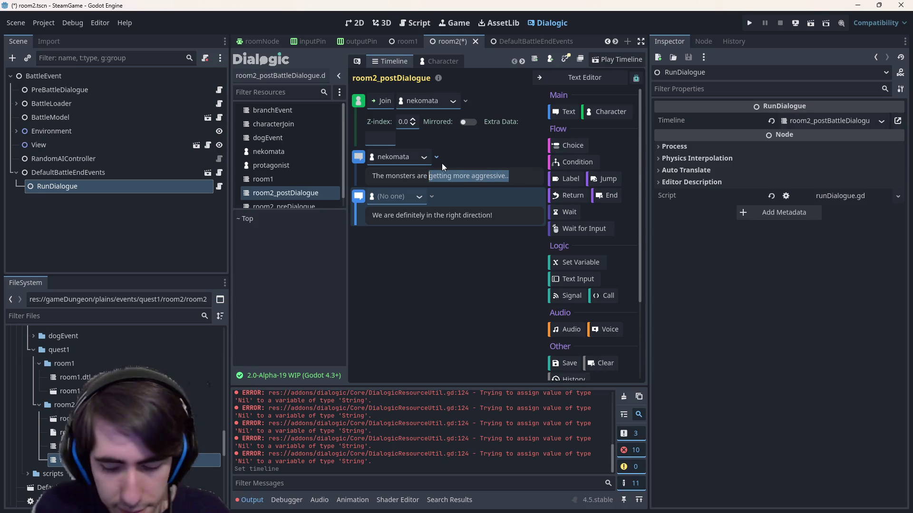
pyautogui.press('BackSpace')
pyautogui.press('BackSpace')
pyautogui.press('BackSpace')
pyautogui.write('here are r')
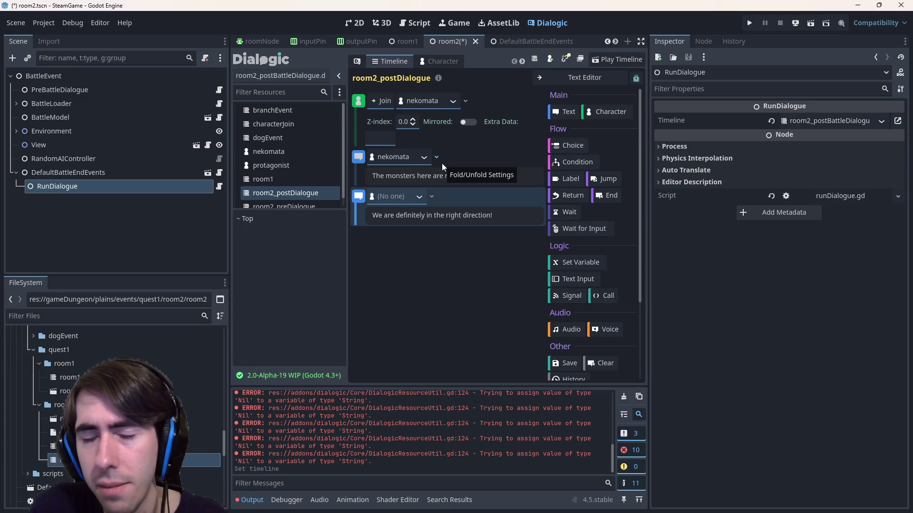
pyautogui.write('eally aggressive...')
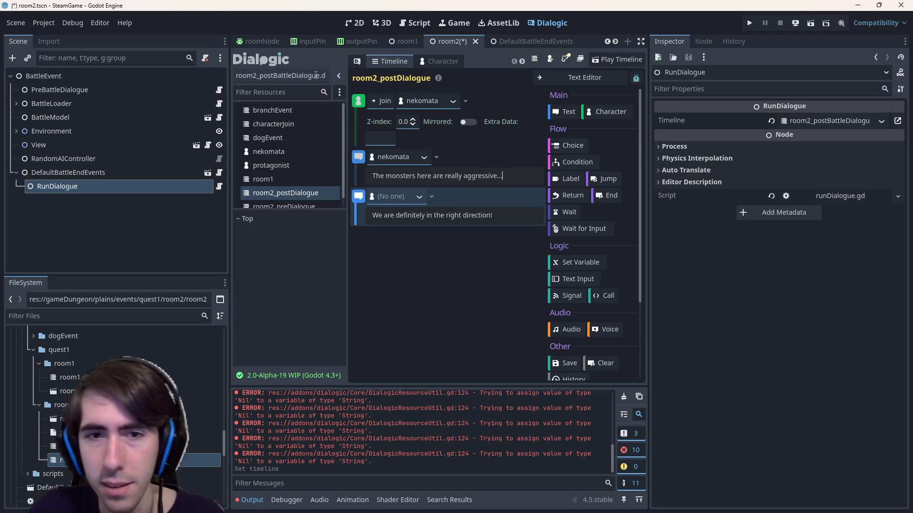
# Replace the second line with 'I was right to come here. Let's continue.' and save
pyautogui.hotkey('ctrl', 'a')
pyautogui.write('I was ri')
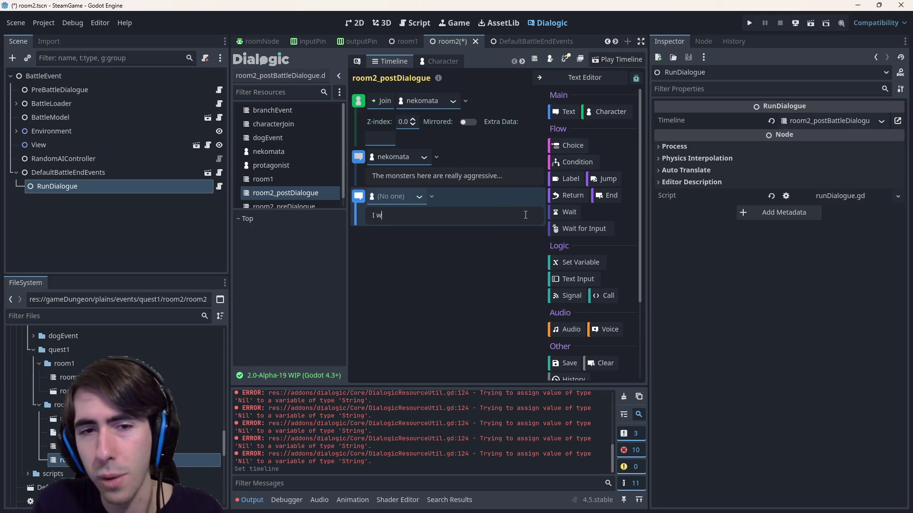
pyautogui.write('ght to')
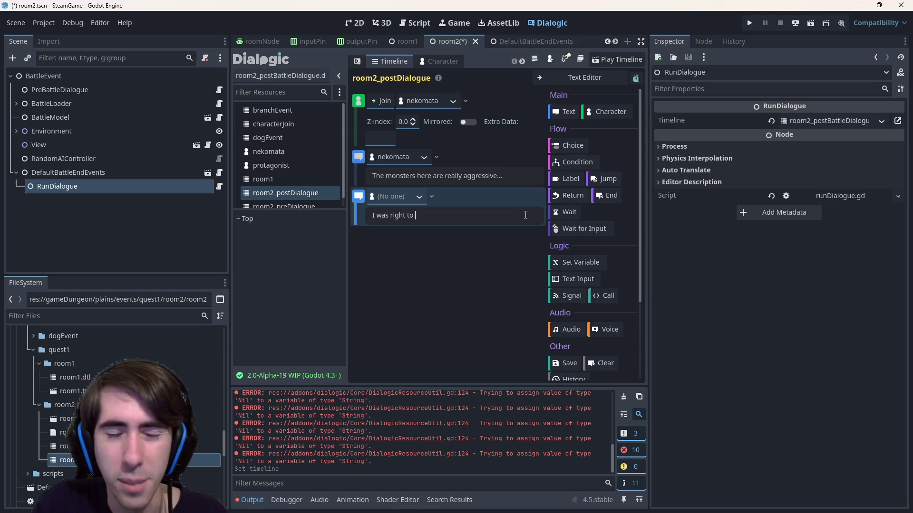
pyautogui.write('here. Let')
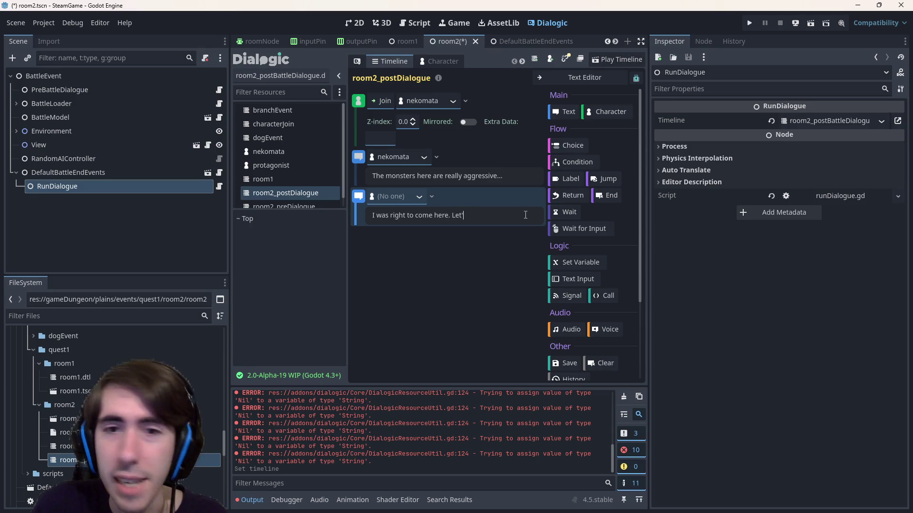
pyautogui.write('ue.')
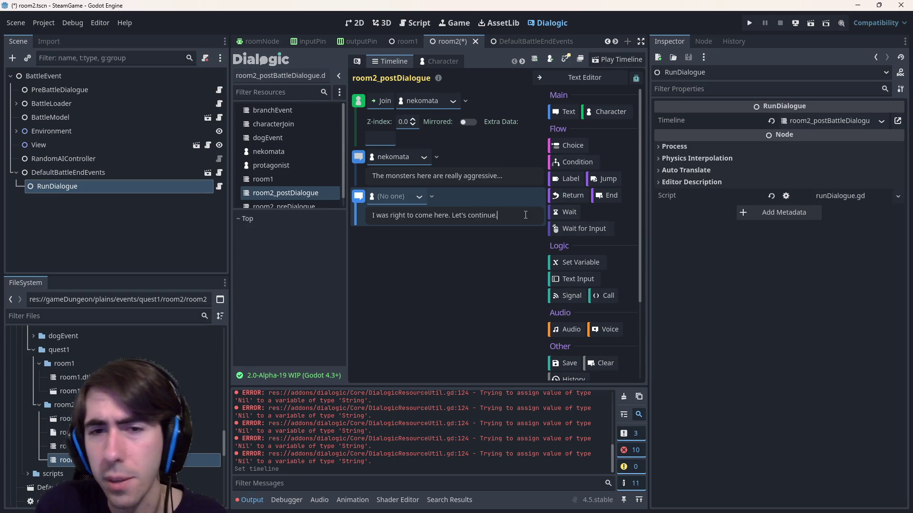
pyautogui.hotkey('ctrl', 's')
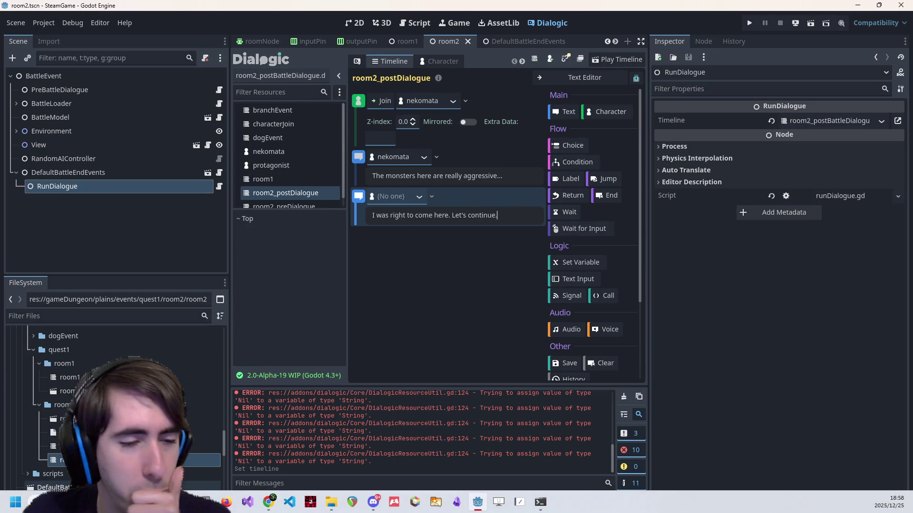
# In room2_postBattleDialogue, make the protagonist the speaker of the second line
pyautogui.doubleClick(71, 460)
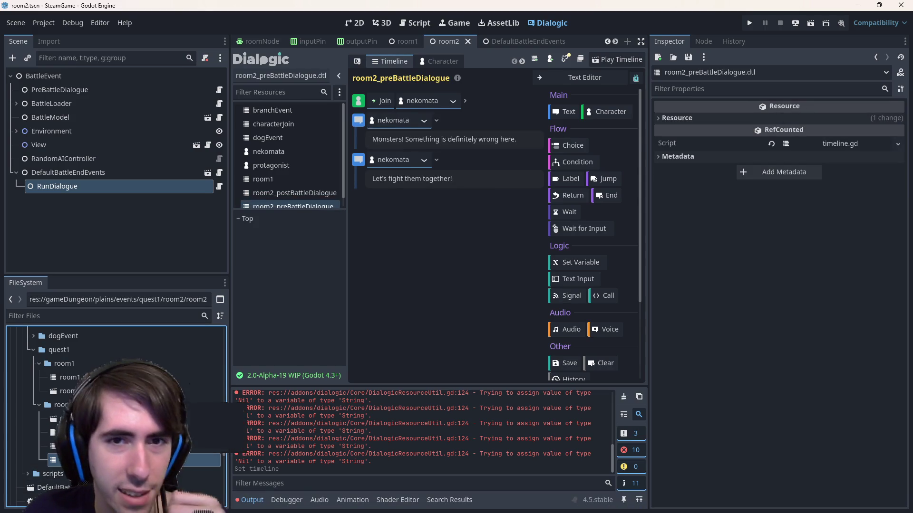
pyautogui.doubleClick(71, 446)
pyautogui.click(420, 169)
pyautogui.click(407, 201)
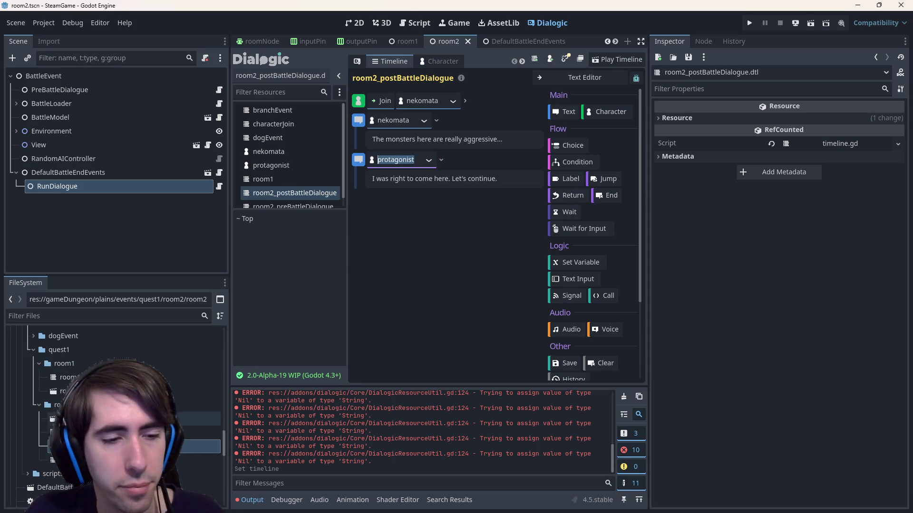
# Put RunDialogue into DefaultBattleEndEvents' first events slot, save the scene, and run the game
pyautogui.click(354, 22)
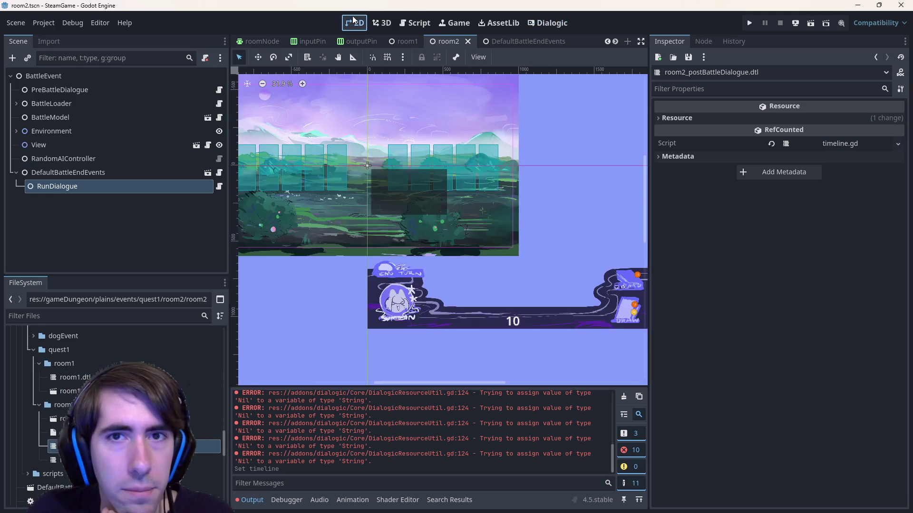
pyautogui.click(95, 173)
pyautogui.click(104, 190)
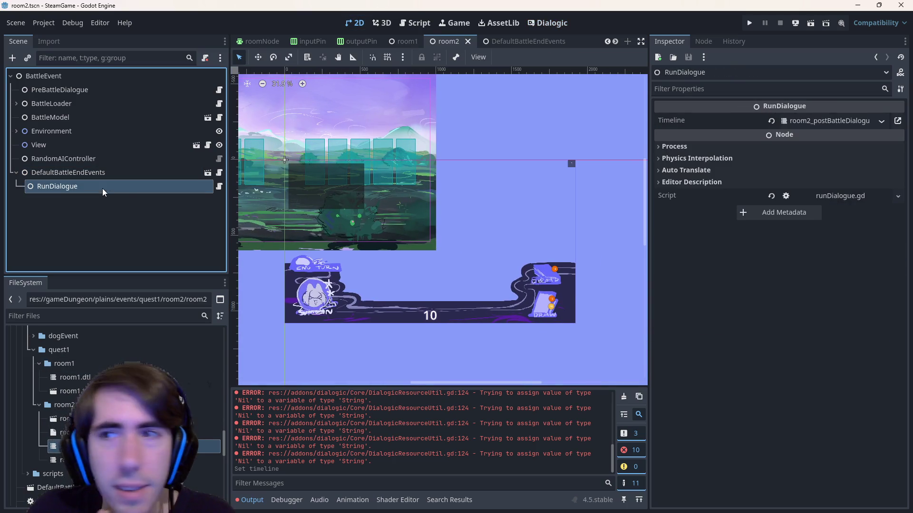
pyautogui.click(95, 172)
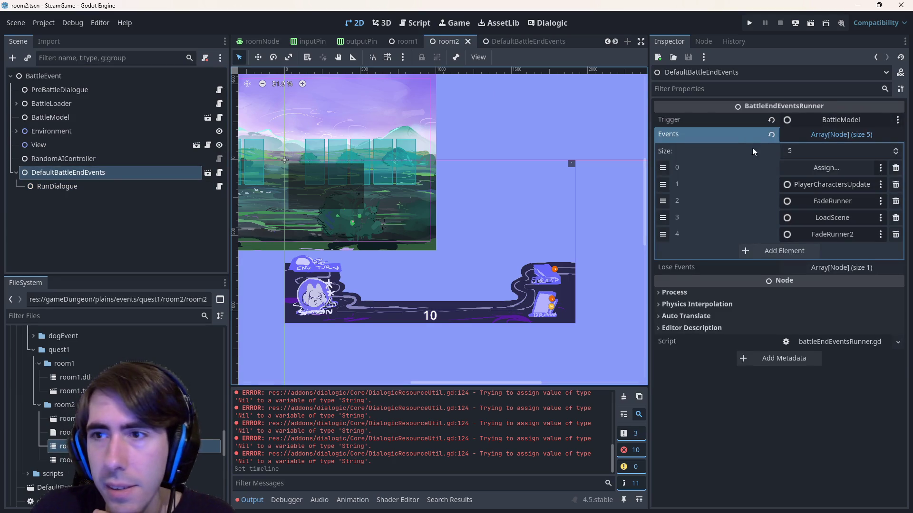
pyautogui.moveTo(57, 187); pyautogui.dragTo(811, 163)
pyautogui.hotkey('ctrl', 's')
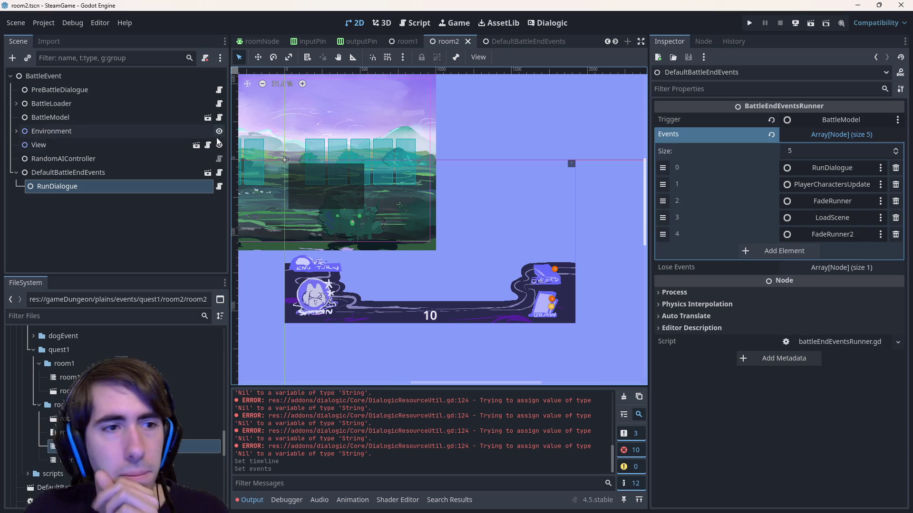
pyautogui.click(795, 23)
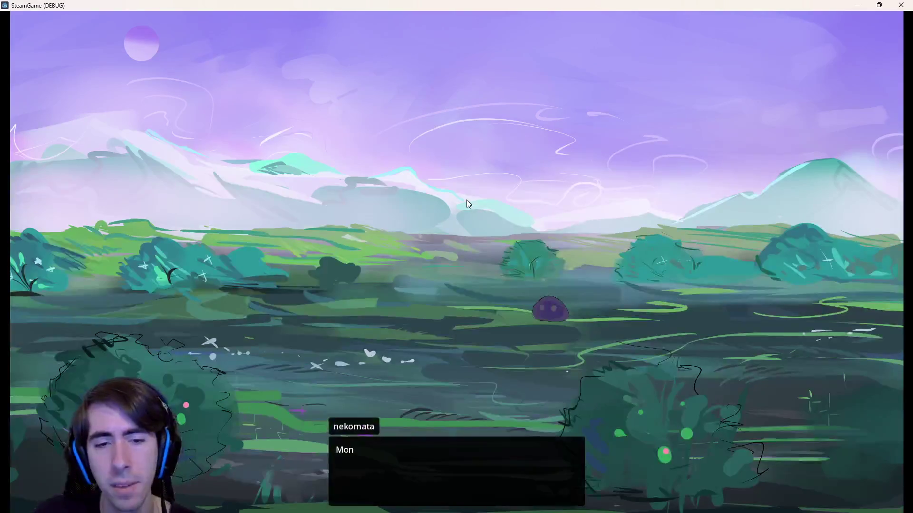
# Skip the pre-battle dialogue, place both heroes, end the turn, view nekomata's post-battle line, then close
pyautogui.click(442, 205)
pyautogui.click(395, 266)
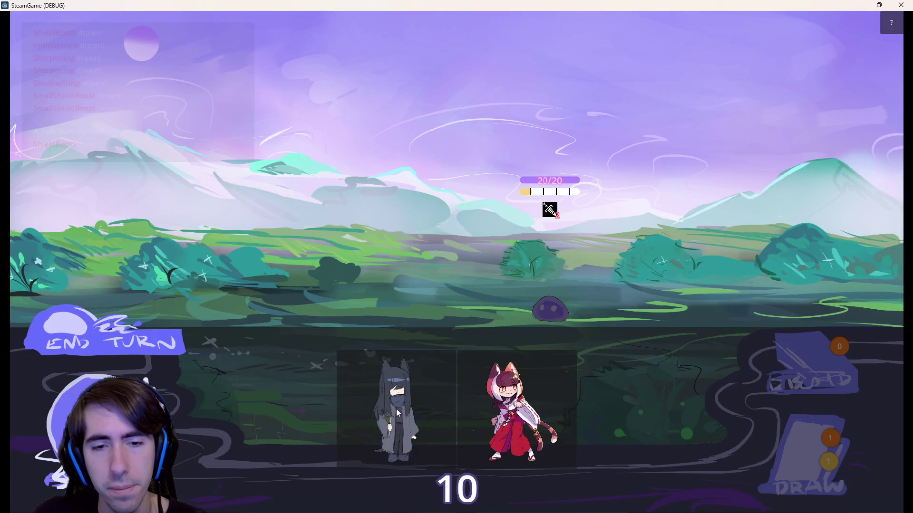
pyautogui.moveTo(397, 413); pyautogui.dragTo(363, 281)
pyautogui.moveTo(513, 413)
pyautogui.mouseDown()
pyautogui.moveTo(313, 272)
pyautogui.moveTo(295, 278)
pyautogui.mouseUp()
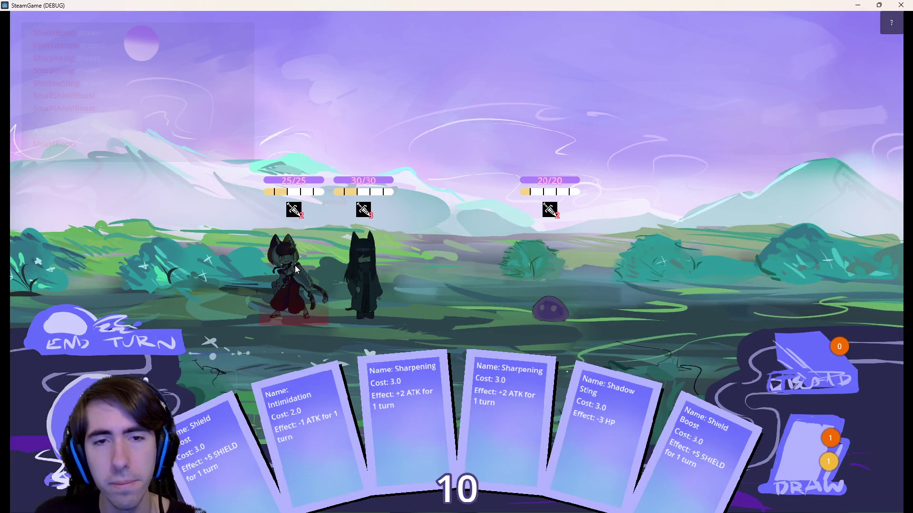
pyautogui.click(119, 320)
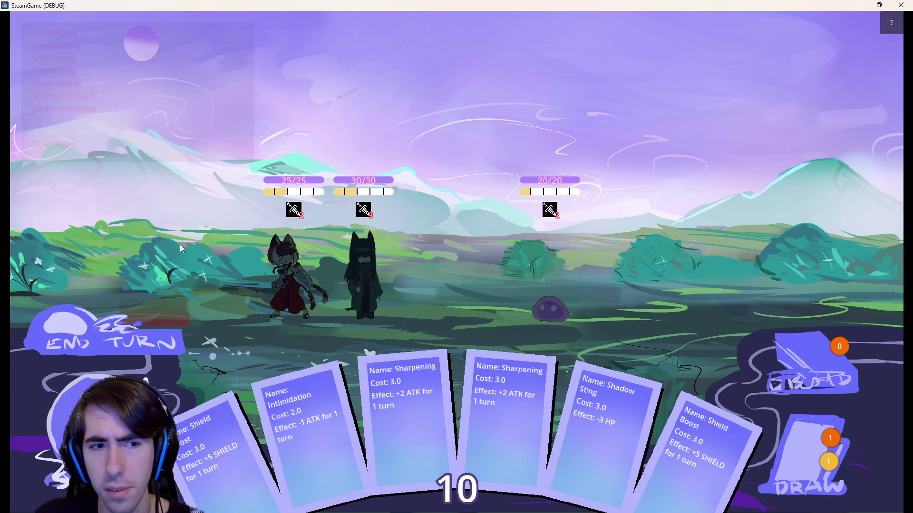
pyautogui.click(136, 323)
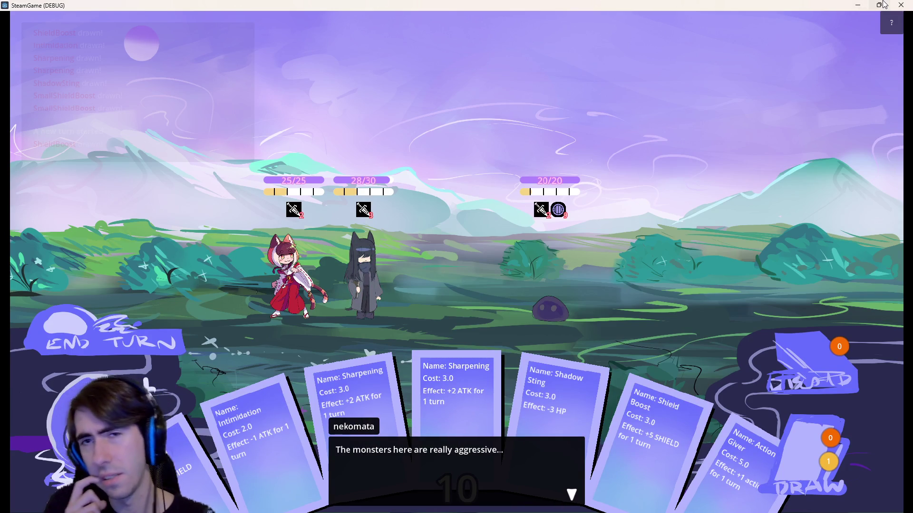
pyautogui.moveTo(882, 5)
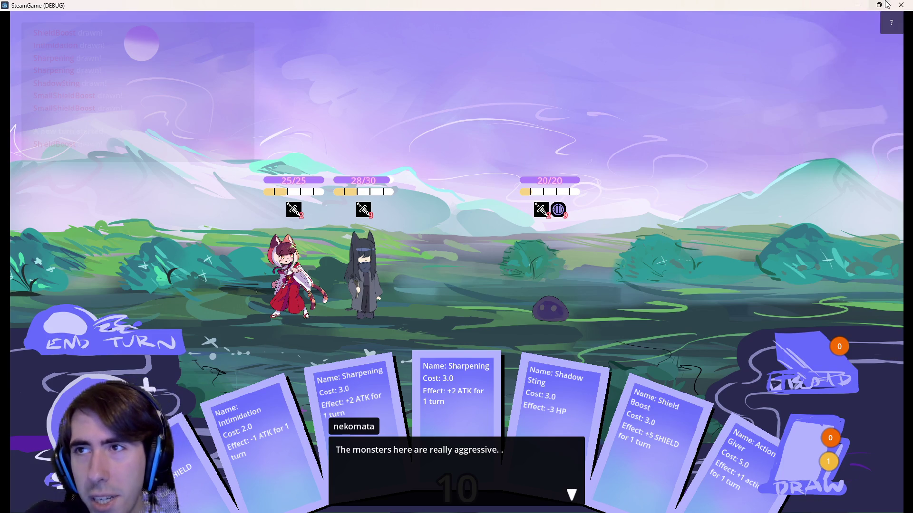
pyautogui.click(900, 5)
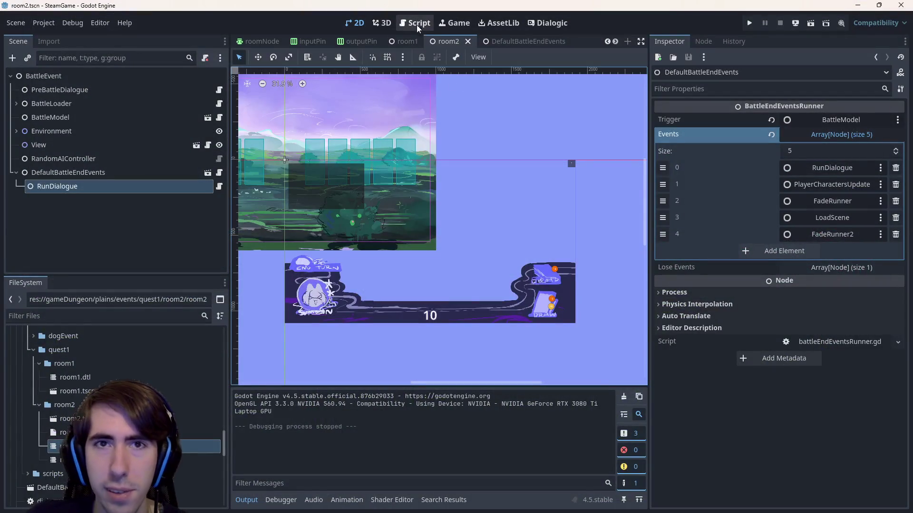
# Open battleEndEventsRunner.gd and insert a blank line at the start of onTrigger()
pyautogui.click(416, 25)
pyautogui.click(476, 136)
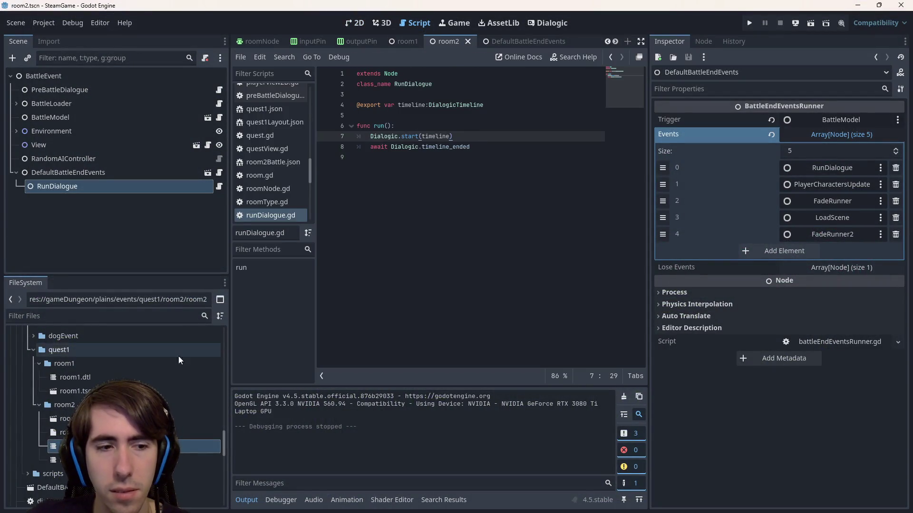
pyautogui.click(215, 172)
pyautogui.click(481, 189)
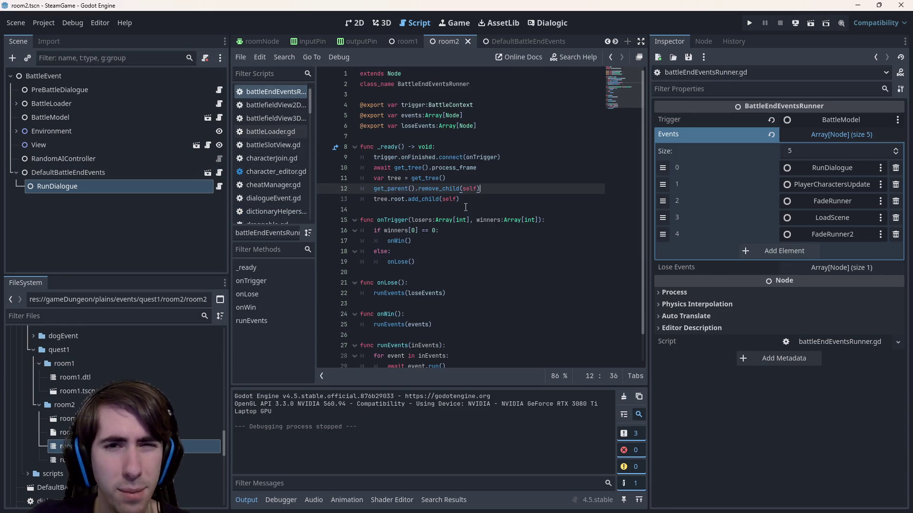
pyautogui.keyDown('ctrl'); pyautogui.click(481, 157); pyautogui.keyUp('ctrl')
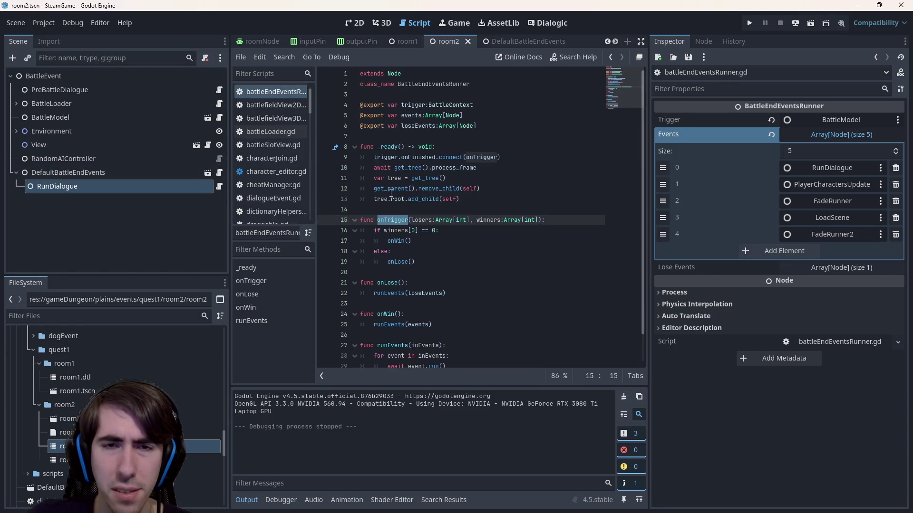
pyautogui.click(579, 219)
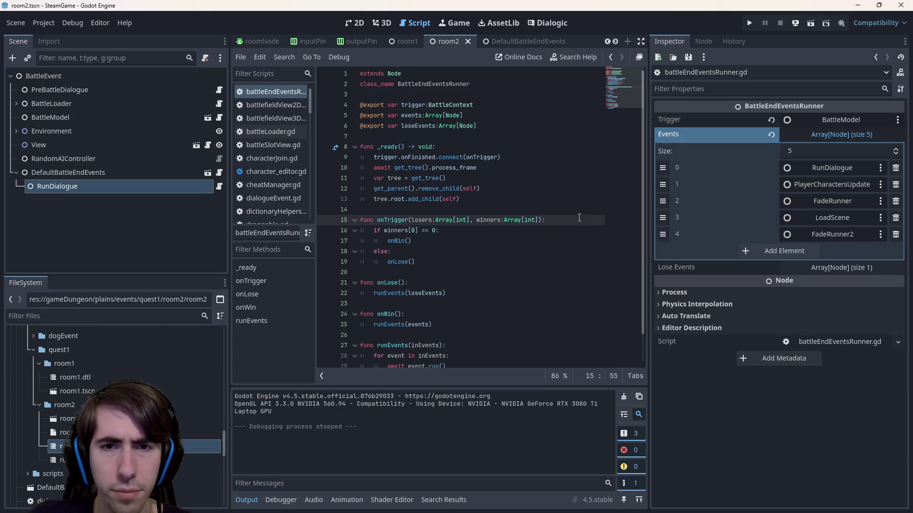
pyautogui.press('Return')
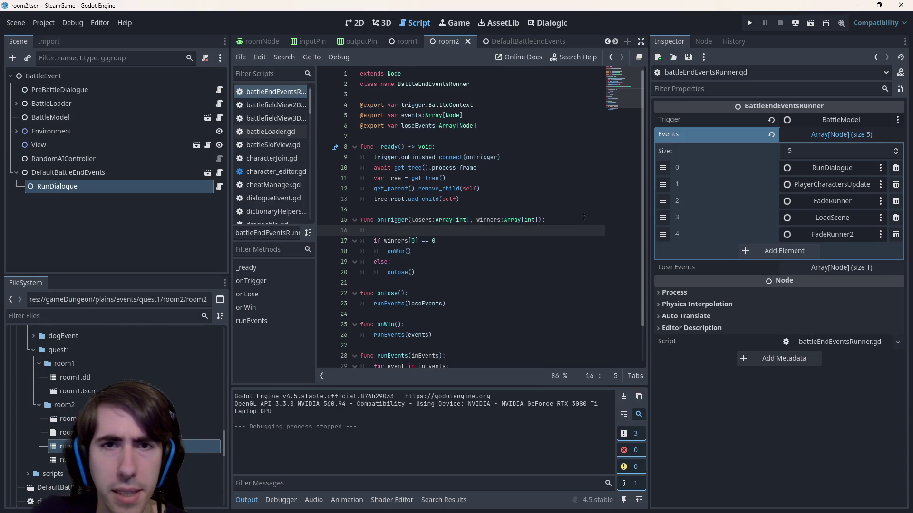
# Move the cursor to the end of the trigger export line on line 4
pyautogui.doubleClick(411, 105)
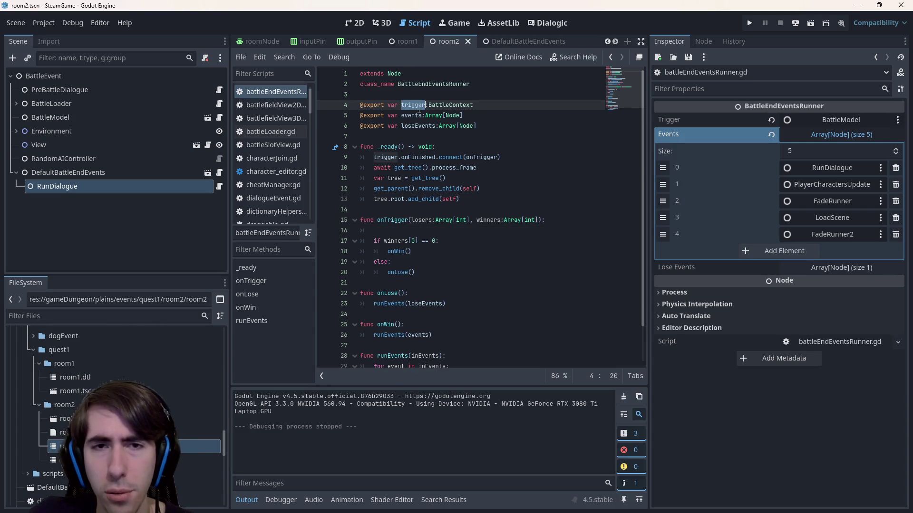
pyautogui.moveTo(442, 126)
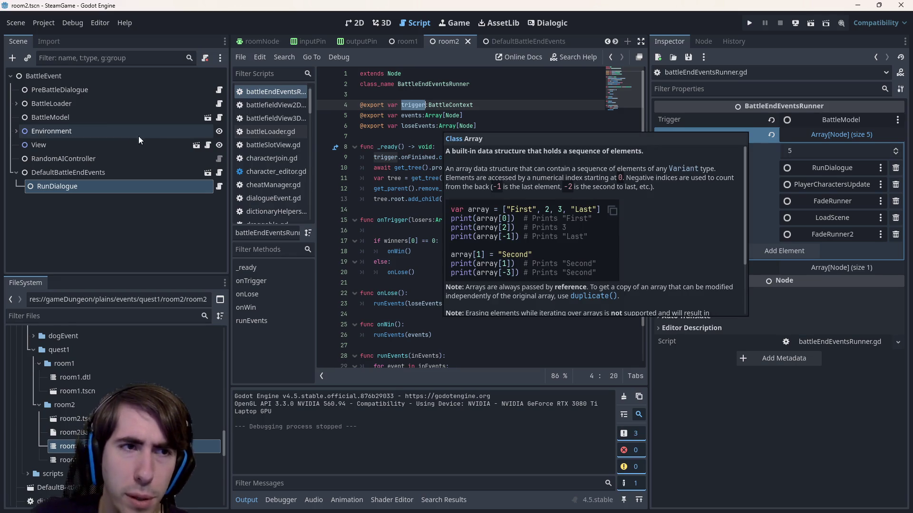
pyautogui.click(504, 105)
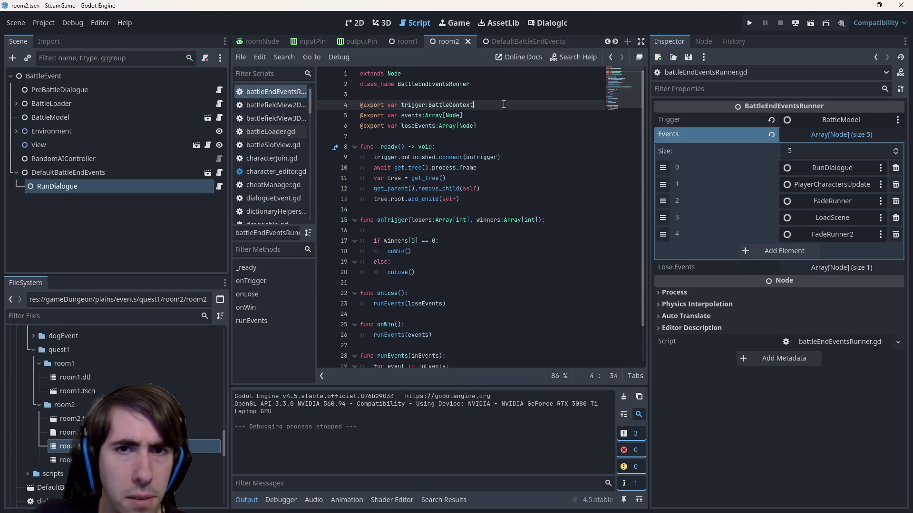
# Duplicate the trigger export line as a new 'battleView' export and save
pyautogui.click(332, 105)
pyautogui.hotkey('ctrl', 'shift', 'd')
pyautogui.hotkey('ctrl', 'shift', 'Right')
pyautogui.write('battleView')
pyautogui.hotkey('ctrl', 's')
# Change battleView's type to PlayerView2D and assign the View node to it in the Inspector
pyautogui.click(802, 140)
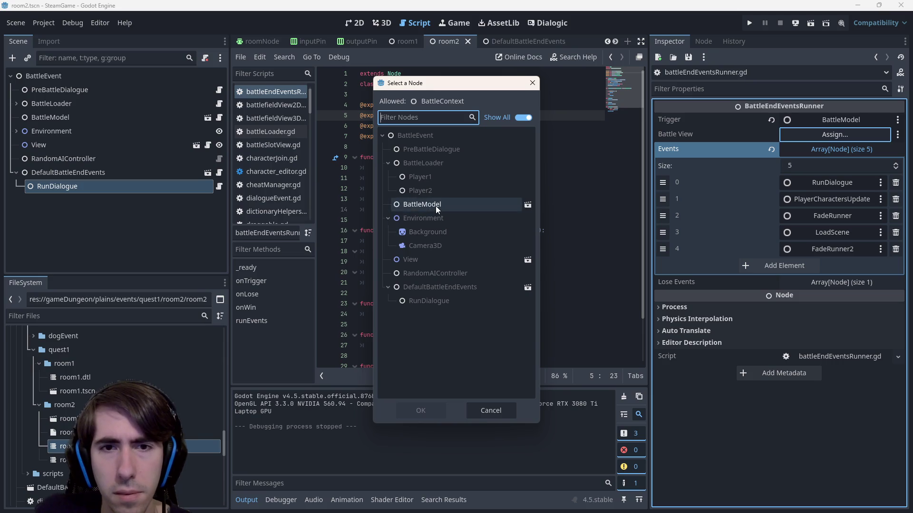
pyautogui.click(532, 84)
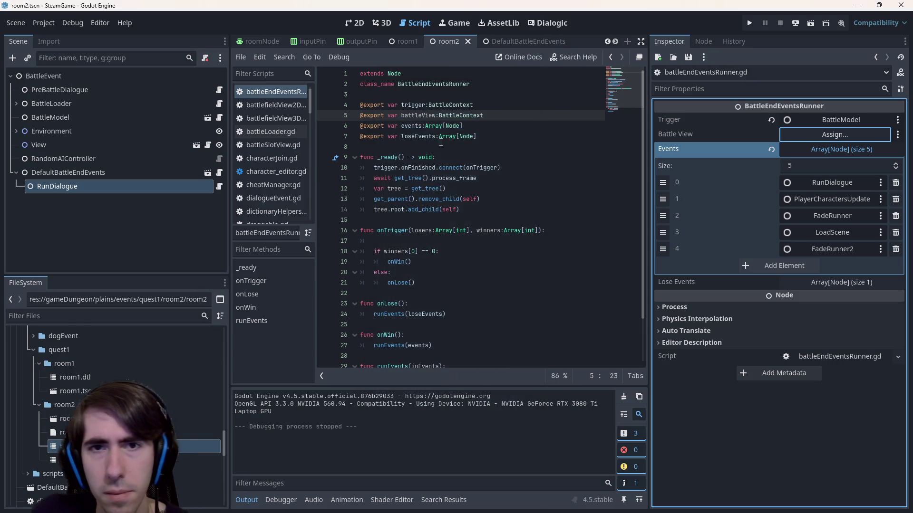
pyautogui.doubleClick(460, 116)
pyautogui.write('Play')
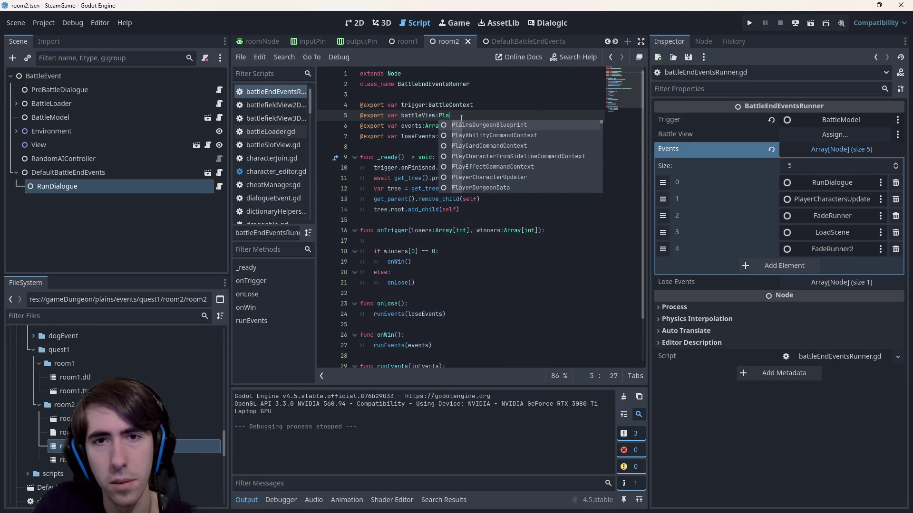
pyautogui.write('erView2D')
pyautogui.hotkey('ctrl', 's')
pyautogui.click(825, 133)
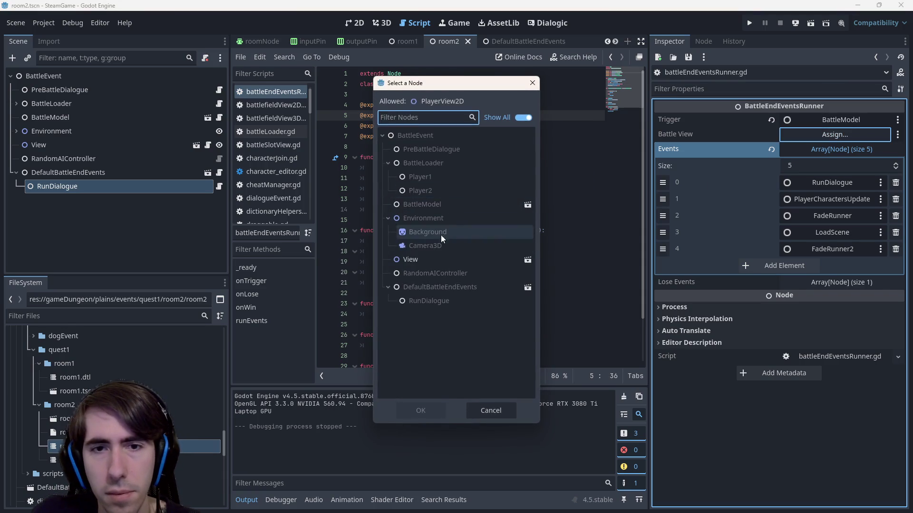
pyautogui.doubleClick(421, 257)
pyautogui.hotkey('ctrl', 's')
# Start onTrigger with 'if battleView: battleView.setVisibility(false)'
pyautogui.doubleClick(424, 117)
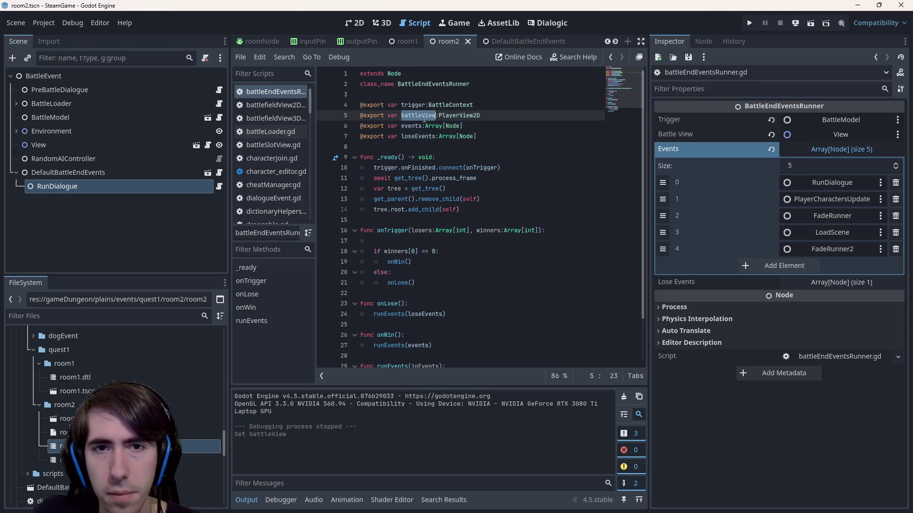
pyautogui.click(432, 241)
pyautogui.press('Return')
pyautogui.press('Return')
pyautogui.press('Up')
pyautogui.press('BackSpace')
pyautogui.press('BackSpace')
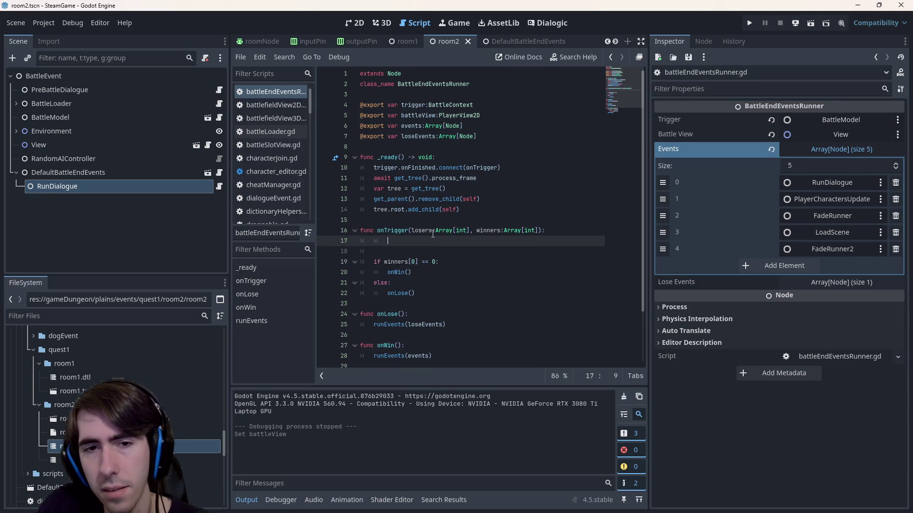
pyautogui.write('battleView:')
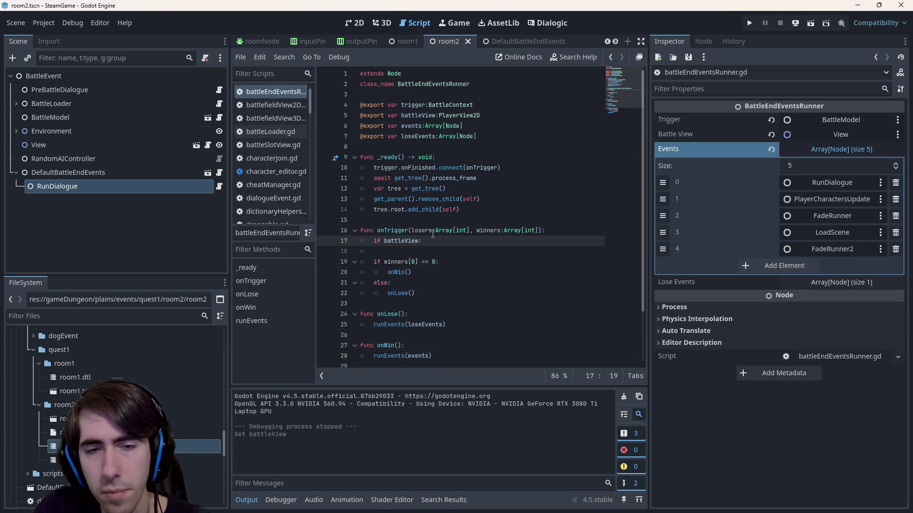
pyautogui.press('Return')
pyautogui.write('battleView.setvi')
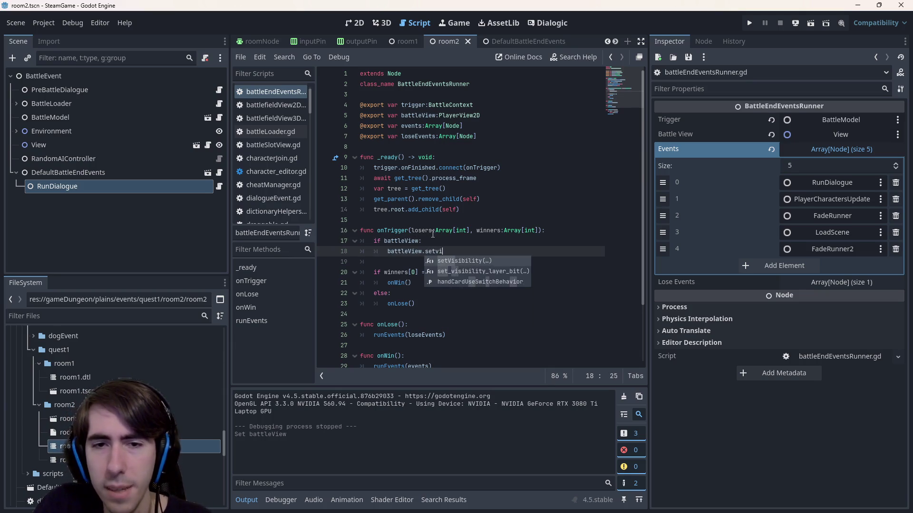
pyautogui.press('Return')
pyautogui.write('false')
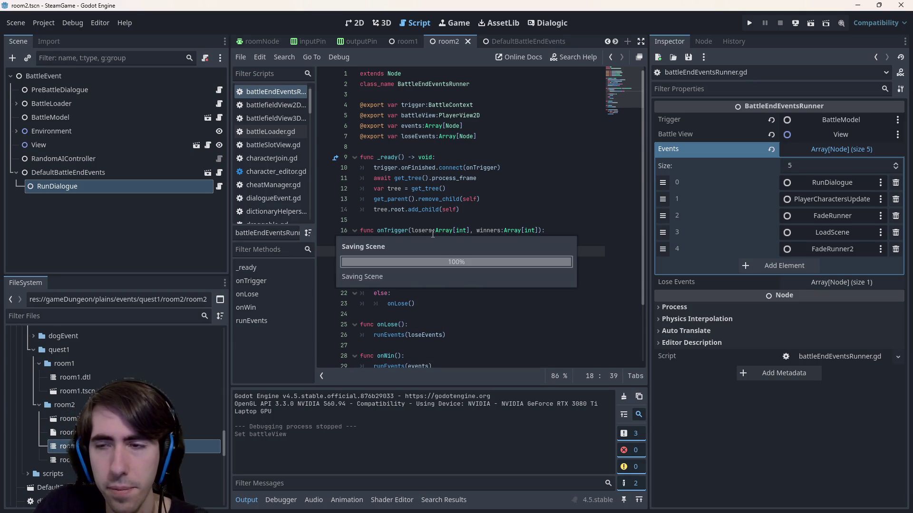
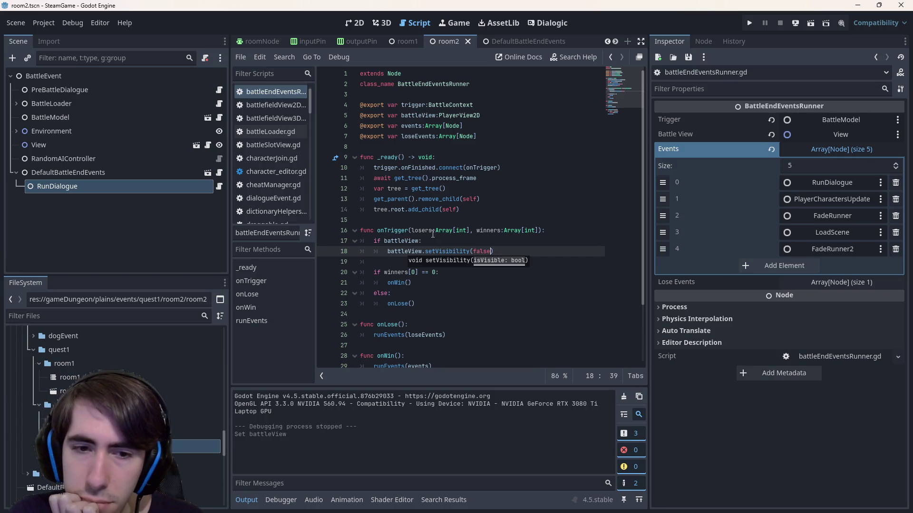
# On line 18, replace setVisibility(false) with fadeOutBattle() and save the script
pyautogui.hotkey('ctrl', 'BackSpace')
pyautogui.hotkey('ctrl', 'BackSpace')
pyautogui.write('faf')
pyautogui.press('BackSpace')
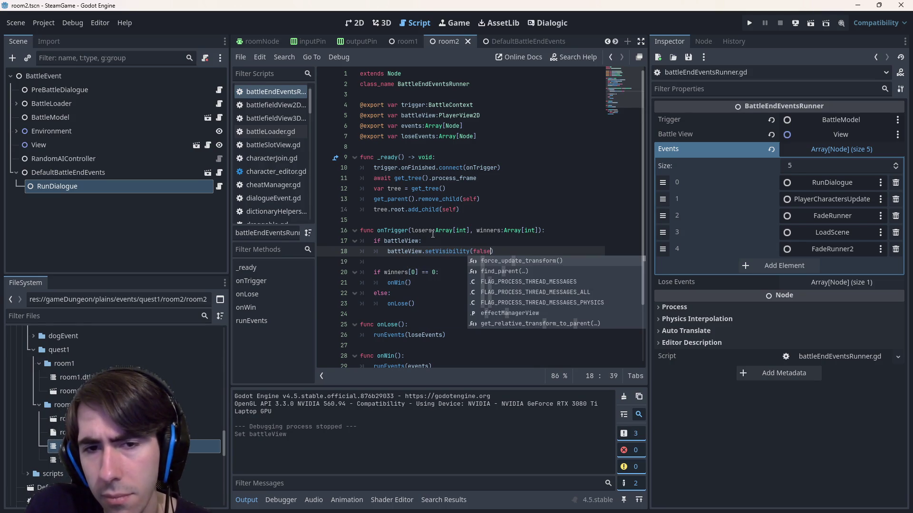
pyautogui.write('deOutBatlte')
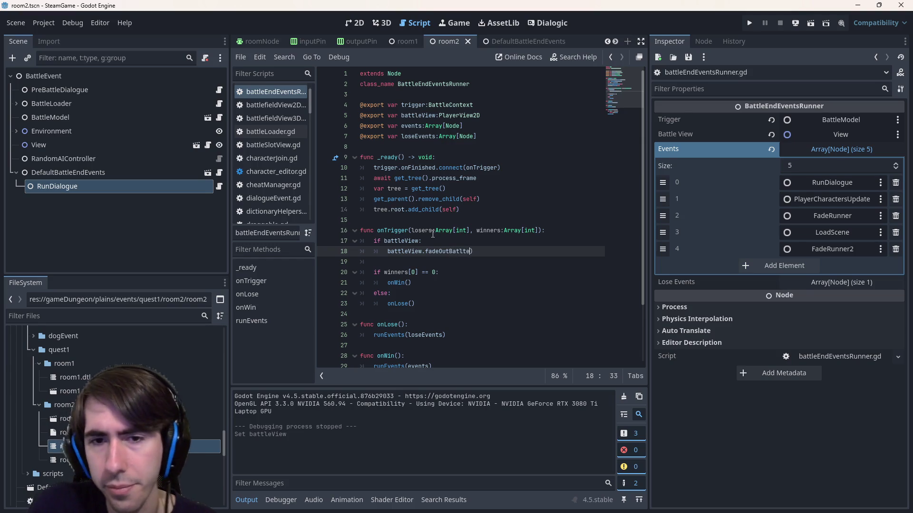
pyautogui.press('BackSpace')
pyautogui.press('BackSpace')
pyautogui.write('tl')
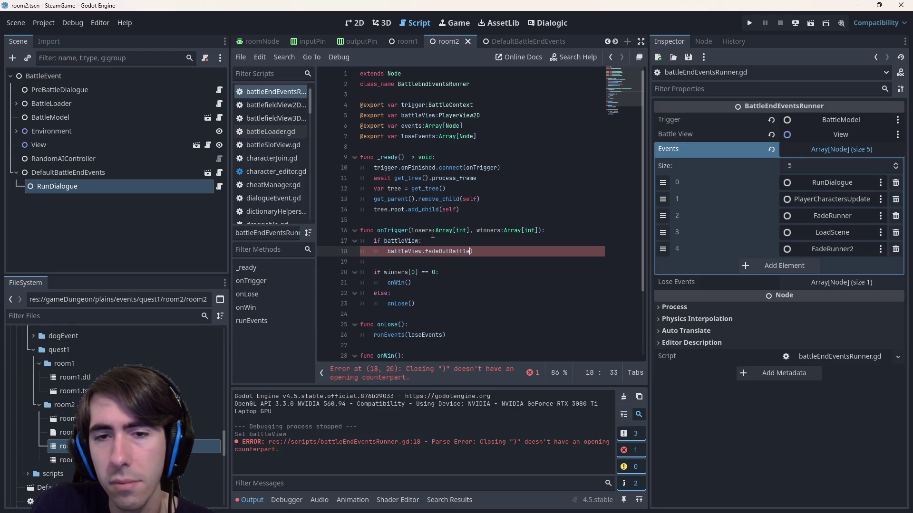
pyautogui.write('(')
pyautogui.hotkey('ctrl', 's')
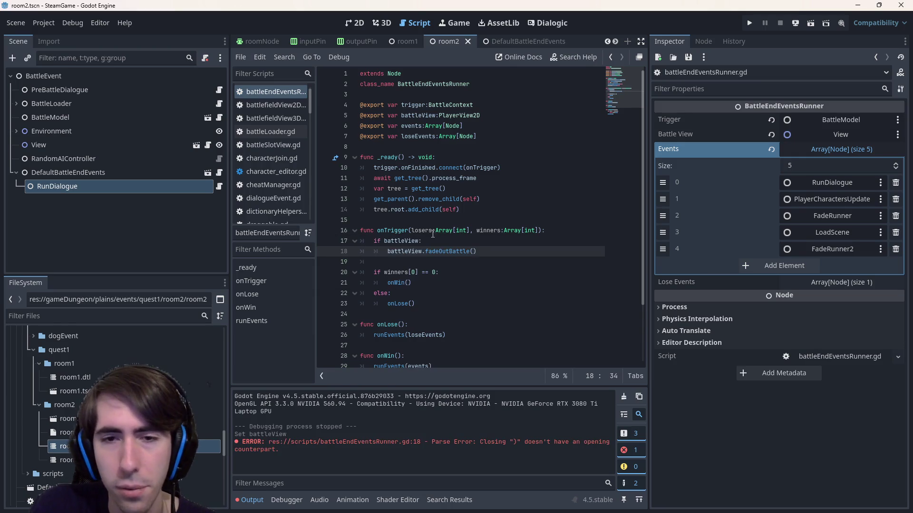
# Check the DefaultBattleEndEvents and RandomAIController nodes, then jump to the PlayerView2D script definition
pyautogui.doubleClick(443, 252)
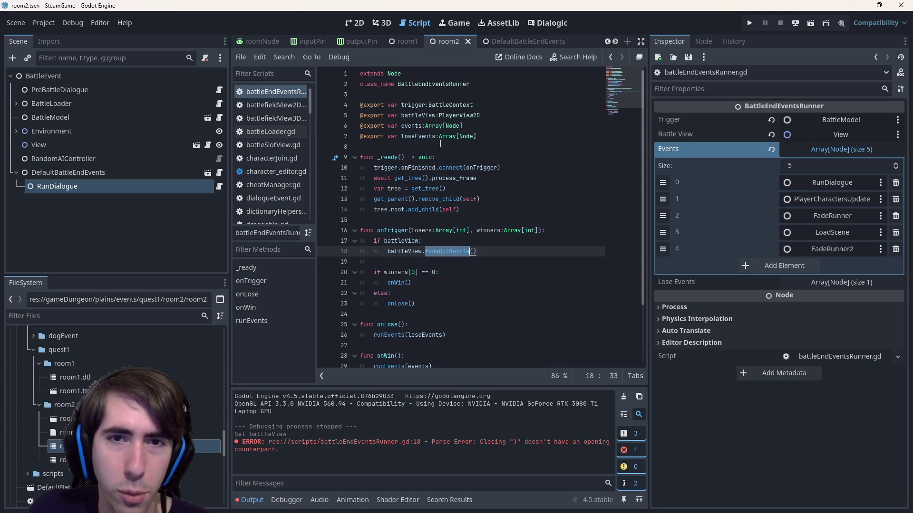
pyautogui.click(81, 173)
pyautogui.click(78, 158)
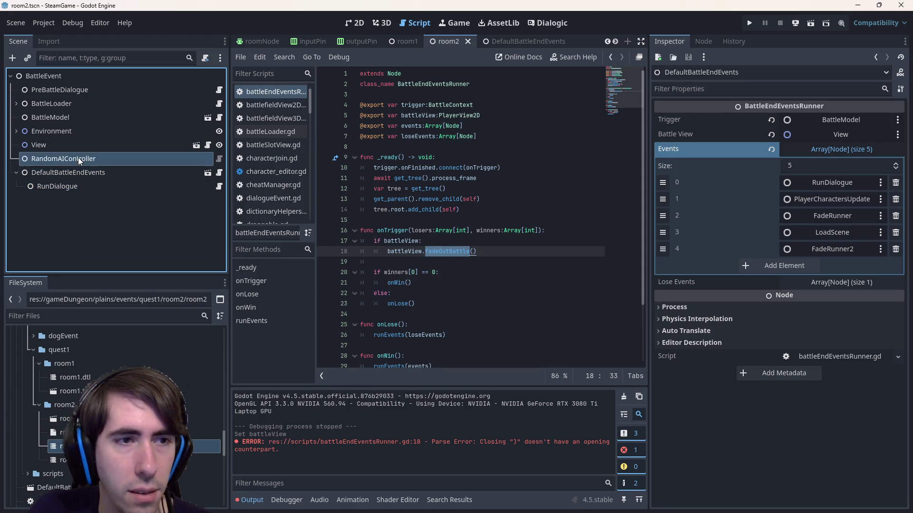
pyautogui.click(87, 171)
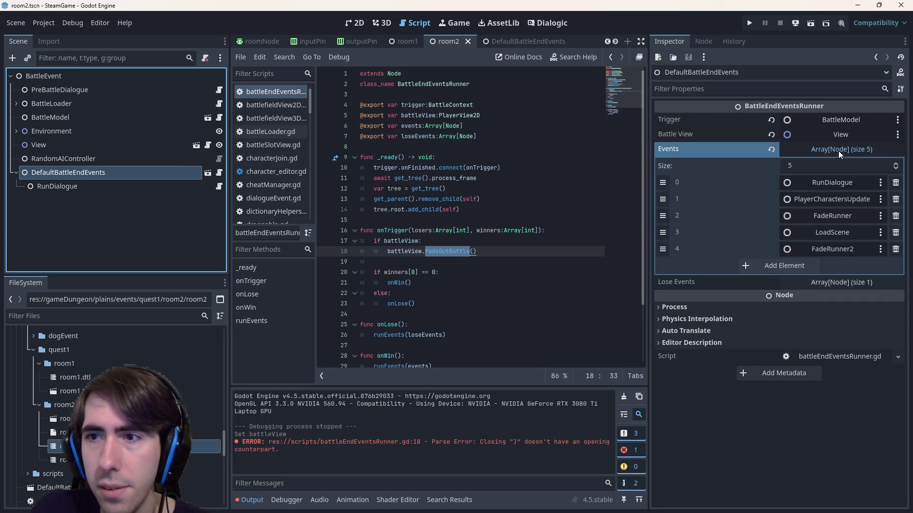
pyautogui.click(825, 148)
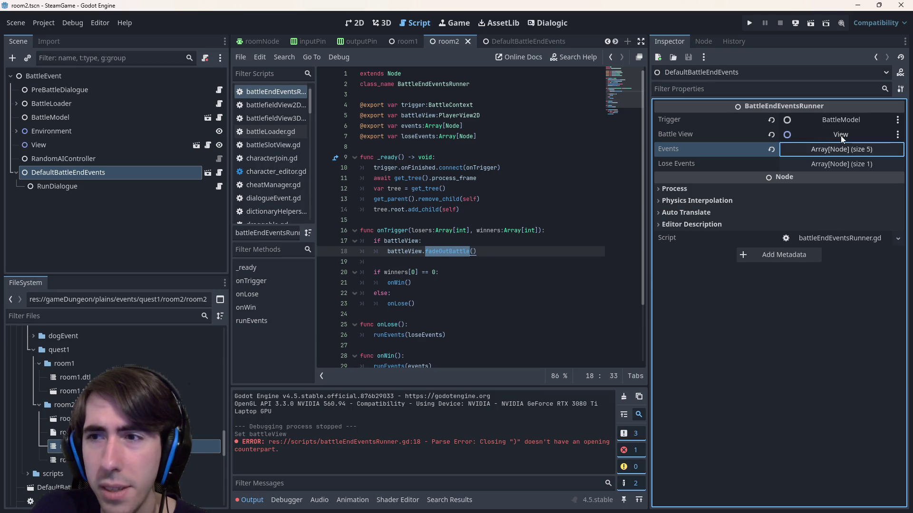
pyautogui.click(446, 247)
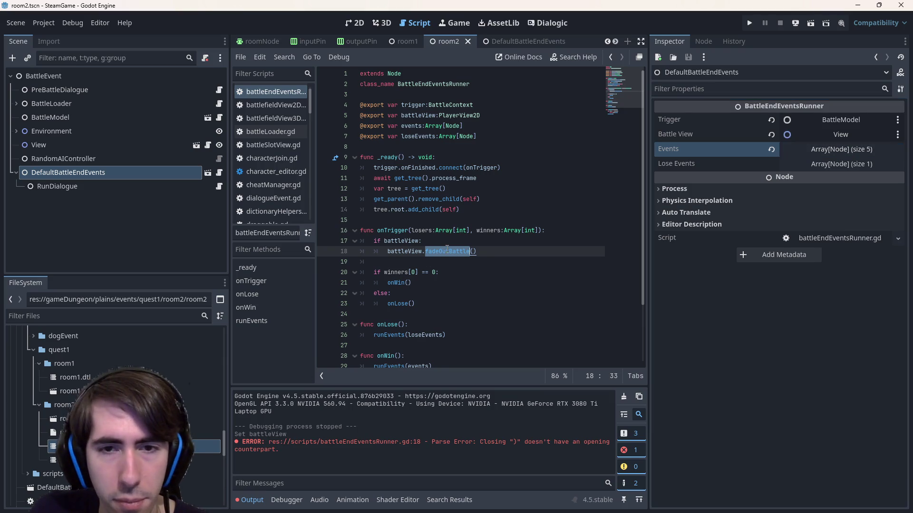
pyautogui.click(464, 115)
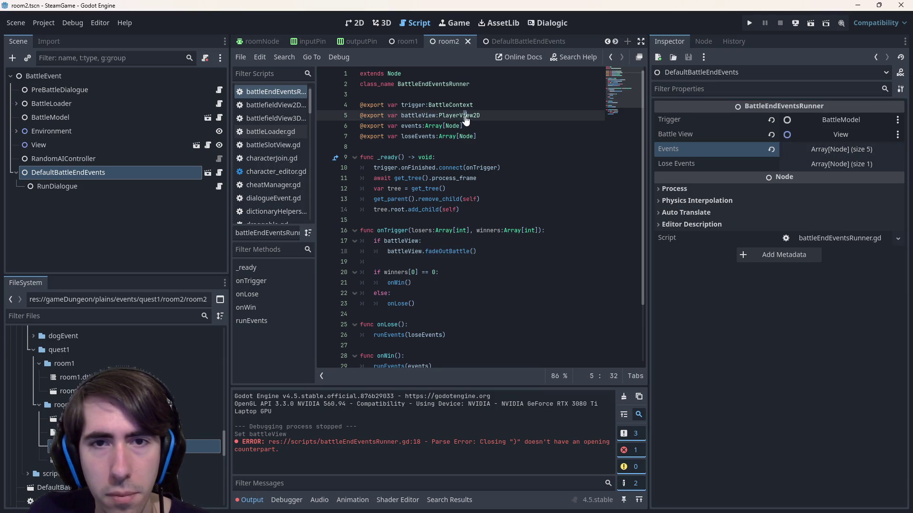
pyautogui.keyDown('ctrl'); pyautogui.click(459, 115); pyautogui.keyUp('ctrl')
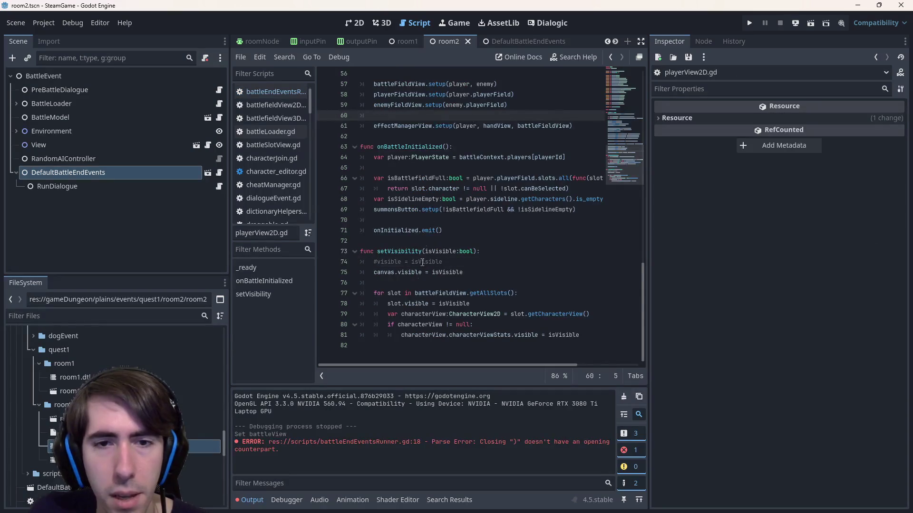
# Append func fadeOutBattle(): with body setVisibility(false) to playerView2D.gd and save
pyautogui.click(430, 350)
pyautogui.press('Return')
pyautogui.write('func fadeOutBattle(')
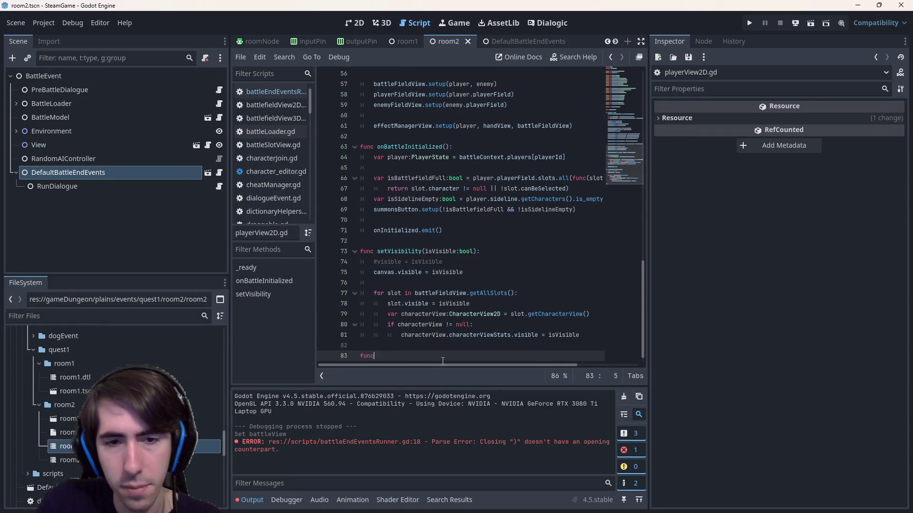
pyautogui.write('):')
pyautogui.press('Return')
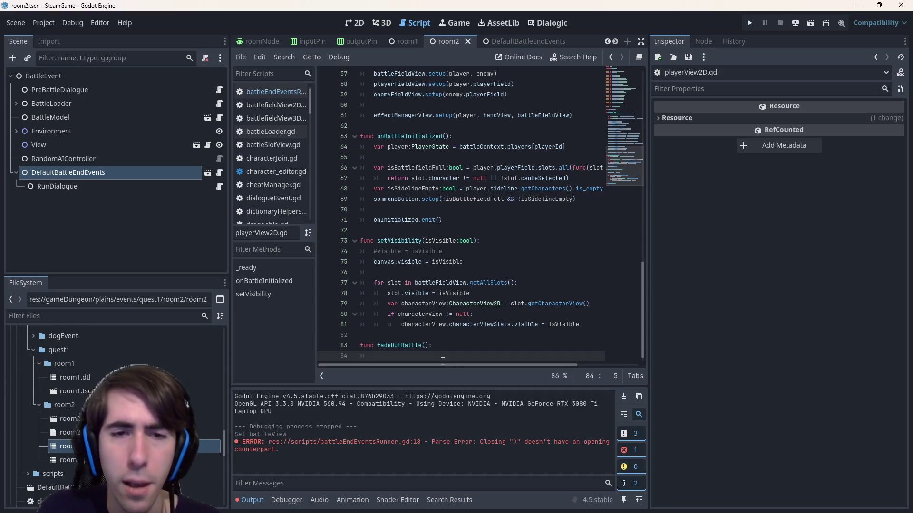
pyautogui.write('setVisibility')
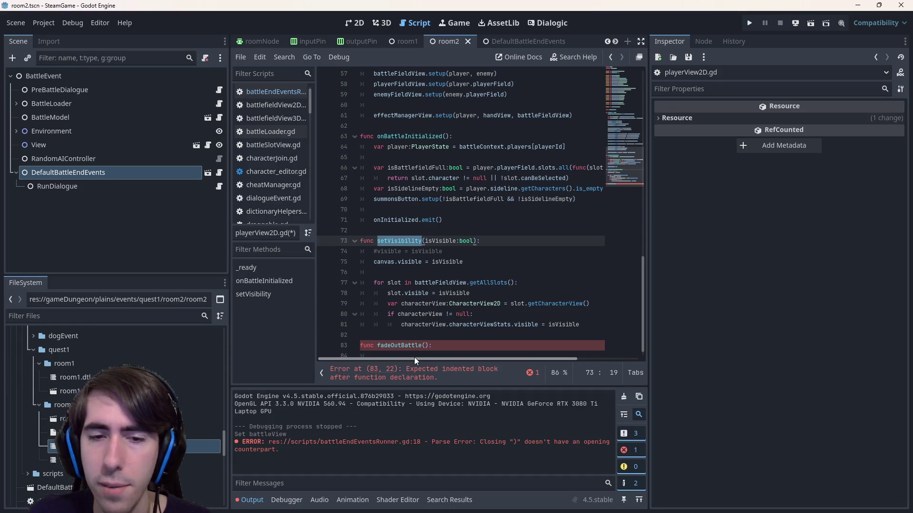
pyautogui.write('(false')
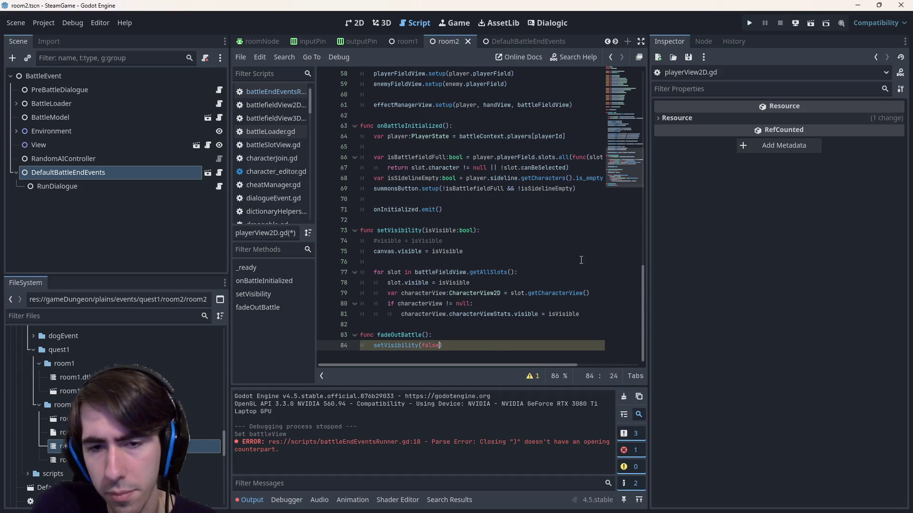
pyautogui.hotkey('ctrl', 's')
# Try replacing the body with canvas.visible = isVisible, then undo it and save setVisibility(false)
pyautogui.press('End')
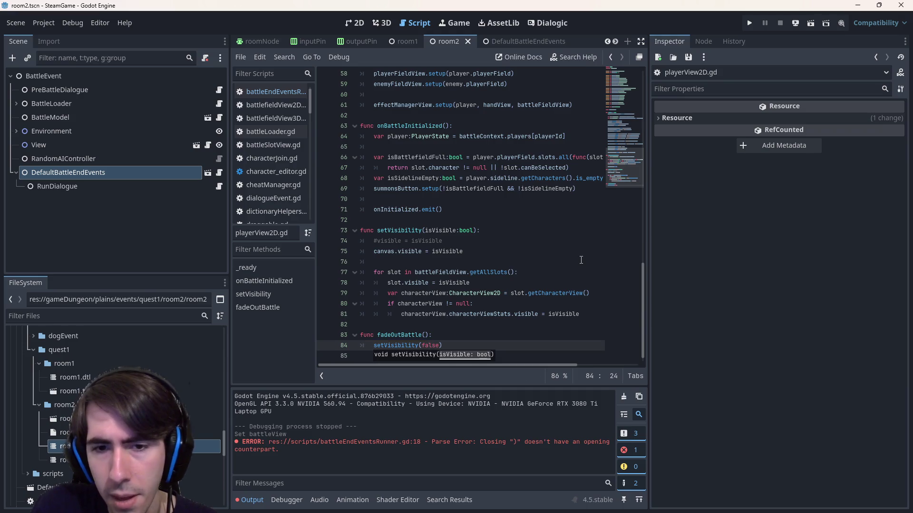
pyautogui.press('Return')
pyautogui.scroll(-1, 523, 262)
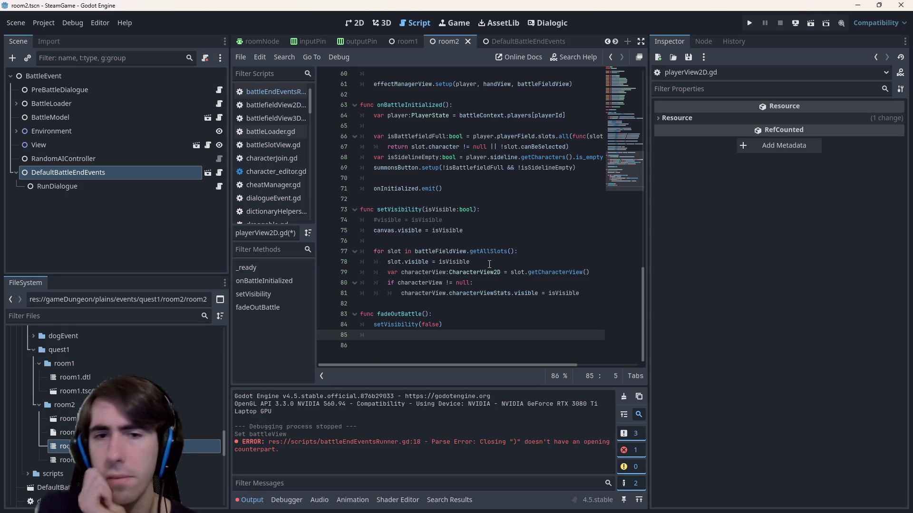
pyautogui.click(476, 230)
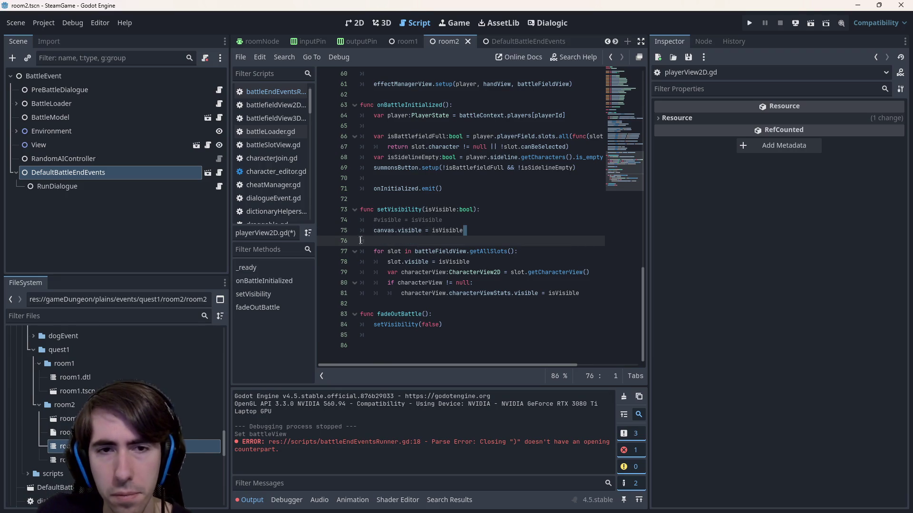
pyautogui.moveTo(477, 230); pyautogui.dragTo(373, 230)
pyautogui.hotkey('ctrl', 'c')
pyautogui.click(470, 325)
pyautogui.moveTo(470, 324); pyautogui.dragTo(370, 325)
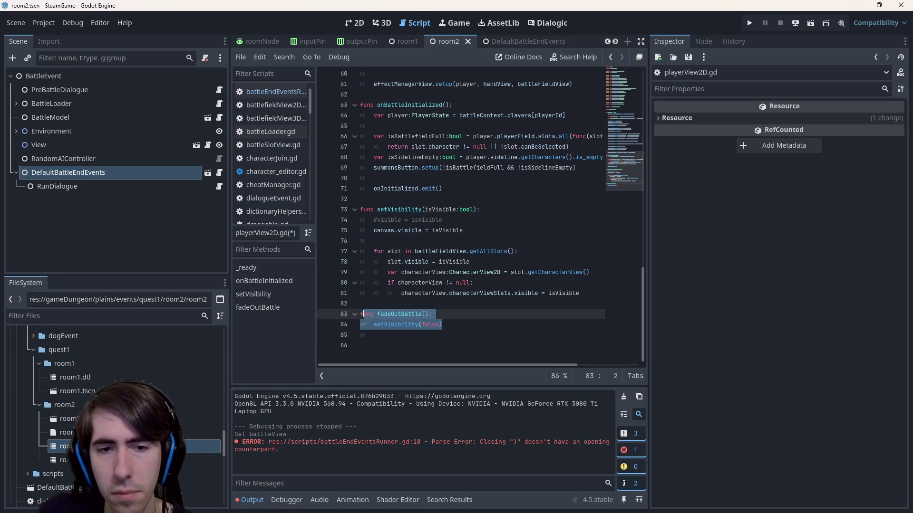
pyautogui.hotkey('ctrl', 'v')
pyautogui.hotkey('ctrl', 's')
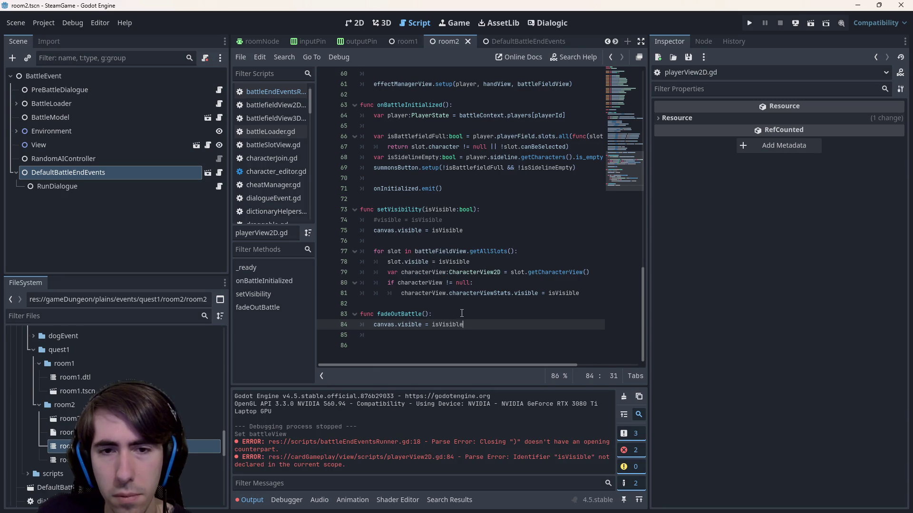
pyautogui.hotkey('ctrl', 'z')
pyautogui.hotkey('ctrl', 's')
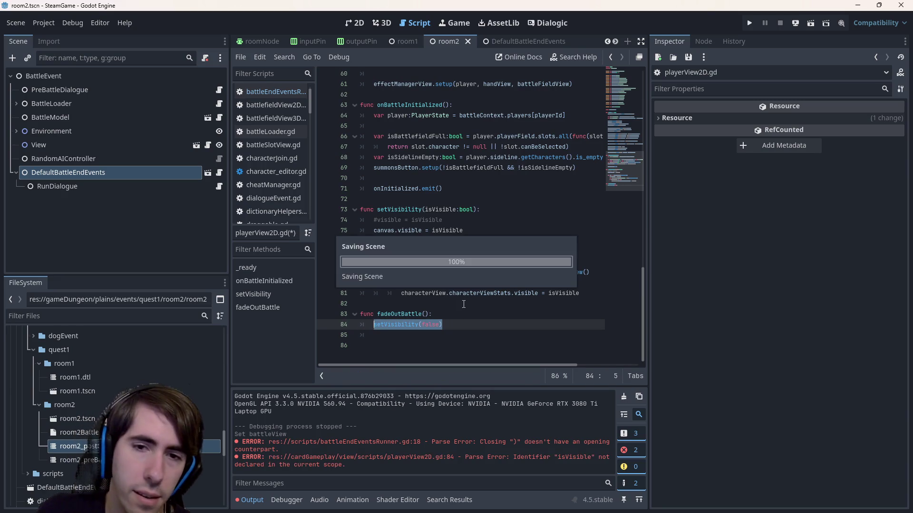
pyautogui.click(463, 304)
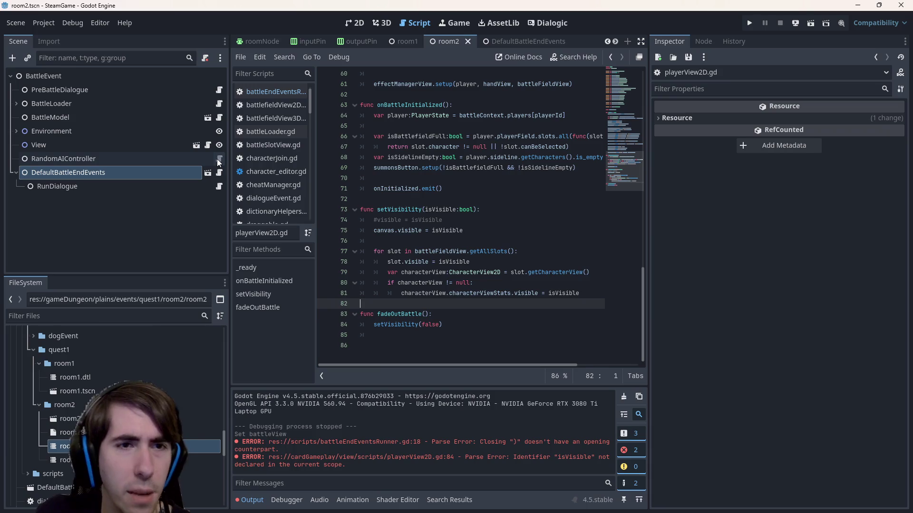
# Review preBattleDialogue.gd's setVisibility call and slot loop, then start a new line at playerView2D.gd's end
pyautogui.click(219, 90)
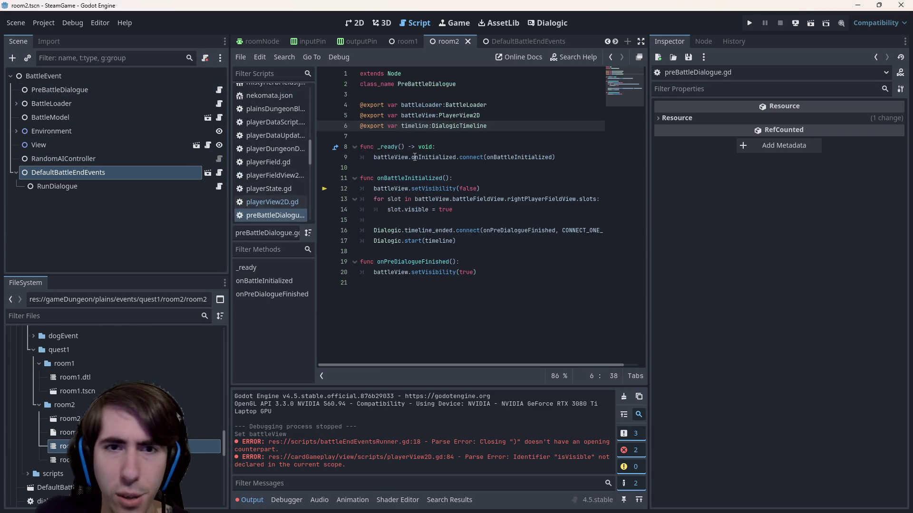
pyautogui.click(467, 240)
pyautogui.moveTo(474, 210); pyautogui.dragTo(327, 202)
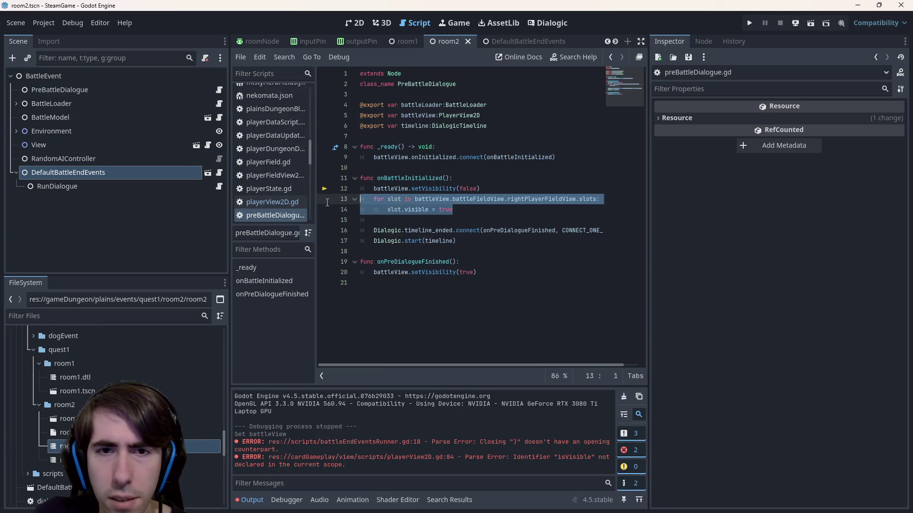
pyautogui.click(436, 199)
pyautogui.click(448, 188)
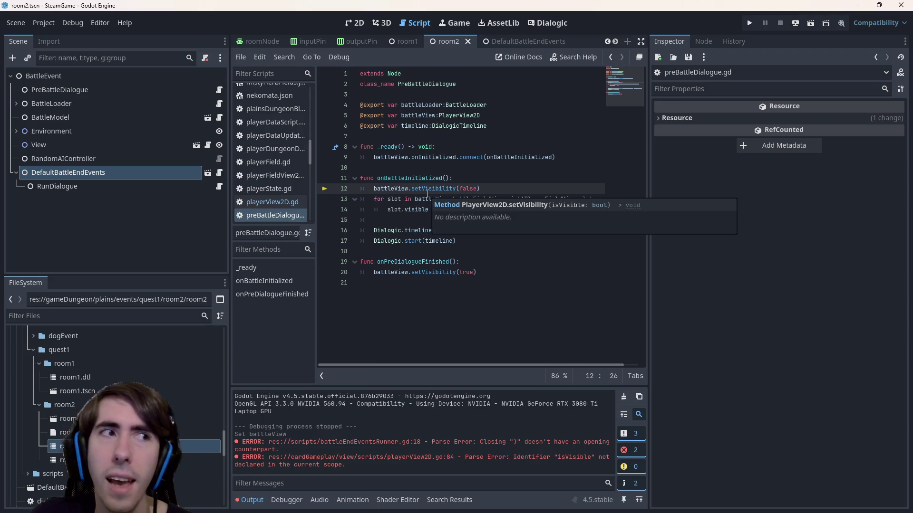
pyautogui.keyDown('ctrl'); pyautogui.click(447, 189); pyautogui.keyUp('ctrl')
pyautogui.click(447, 344)
pyautogui.press('Return')
# Add an empty func hideBattleVisuals(): below fadeOutBattle
pyautogui.press('Up')
pyautogui.write('func hideBat')
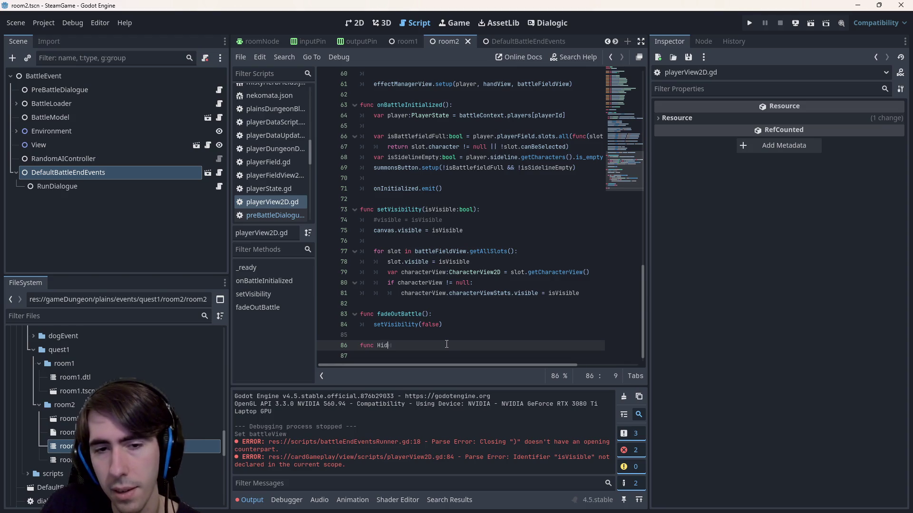
pyautogui.write('tle')
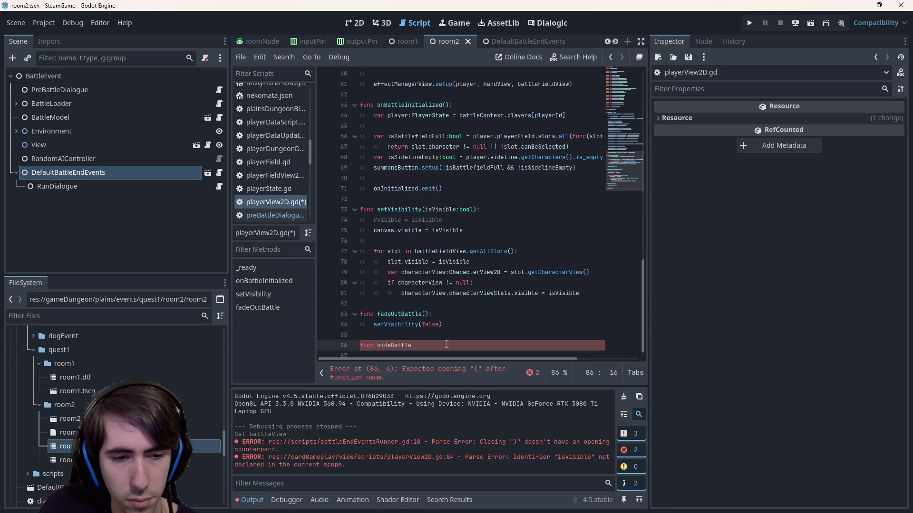
pyautogui.write('Visuals():')
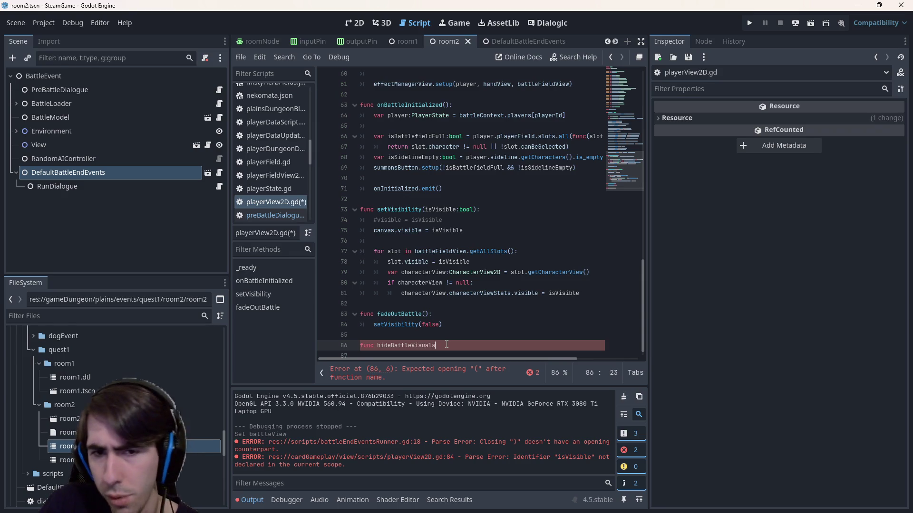
pyautogui.press('Return')
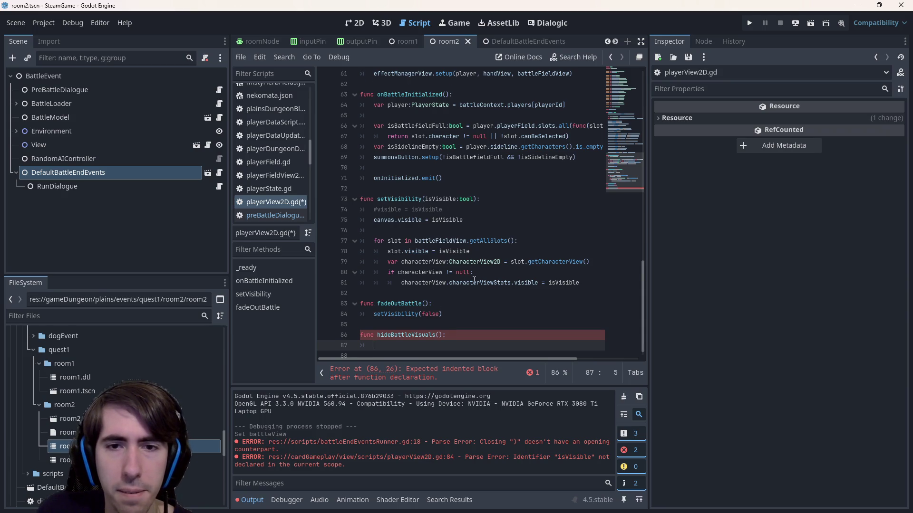
pyautogui.scroll(2, 474, 281)
pyautogui.scroll(-2, 475, 228)
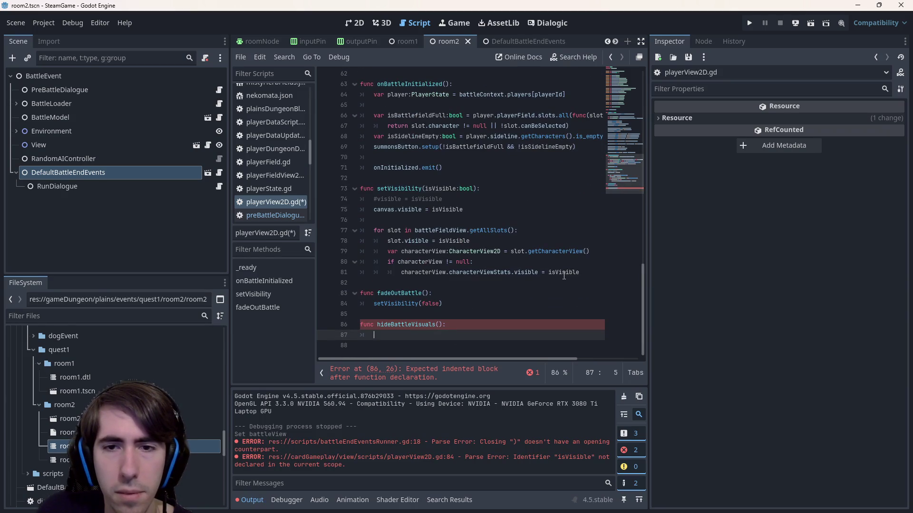
# Copy setVisibility's canvas and slot visibility code into hideBattleVisuals and remove the stray blank line
pyautogui.moveTo(580, 271)
pyautogui.mouseDown()
pyautogui.moveTo(390, 241)
pyautogui.moveTo(326, 213)
pyautogui.mouseUp()
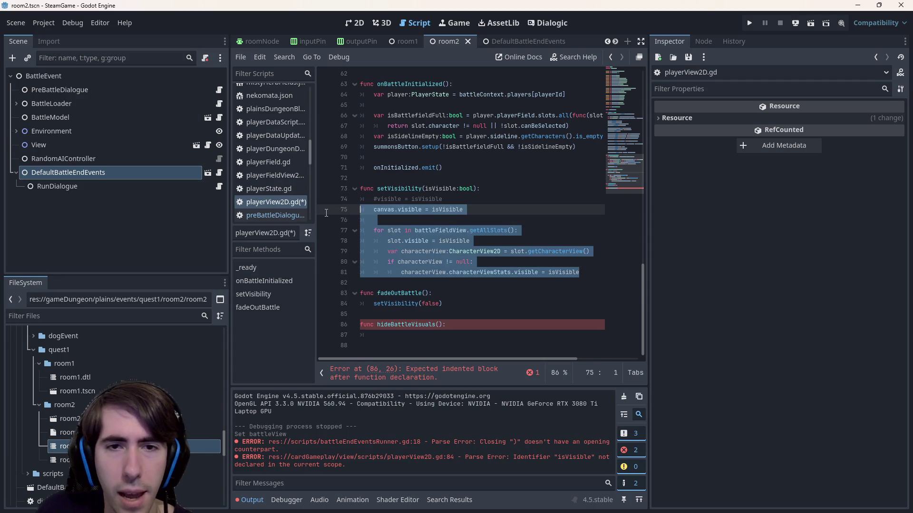
pyautogui.hotkey('ctrl', 'c')
pyautogui.click(451, 334)
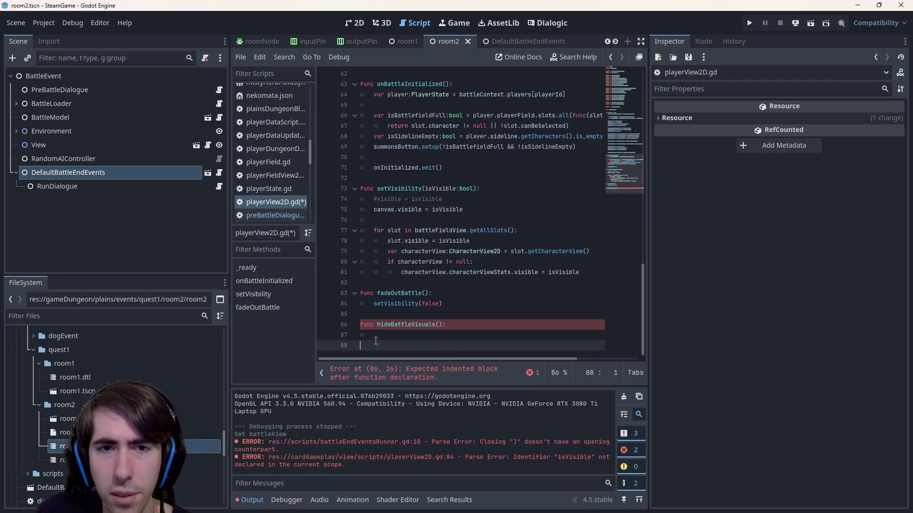
pyautogui.hotkey('ctrl', 'v')
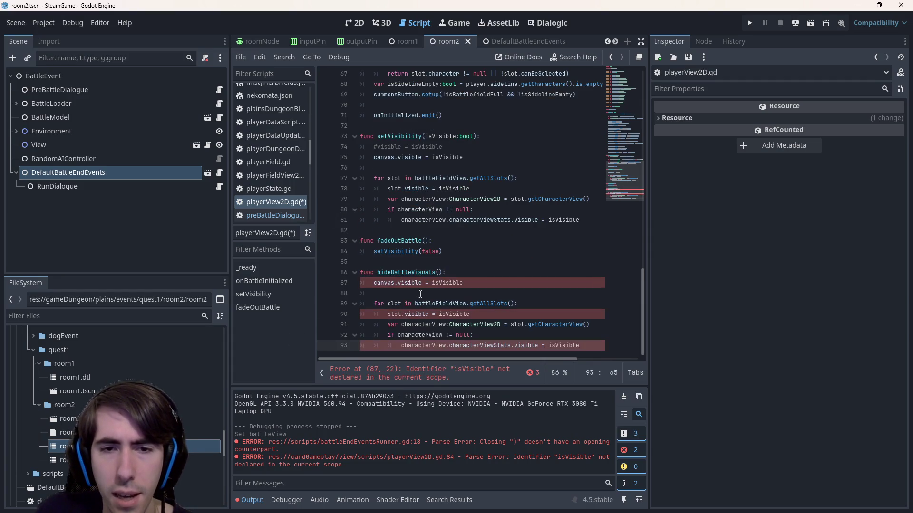
pyautogui.click(418, 293)
pyautogui.press('BackSpace')
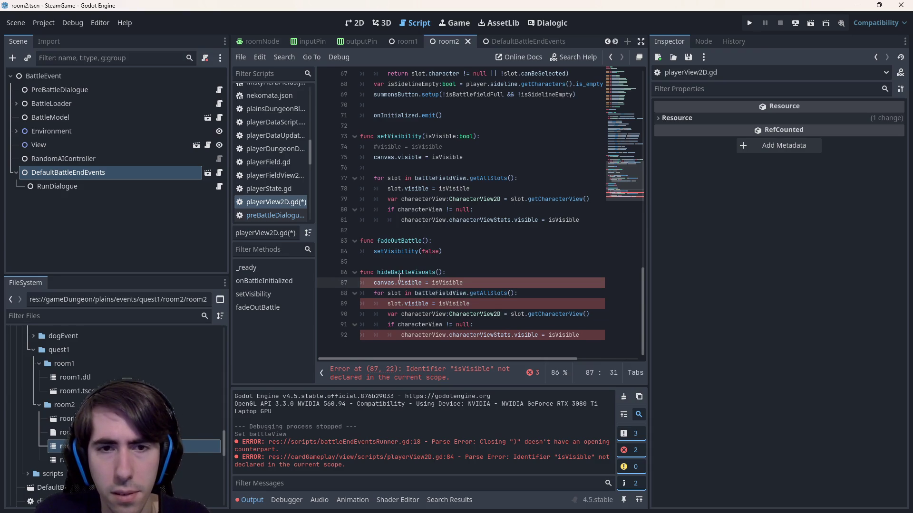
pyautogui.doubleClick(386, 156)
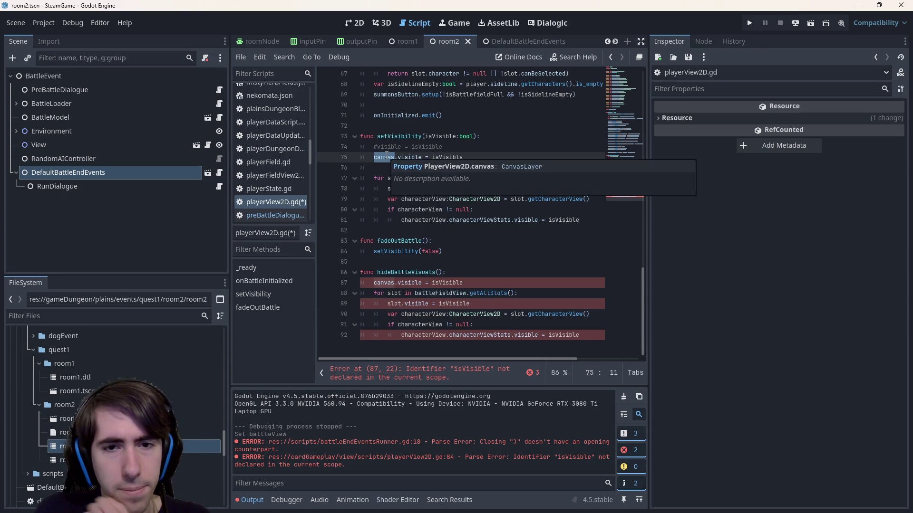
pyautogui.hotkey('ctrl', 'z')
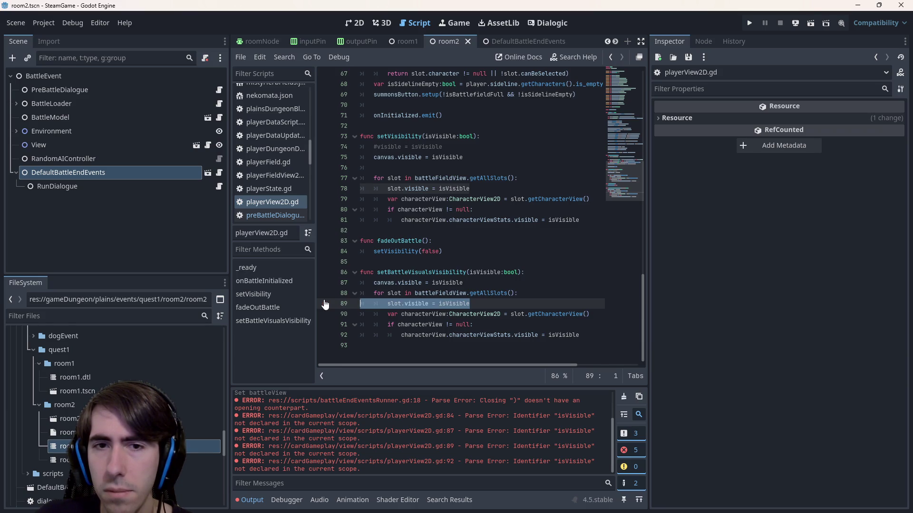
# Review the slot loop, then retype the setBattleVisualsVisibility name on line 86 as showEnemyCharacters
pyautogui.doubleClick(440, 293)
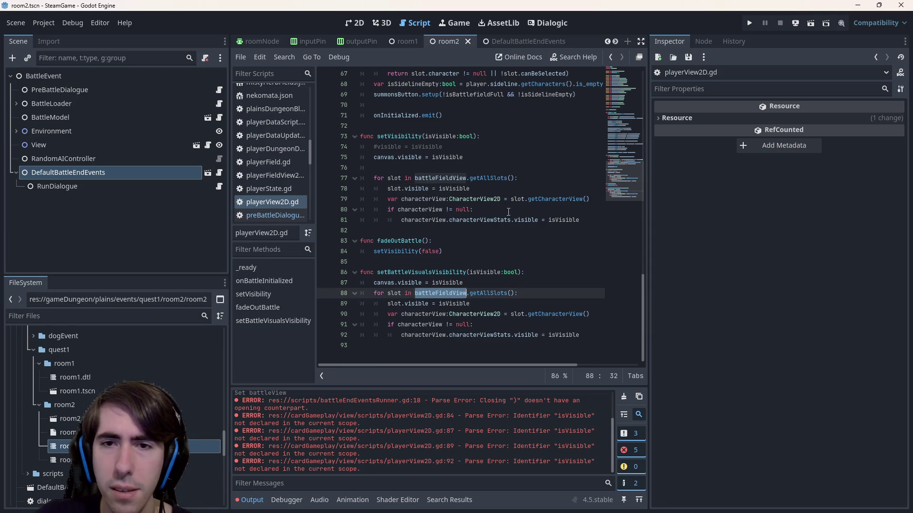
pyautogui.moveTo(580, 221); pyautogui.dragTo(360, 178)
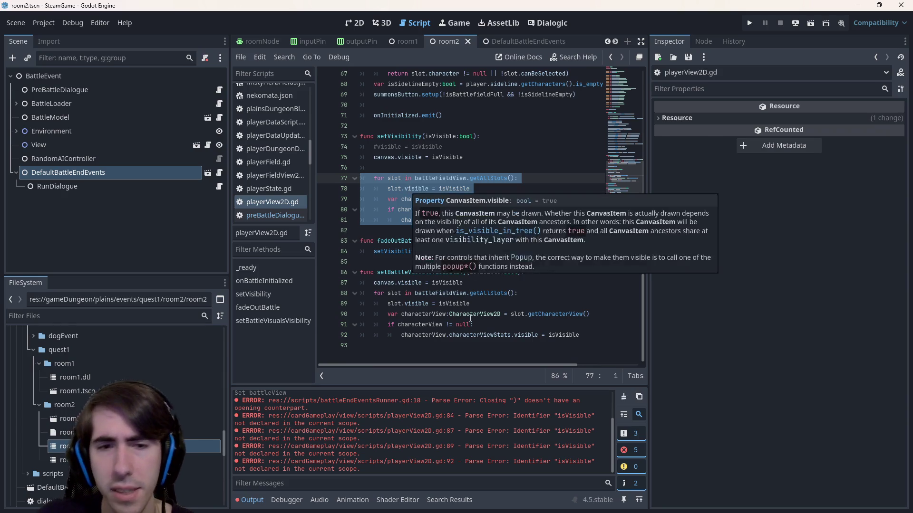
pyautogui.click(485, 347)
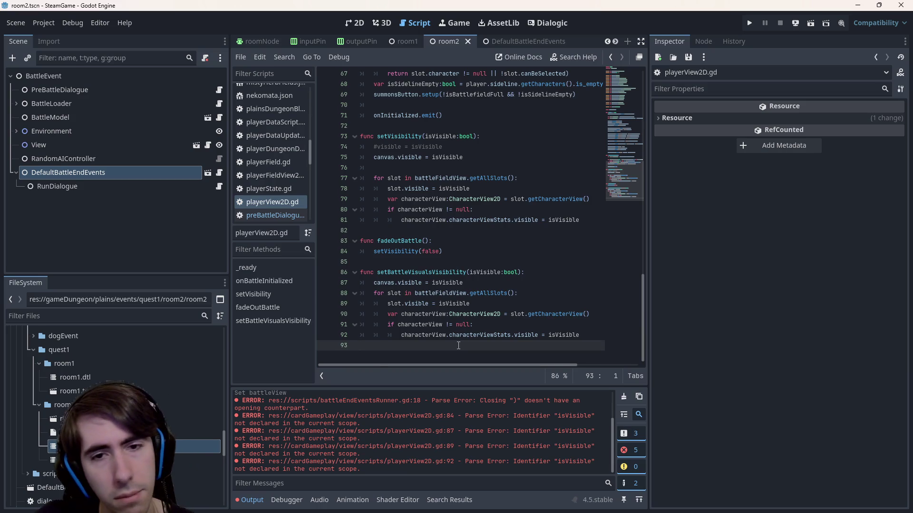
pyautogui.moveTo(459, 345)
pyautogui.mouseDown()
pyautogui.moveTo(380, 274)
pyautogui.moveTo(350, 272)
pyautogui.mouseUp()
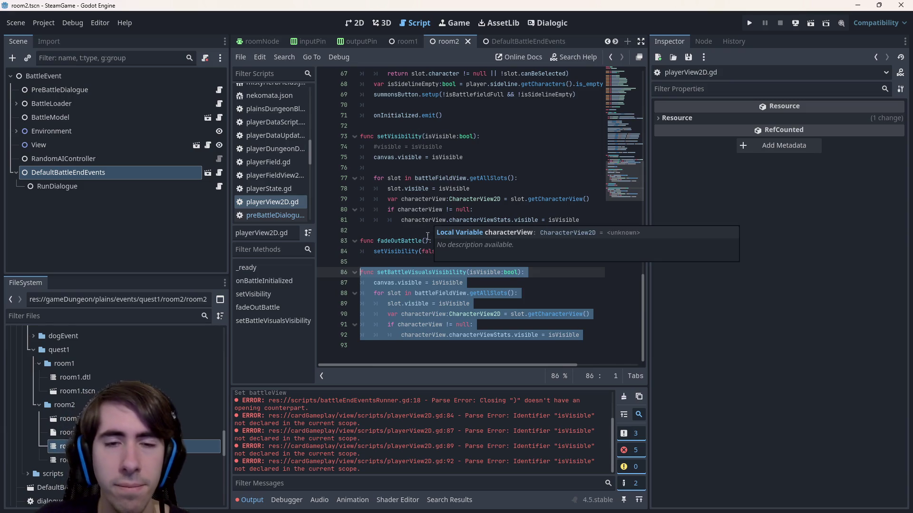
pyautogui.doubleClick(407, 273)
pyautogui.write('show')
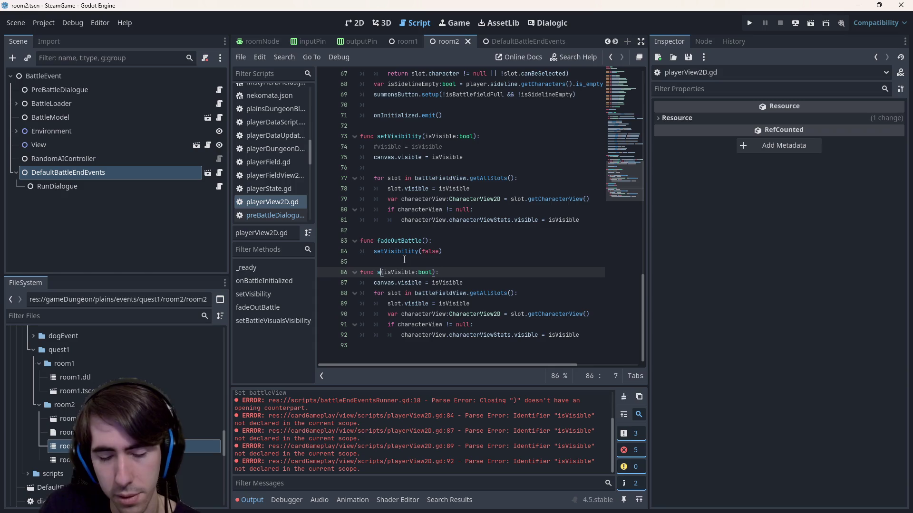
pyautogui.write('EnemyCha')
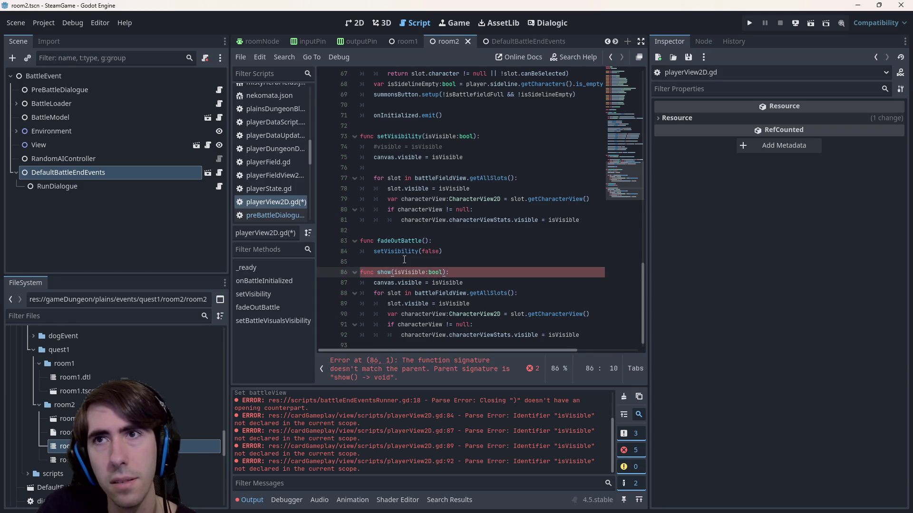
pyautogui.write('racters')
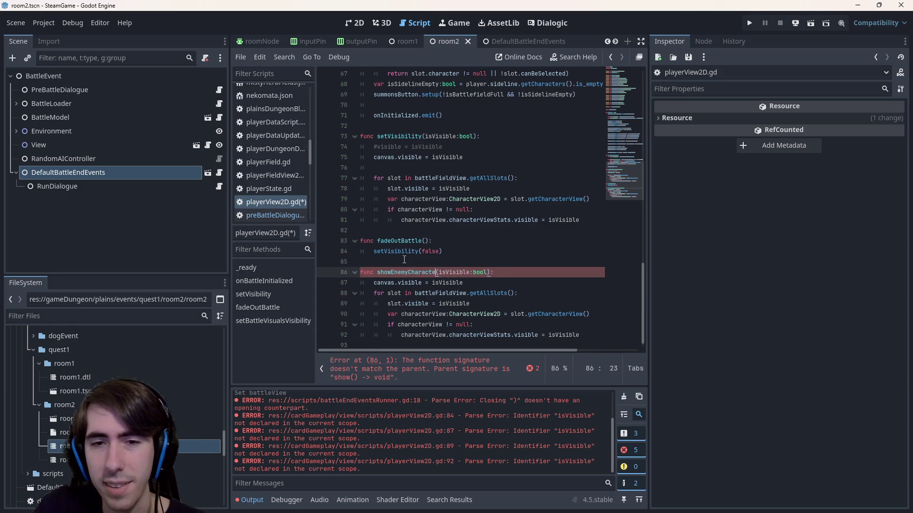
# Save, then clear showEnemyCharacters' old body, leaving an indented empty line
pyautogui.hotkey('ctrl', 's')
pyautogui.moveTo(468, 345)
pyautogui.mouseDown()
pyautogui.moveTo(381, 303)
pyautogui.moveTo(360, 282)
pyautogui.mouseUp()
pyautogui.press('BackSpace')
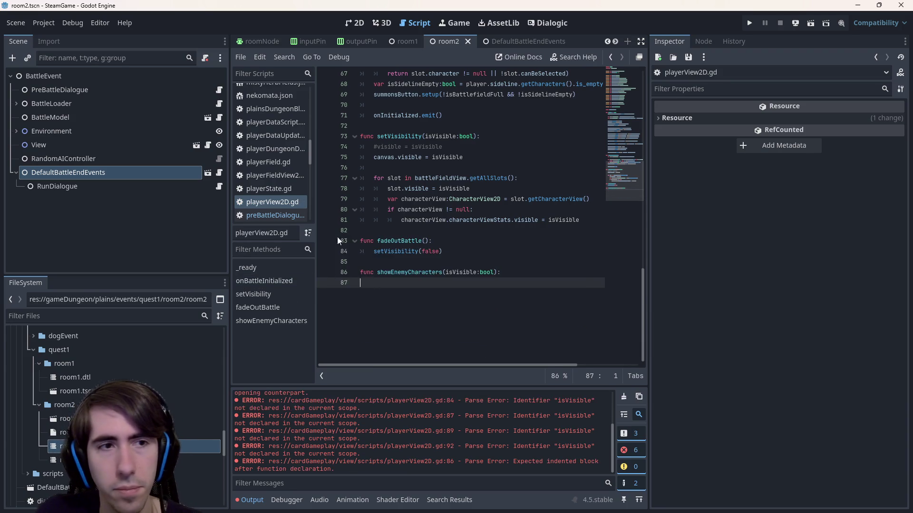
pyautogui.press('Tab')
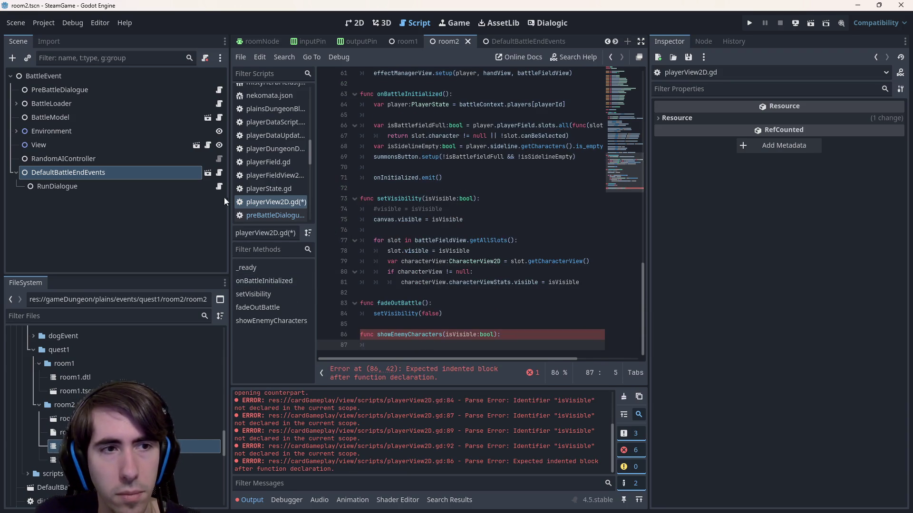
# Paste the right player field slot loop from preBattleDialogue.gd into showEnemyCharacters, fix indentation, save
pyautogui.click(219, 90)
pyautogui.moveTo(483, 208)
pyautogui.mouseDown()
pyautogui.moveTo(332, 190)
pyautogui.moveTo(333, 200)
pyautogui.mouseUp()
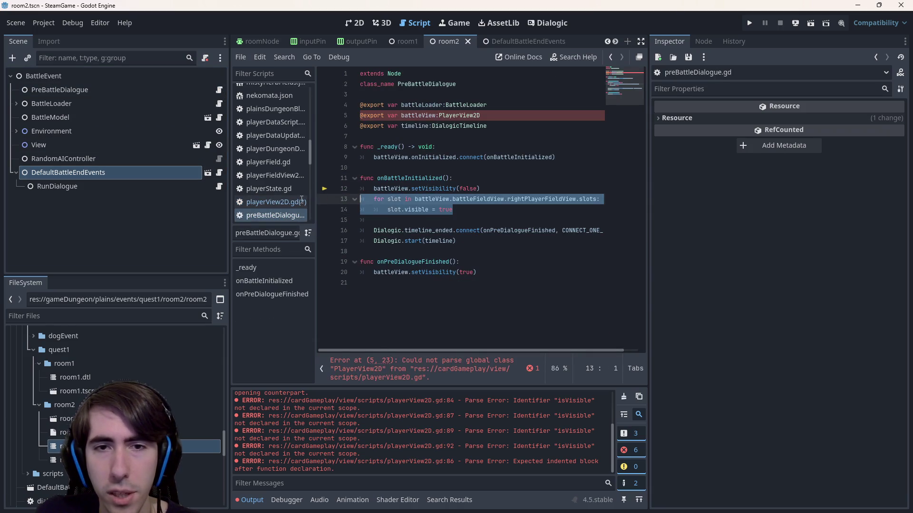
pyautogui.hotkey('ctrl', 'c')
pyautogui.click(276, 202)
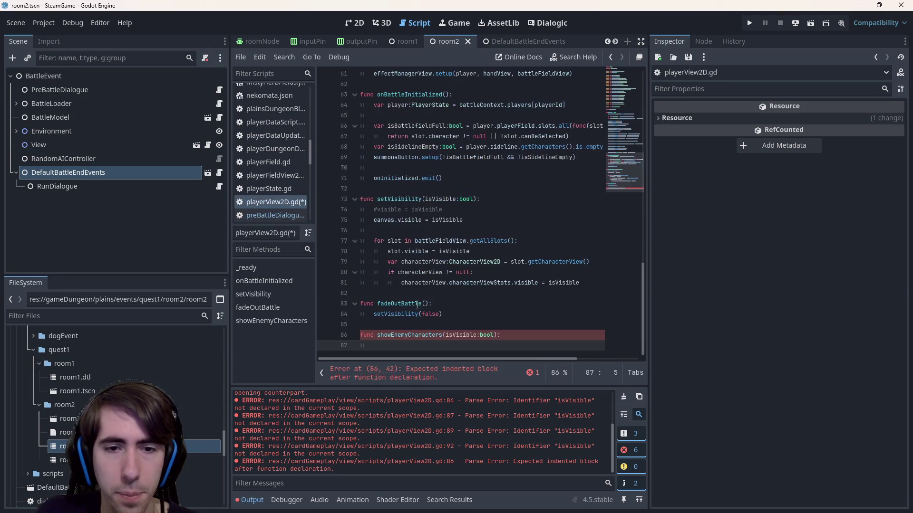
pyautogui.hotkey('ctrl', 'v')
pyautogui.press('Up')
pyautogui.hotkey('shift', 'Tab')
pyautogui.hotkey('ctrl', 's')
# Drop the loop's battleView prefix and replace the hard-coded true with isVisible, saving
pyautogui.doubleClick(436, 325)
pyautogui.press('Delete')
pyautogui.press('Delete')
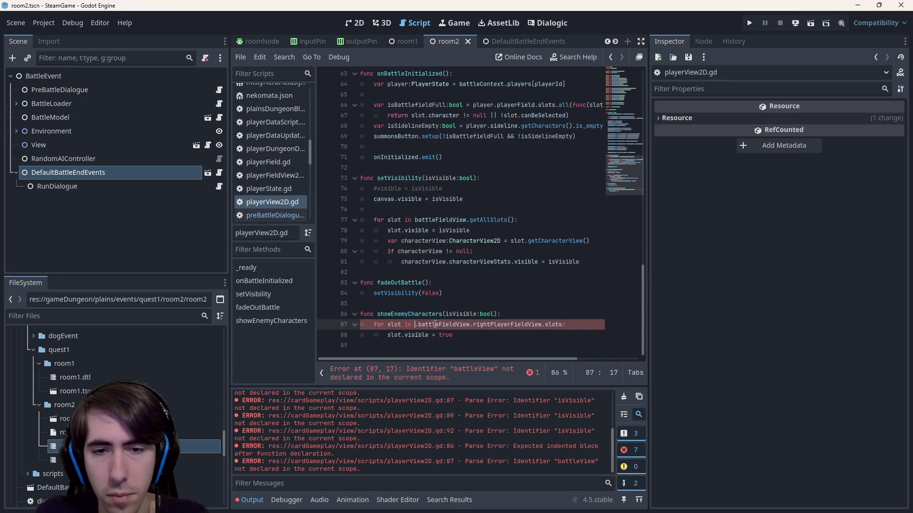
pyautogui.hotkey('ctrl', 's')
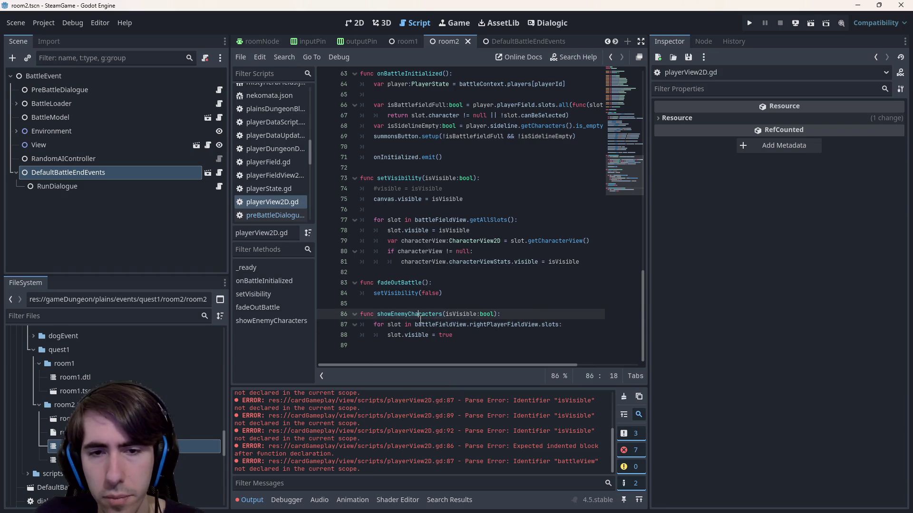
pyautogui.doubleClick(461, 313)
pyautogui.hotkey('ctrl', 'c')
pyautogui.doubleClick(446, 335)
pyautogui.hotkey('ctrl', 'v')
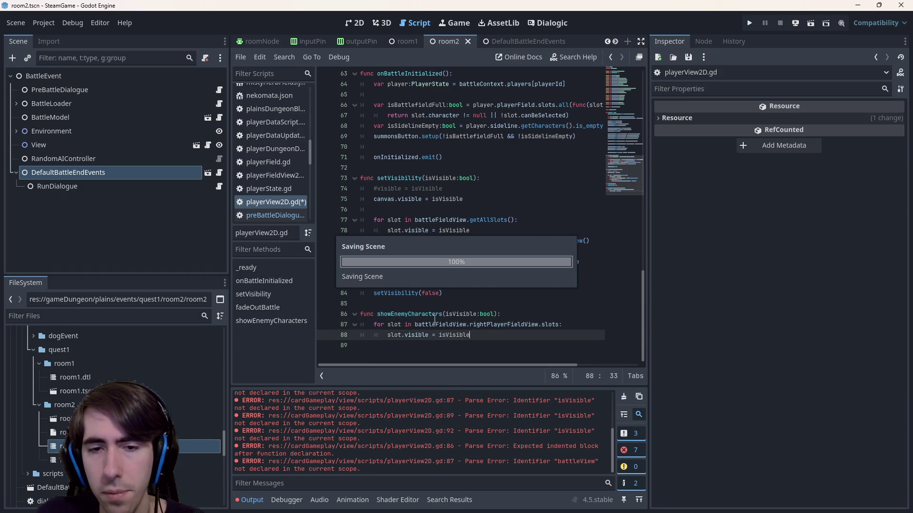
pyautogui.hotkey('ctrl', 's')
# In preBattleDialogue.gd, add battleView.showEnemyCharacters(true) after setVisibility(false) and save
pyautogui.doubleClick(418, 315)
pyautogui.hotkey('alt', 'Left')
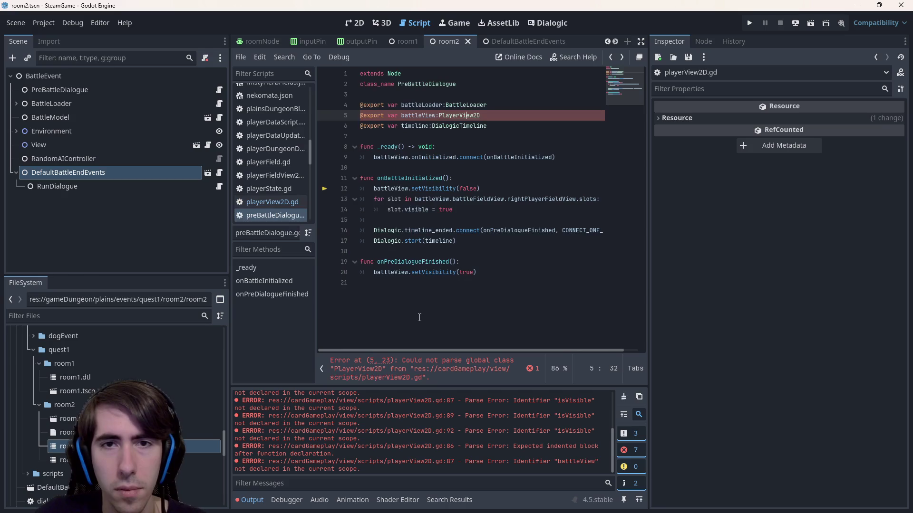
pyautogui.click(495, 193)
pyautogui.press('Return')
pyautogui.hotkey('ctrl', 'v')
pyautogui.write('(true')
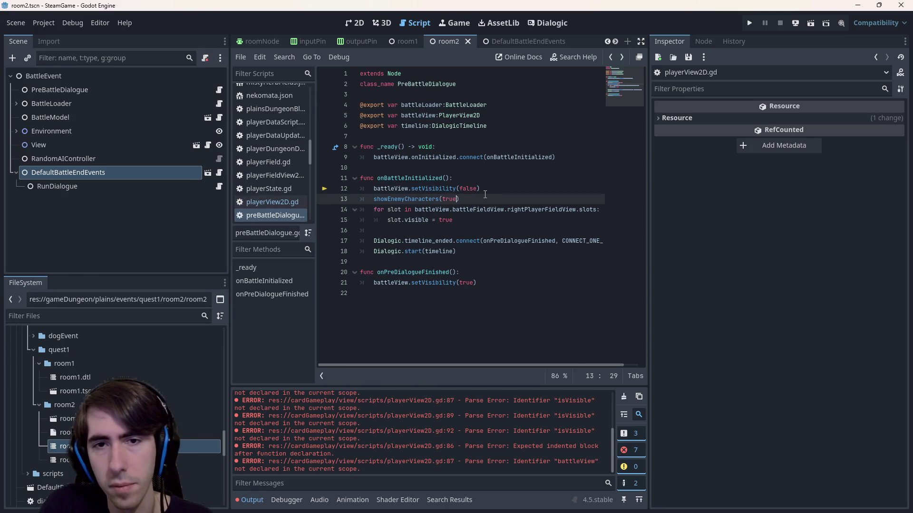
pyautogui.press('Left')
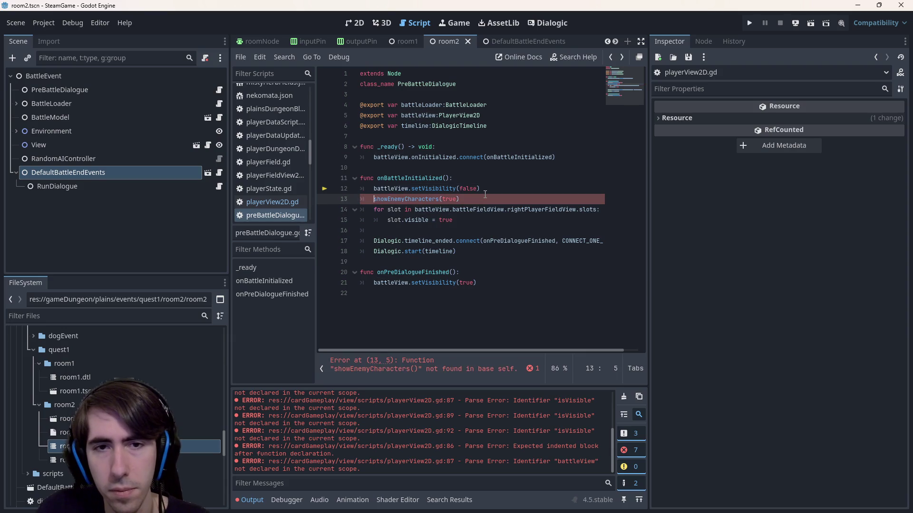
pyautogui.press('Home')
pyautogui.write('battleView.')
pyautogui.hotkey('ctrl', 's')
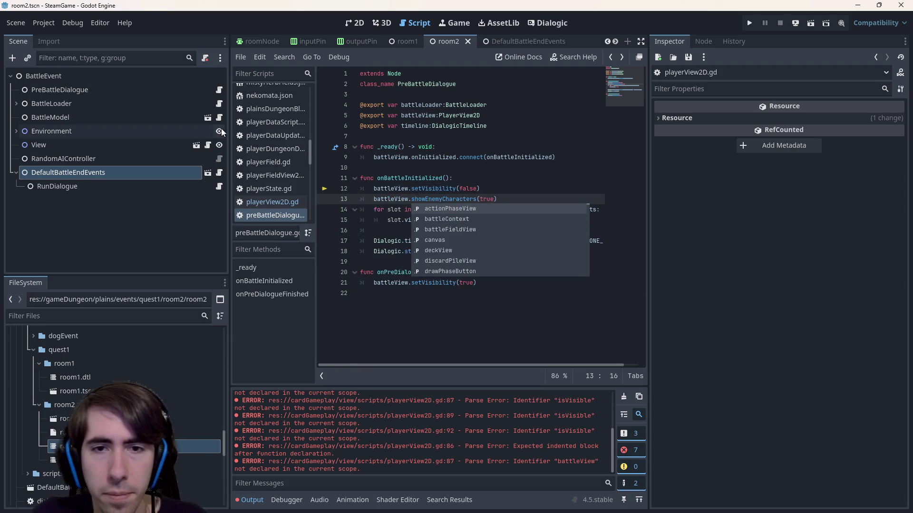
pyautogui.click(423, 151)
# Delete the now-redundant slot-visibility loop from preBattleDialogue.gd
pyautogui.moveTo(366, 231); pyautogui.dragTo(317, 214)
pyautogui.press('BackSpace')
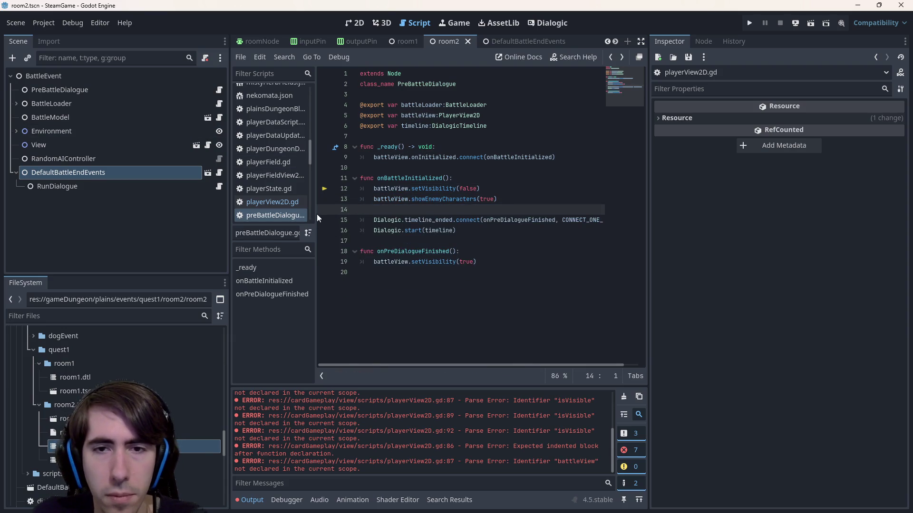
pyautogui.click(471, 191)
pyautogui.click(540, 203)
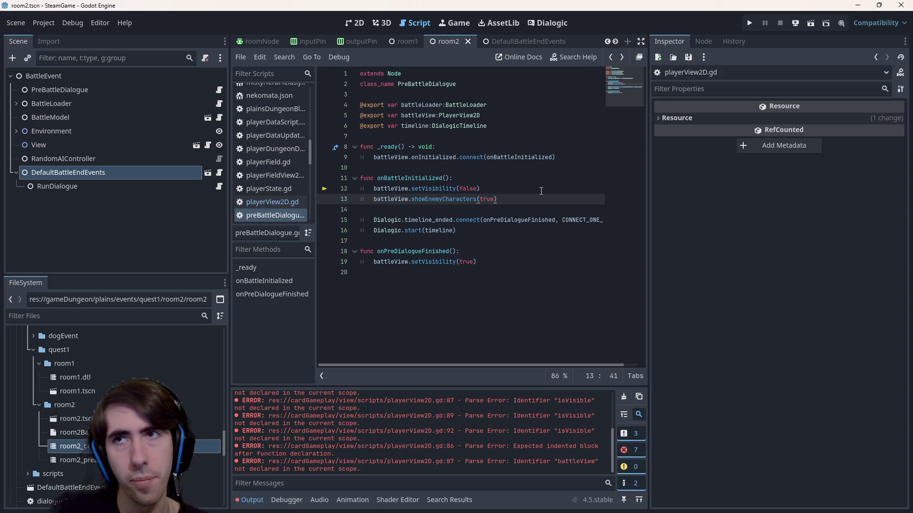
# Duplicate the showEnemyCharacters function directly below itself in playerView2D.gd
pyautogui.moveTo(518, 205); pyautogui.dragTo(356, 202)
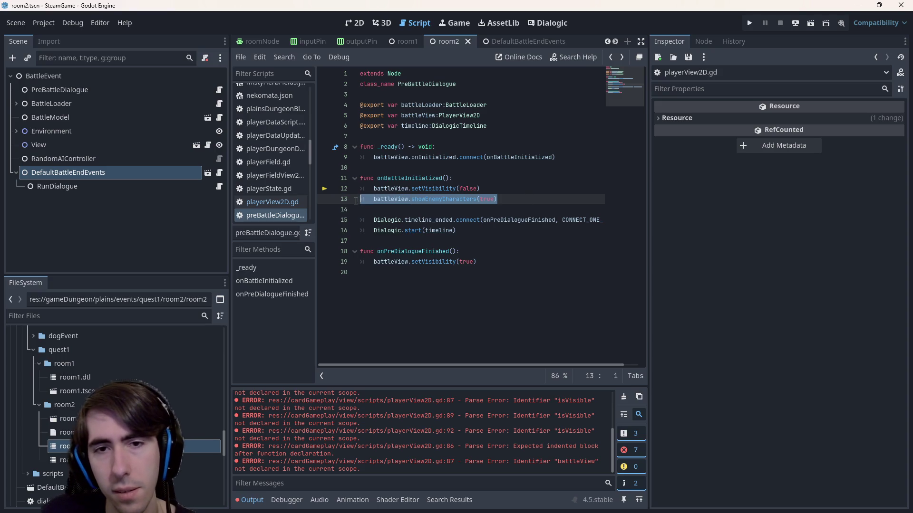
pyautogui.keyDown('ctrl'); pyautogui.click(433, 199); pyautogui.keyUp('ctrl')
pyautogui.moveTo(470, 335); pyautogui.dragTo(328, 316)
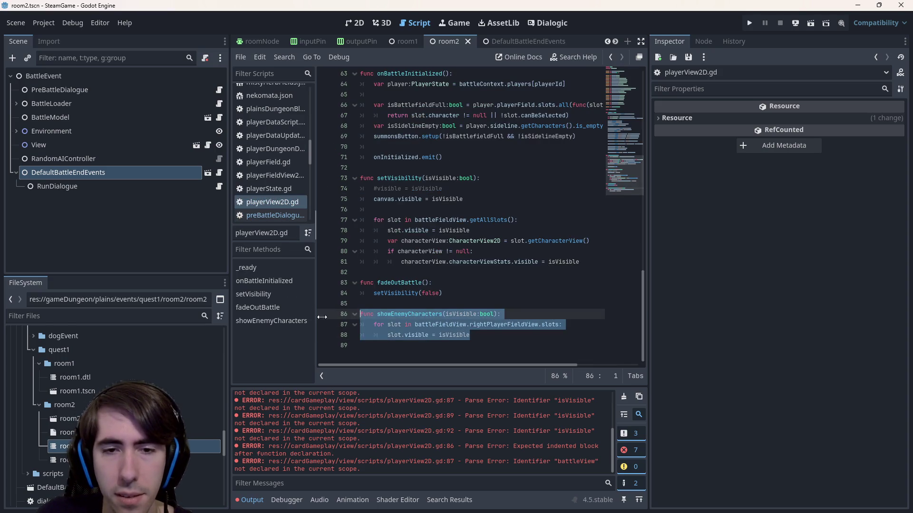
pyautogui.hotkey('ctrl', 'c')
pyautogui.click(470, 336)
pyautogui.press('Return')
pyautogui.press('Return')
pyautogui.hotkey('ctrl', 'v')
pyautogui.click(470, 335)
# Rename the copy to showPlayerCharacters, save, and switch rightPlayerFieldView to leftPlayerFieldView
pyautogui.moveTo(408, 312); pyautogui.dragTo(392, 316)
pyautogui.write('p')
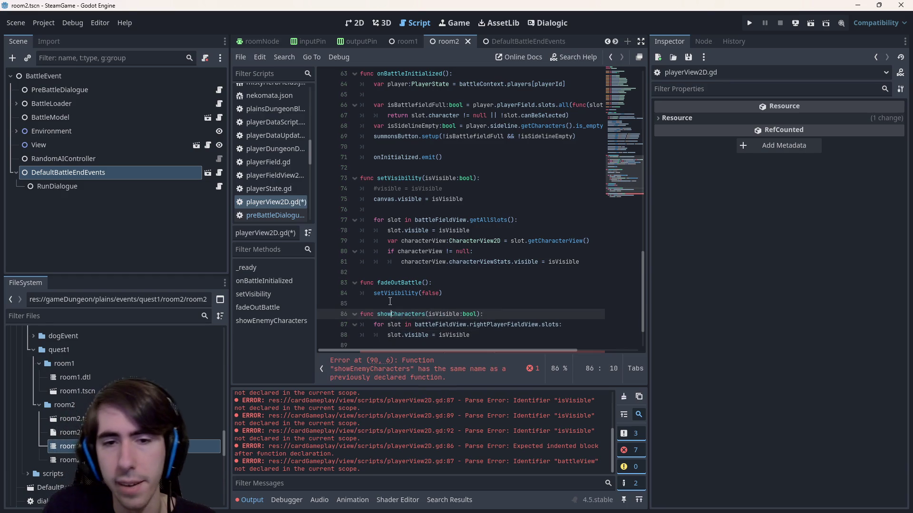
pyautogui.press('BackSpace')
pyautogui.write('Player')
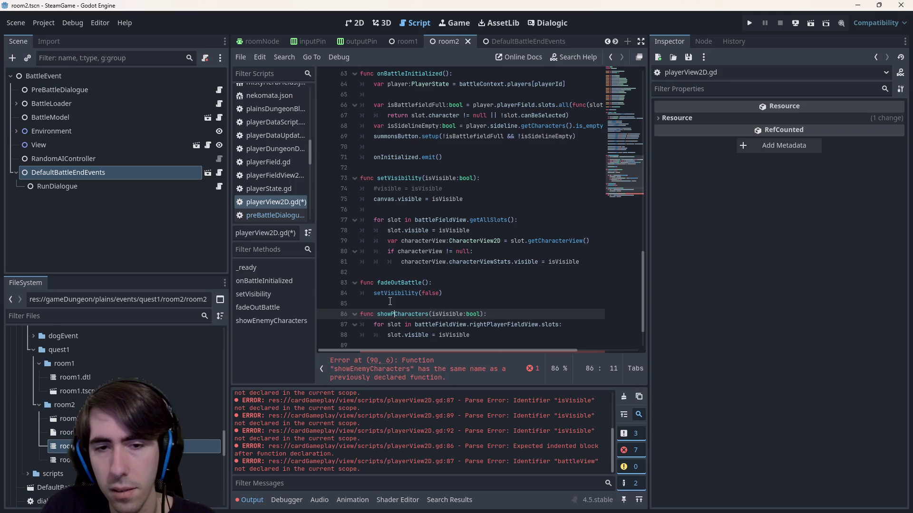
pyautogui.hotkey('ctrl', 's')
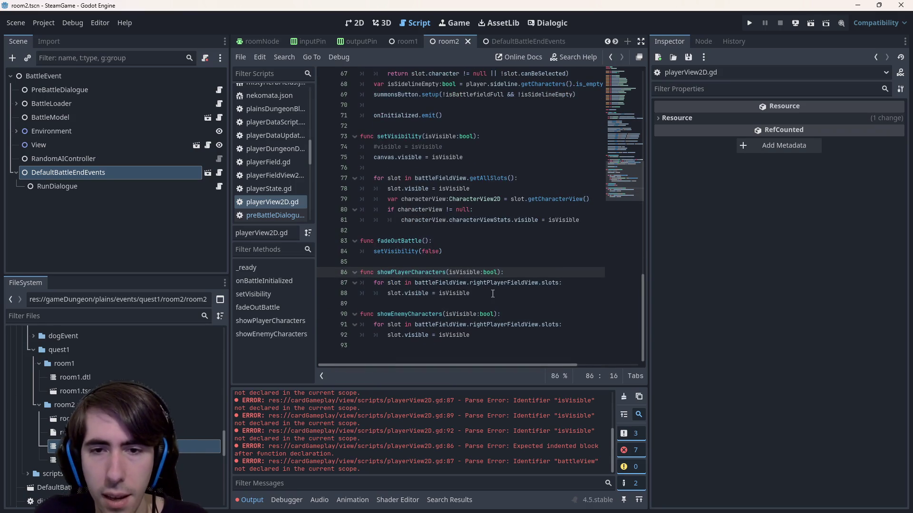
pyautogui.doubleClick(505, 282)
pyautogui.write('left')
pyautogui.press('Return')
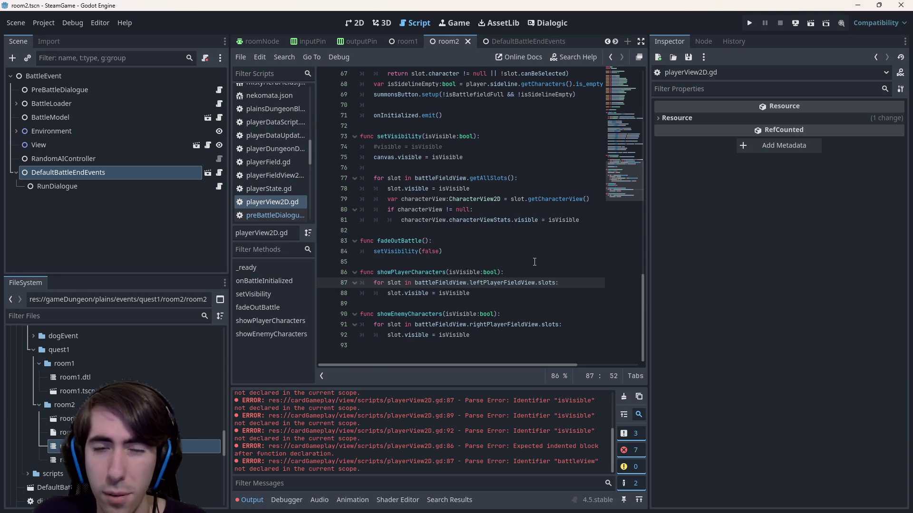
# Review the two character visibility functions, then open DefaultBattleEndEvents' script
pyautogui.moveTo(494, 293); pyautogui.dragTo(358, 272)
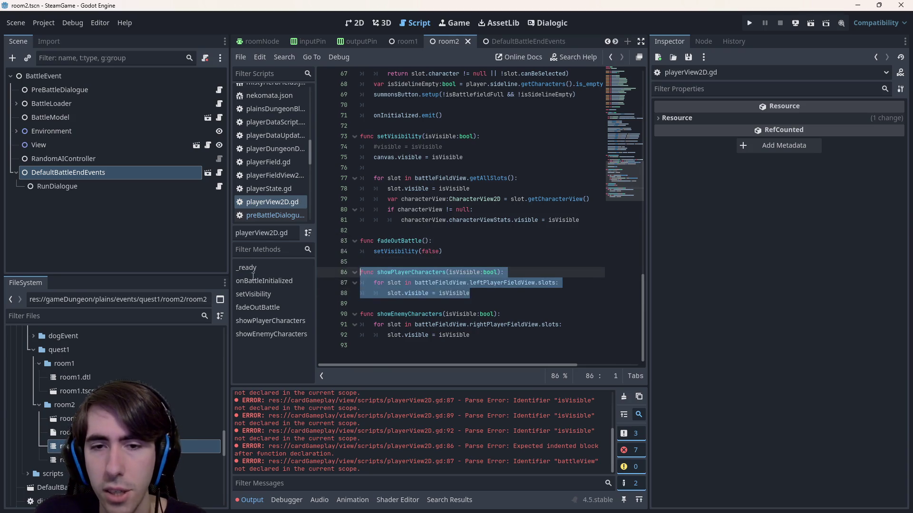
pyautogui.click(425, 255)
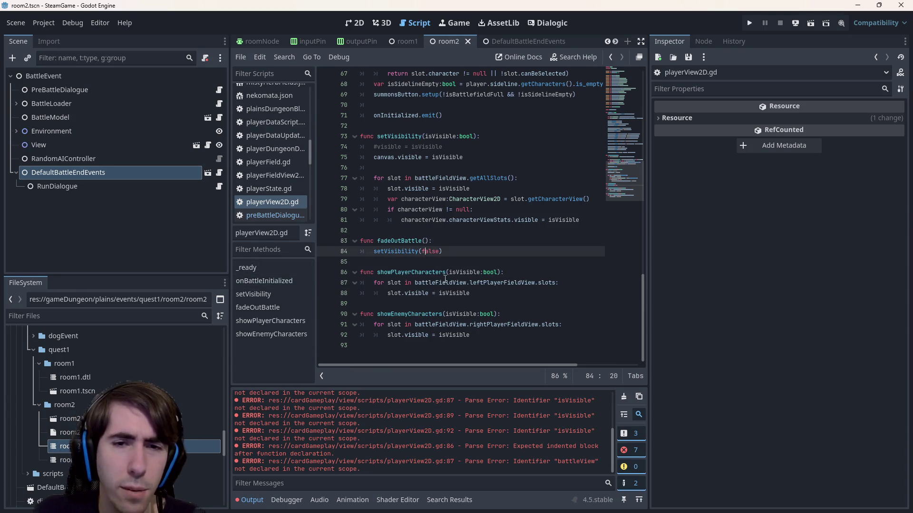
pyautogui.moveTo(475, 335); pyautogui.dragTo(361, 249)
pyautogui.click(428, 283)
pyautogui.doubleClick(407, 273)
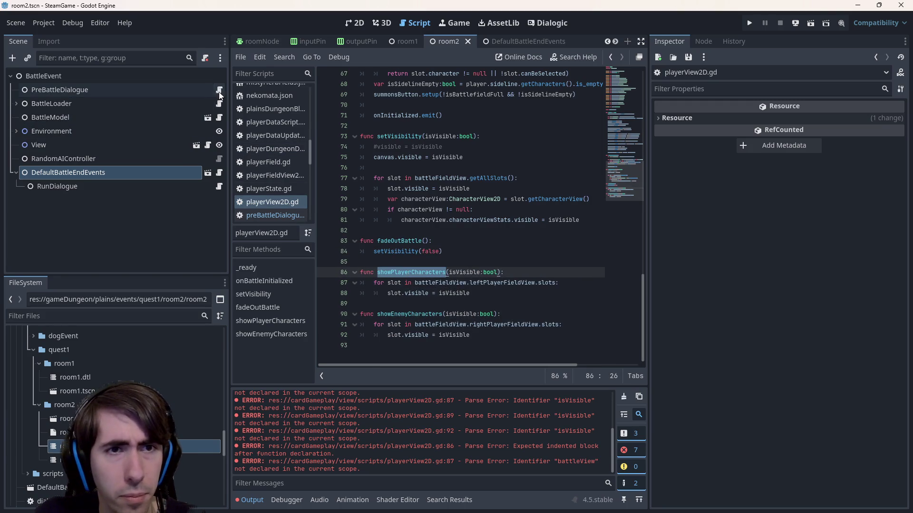
pyautogui.click(219, 172)
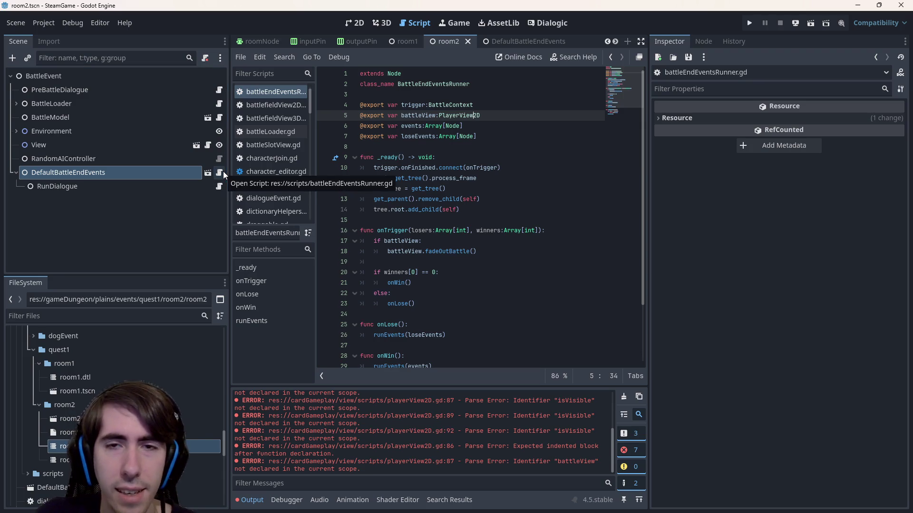
# Step through the PreBattleDialogue, RunDialogue and battle end events runner scripts
pyautogui.scroll(-3, 626, 307)
pyautogui.scroll(3, 625, 307)
pyautogui.click(220, 91)
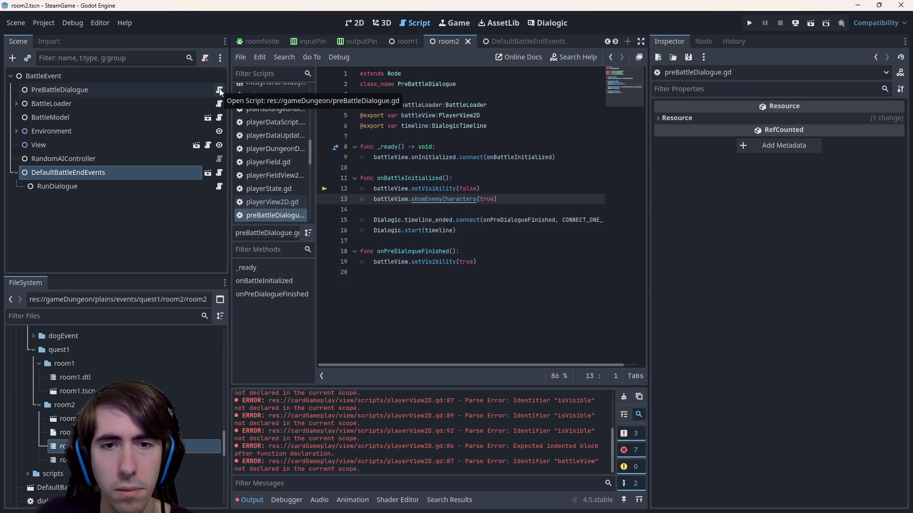
pyautogui.click(219, 174)
pyautogui.click(220, 186)
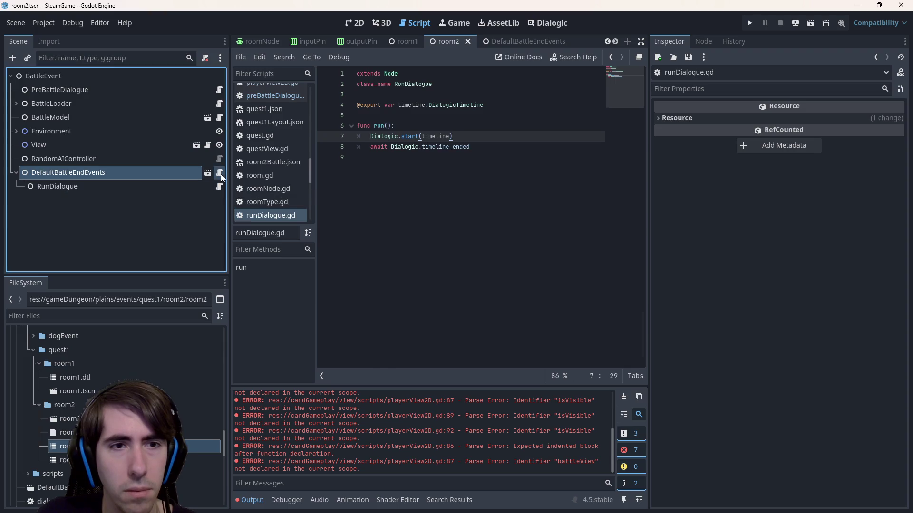
pyautogui.click(220, 174)
pyautogui.scroll(-2, 435, 229)
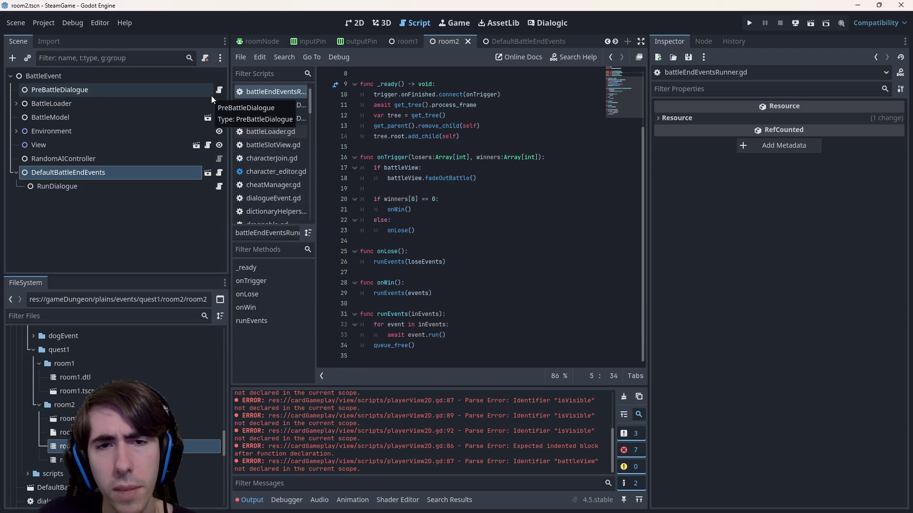
pyautogui.click(475, 333)
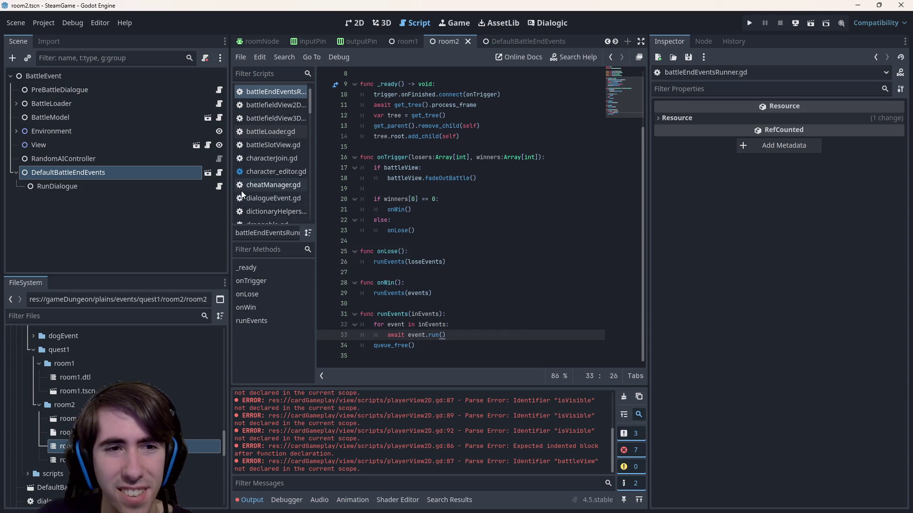
pyautogui.click(219, 187)
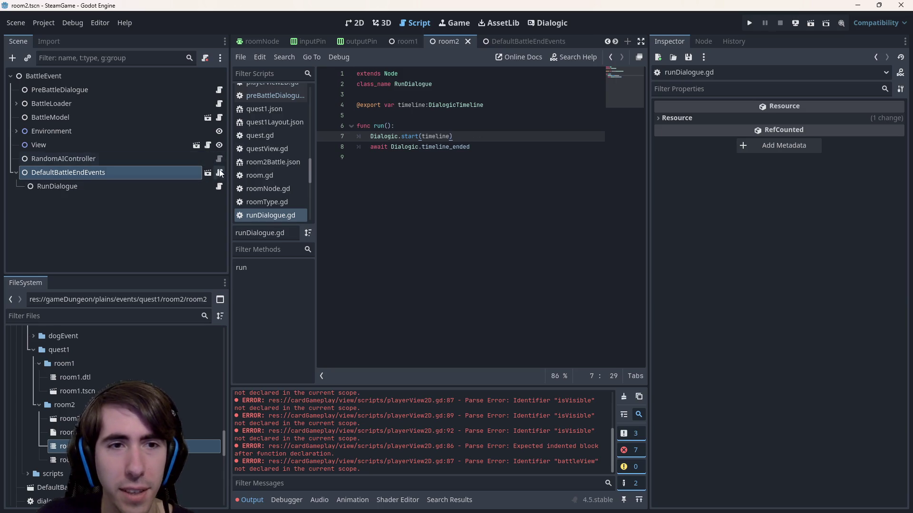
pyautogui.click(219, 172)
pyautogui.scroll(2, 473, 326)
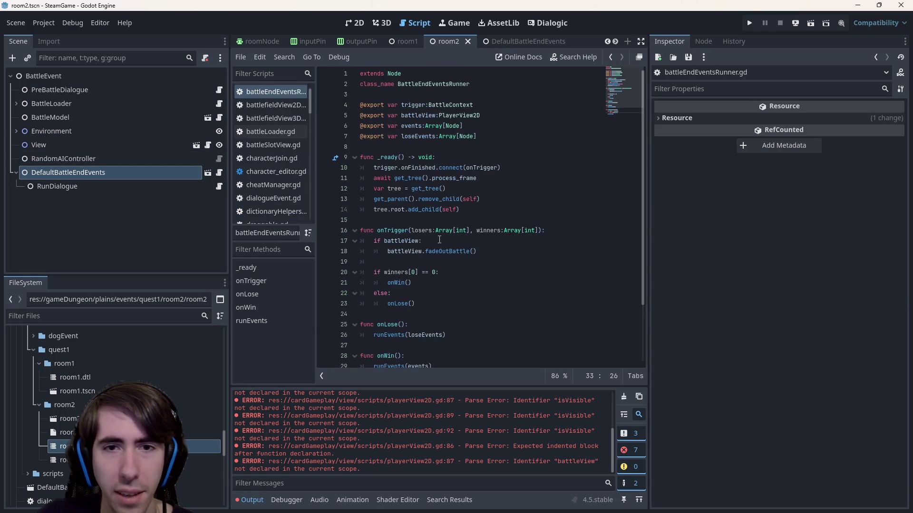
# Follow the fadeOutBattle call to its definition and select its setVisibility(false) line
pyautogui.doubleClick(424, 115)
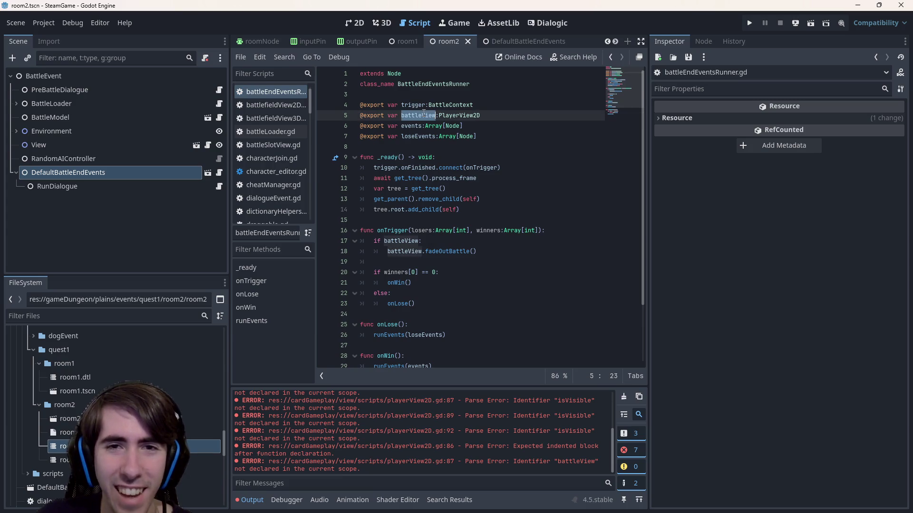
pyautogui.click(478, 251)
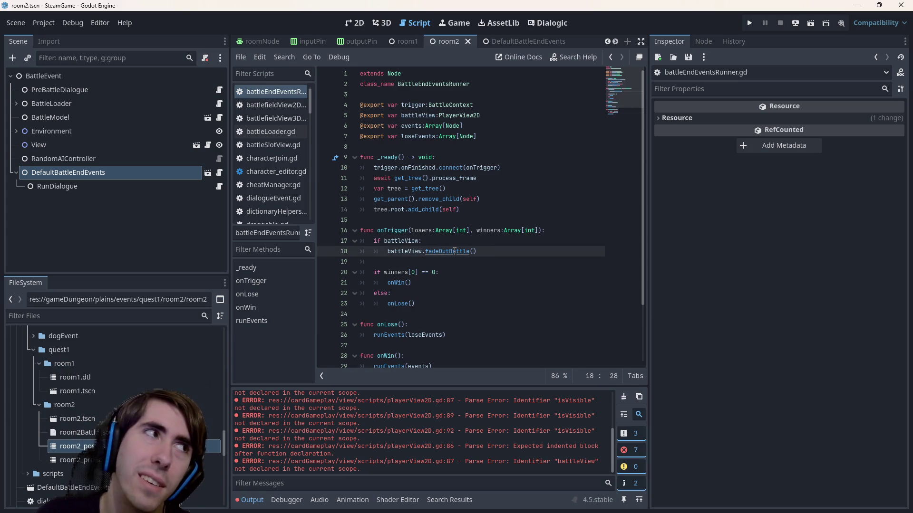
pyautogui.keyDown('ctrl'); pyautogui.click(454, 251); pyautogui.keyUp('ctrl')
pyautogui.moveTo(480, 252); pyautogui.dragTo(372, 251)
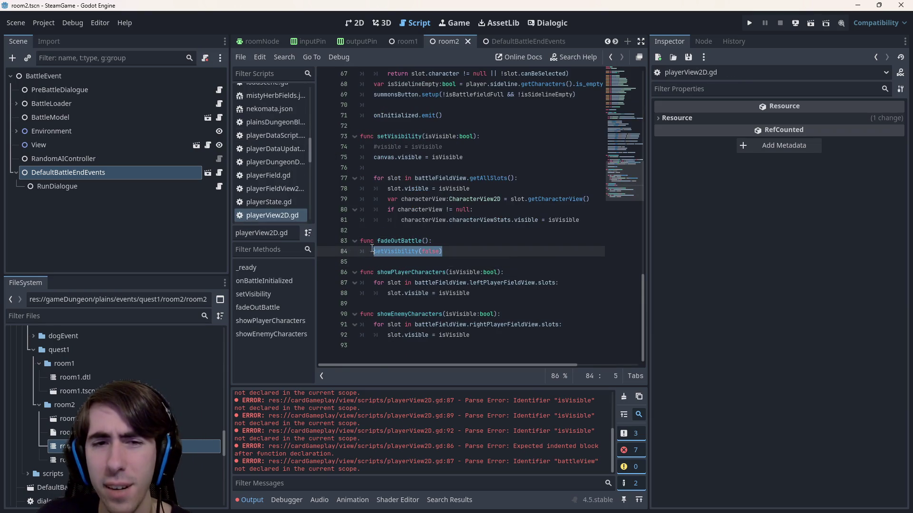
# Insert showEnemyCharacters(true) and showPlayerCharacters(true) calls under setVisibility(false) in fadeOutBattle
pyautogui.click(465, 250)
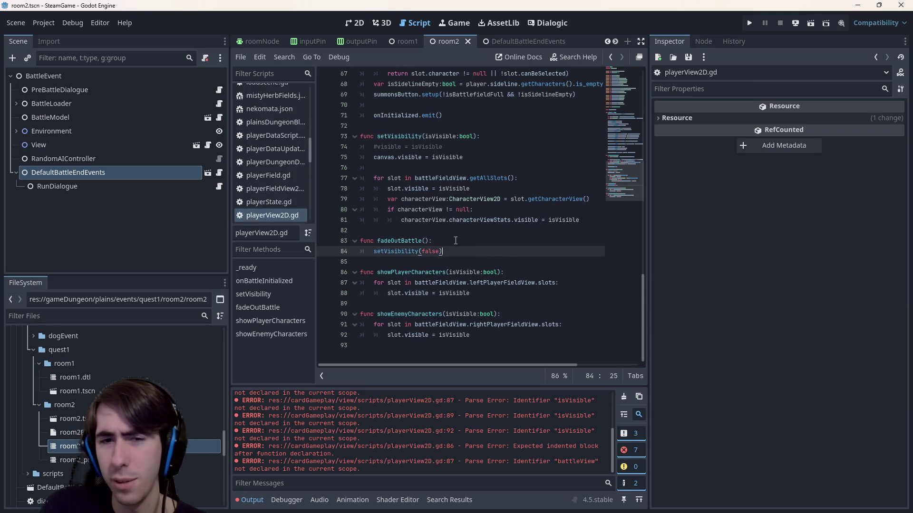
pyautogui.press('Return')
pyautogui.write('showPlayerCharacters(false')
pyautogui.press('BackSpace')
pyautogui.press('BackSpace')
pyautogui.press('BackSpace')
pyautogui.write('true')
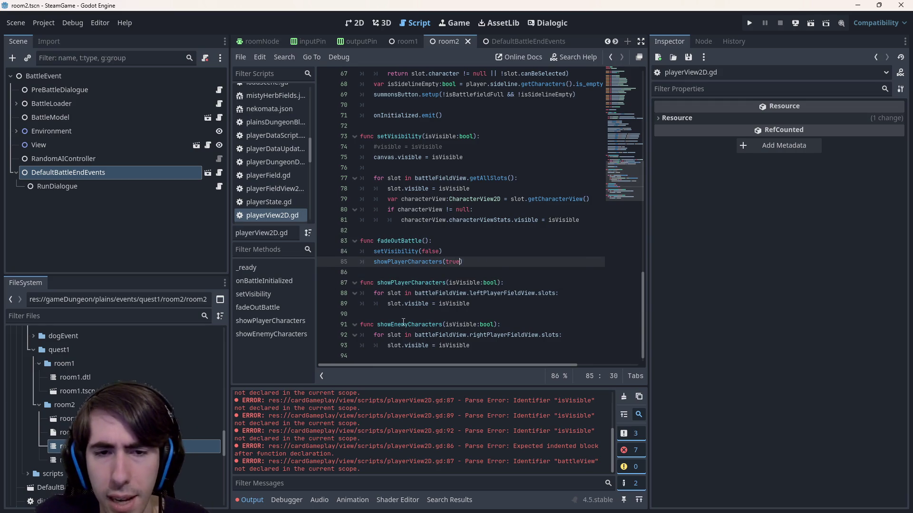
pyautogui.doubleClick(403, 324)
pyautogui.hotkey('ctrl', 'c')
pyautogui.click(458, 252)
pyautogui.press('Return')
pyautogui.hotkey('ctrl', 'v')
pyautogui.write('(true')
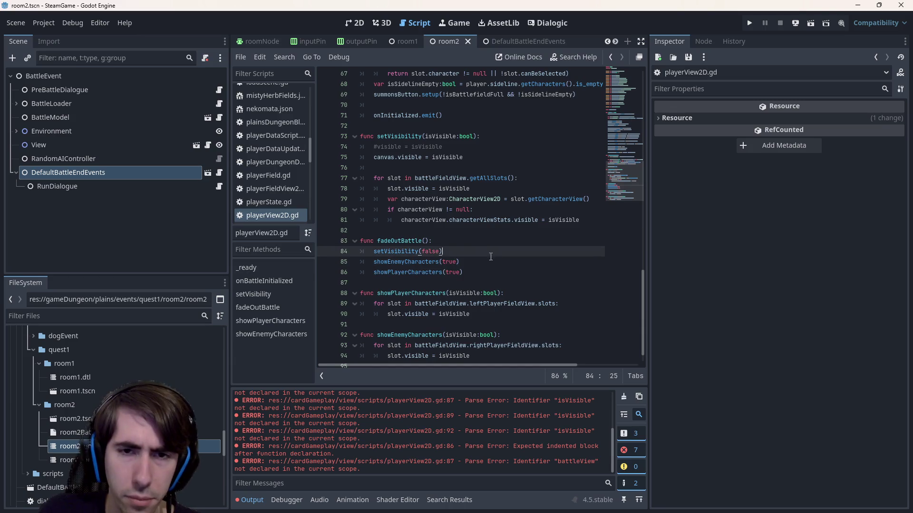
pyautogui.click(505, 272)
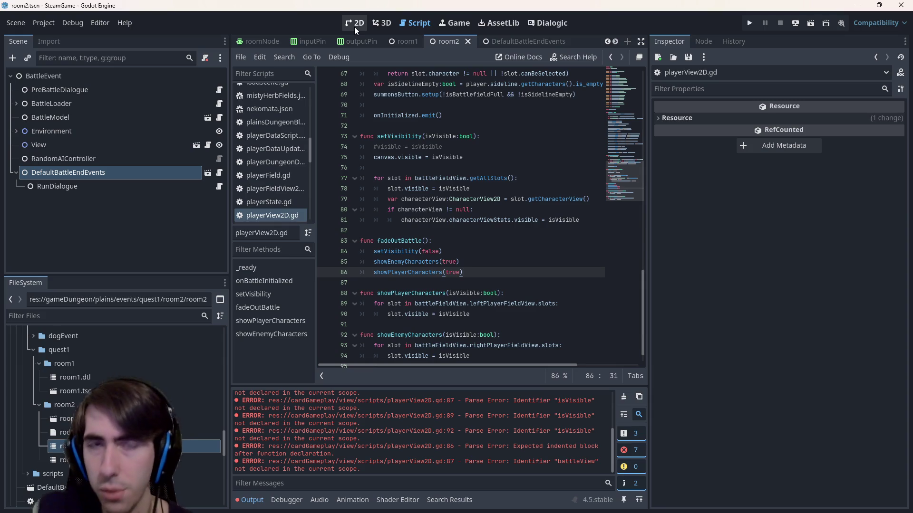
# Run the game, place the dark-robed character and cat girl, and finish the battle to see the end dialogue
pyautogui.click(355, 25)
pyautogui.click(749, 23)
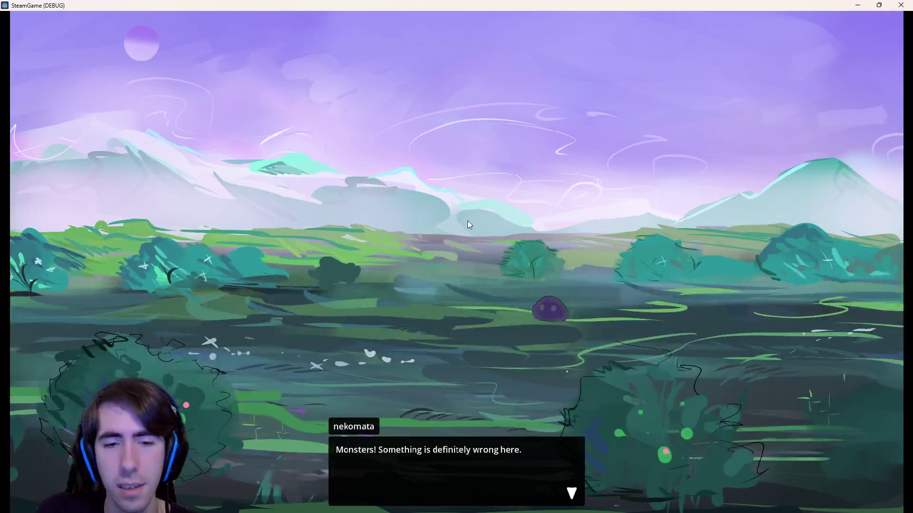
pyautogui.click(460, 215)
pyautogui.click(461, 212)
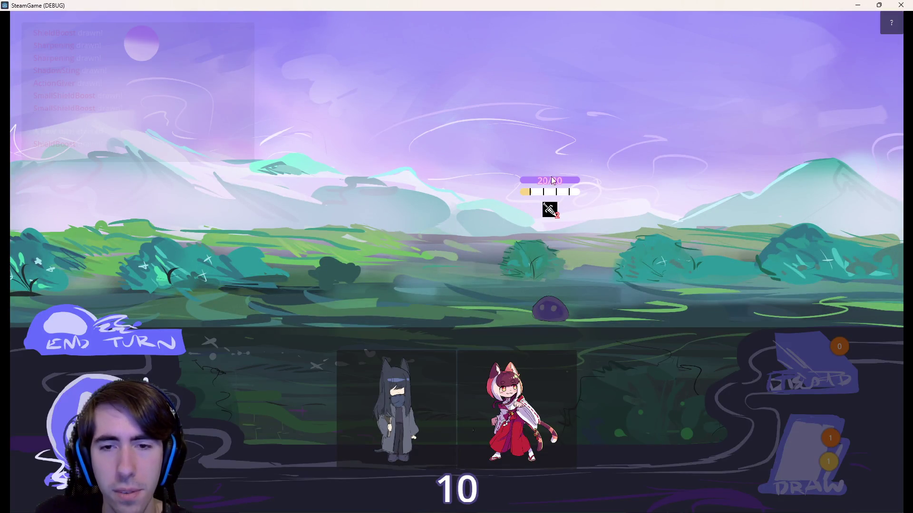
pyautogui.moveTo(380, 404)
pyautogui.mouseDown()
pyautogui.moveTo(344, 321)
pyautogui.moveTo(252, 300)
pyautogui.moveTo(417, 408)
pyautogui.mouseUp()
pyautogui.moveTo(523, 404)
pyautogui.mouseDown()
pyautogui.moveTo(337, 293)
pyautogui.moveTo(274, 288)
pyautogui.mouseUp()
pyautogui.moveTo(456, 418)
pyautogui.mouseDown()
pyautogui.moveTo(189, 287)
pyautogui.moveTo(240, 290)
pyautogui.mouseUp()
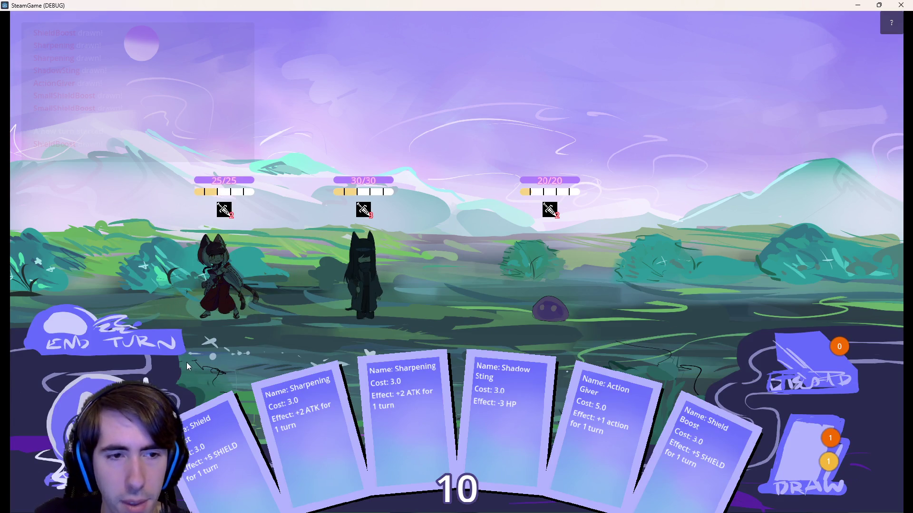
pyautogui.click(127, 311)
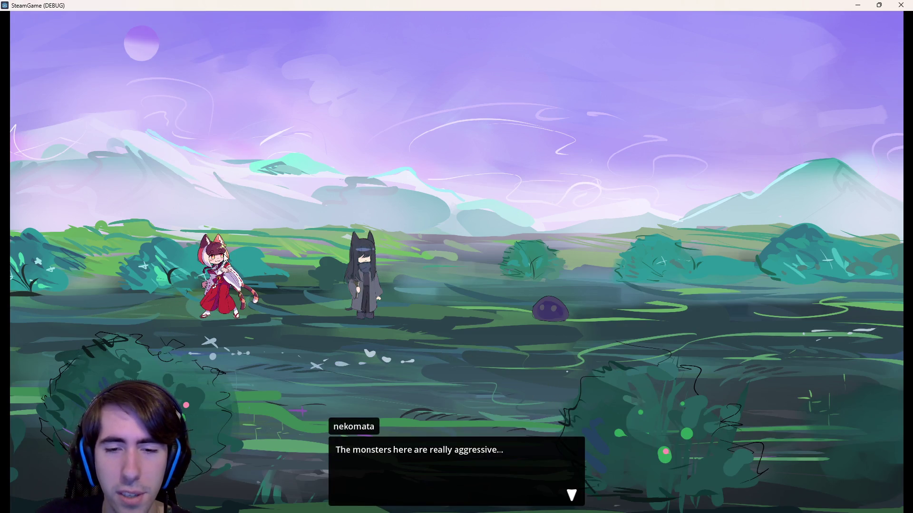
pyautogui.click(416, 255)
pyautogui.click(404, 256)
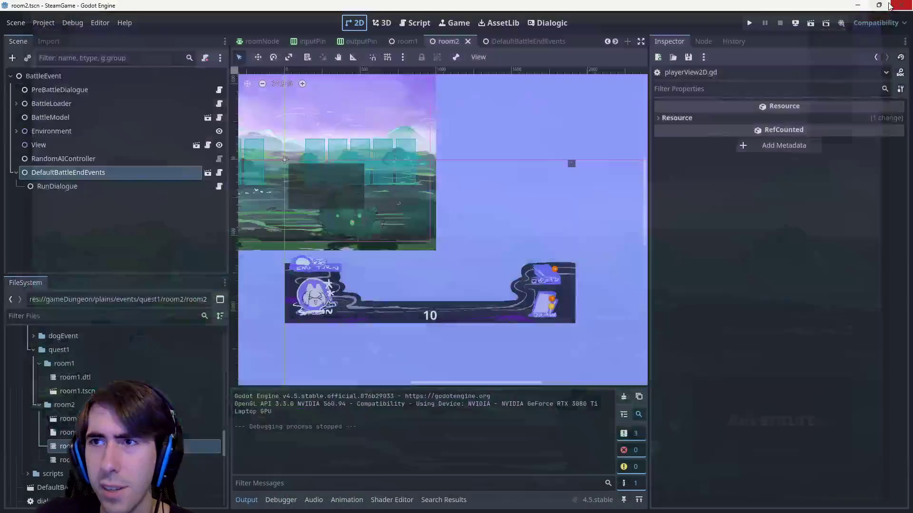
pyautogui.click(811, 25)
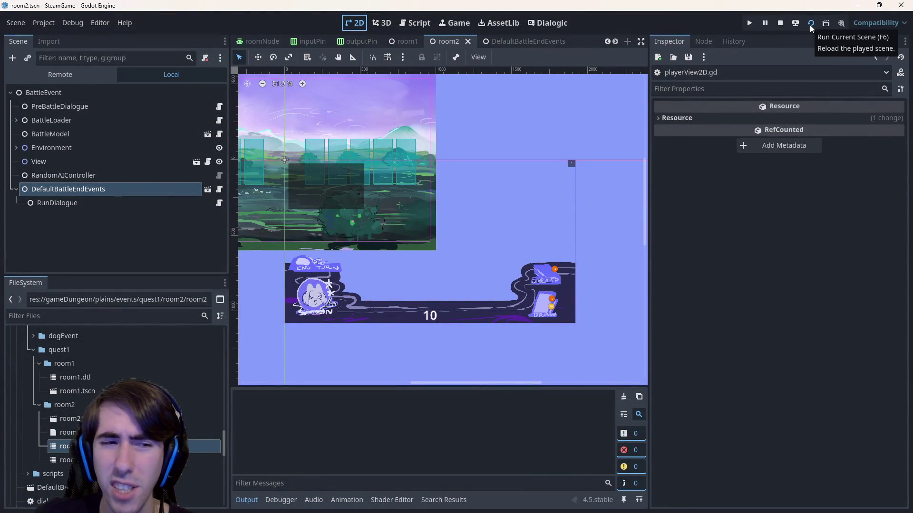
# Replay the scene and the battle, click through the nekomata dialogue, and close the game
pyautogui.click(810, 24)
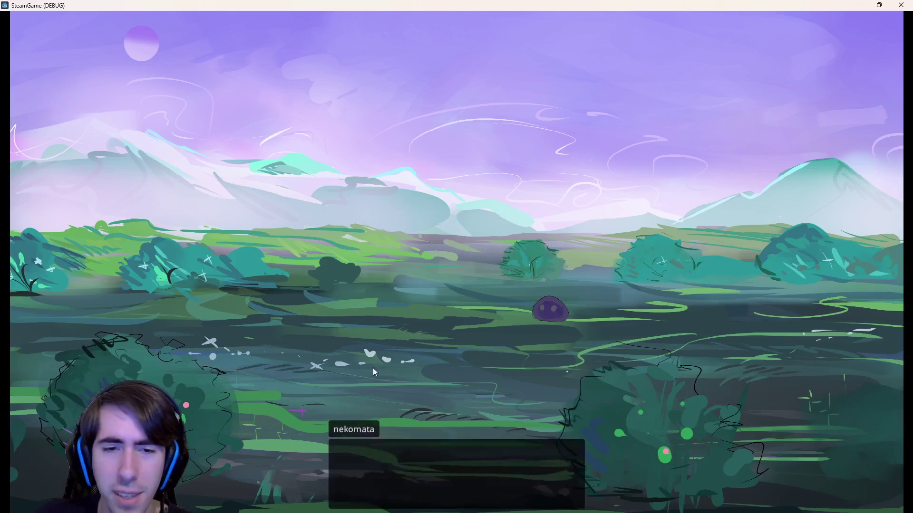
pyautogui.click(406, 423)
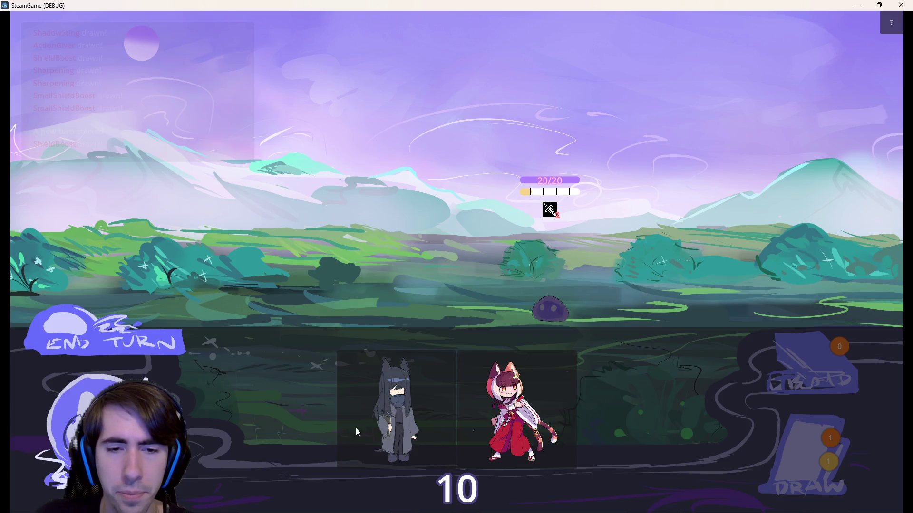
pyautogui.moveTo(356, 427); pyautogui.dragTo(290, 306)
pyautogui.moveTo(473, 428)
pyautogui.mouseDown()
pyautogui.moveTo(261, 291)
pyautogui.moveTo(223, 285)
pyautogui.mouseUp()
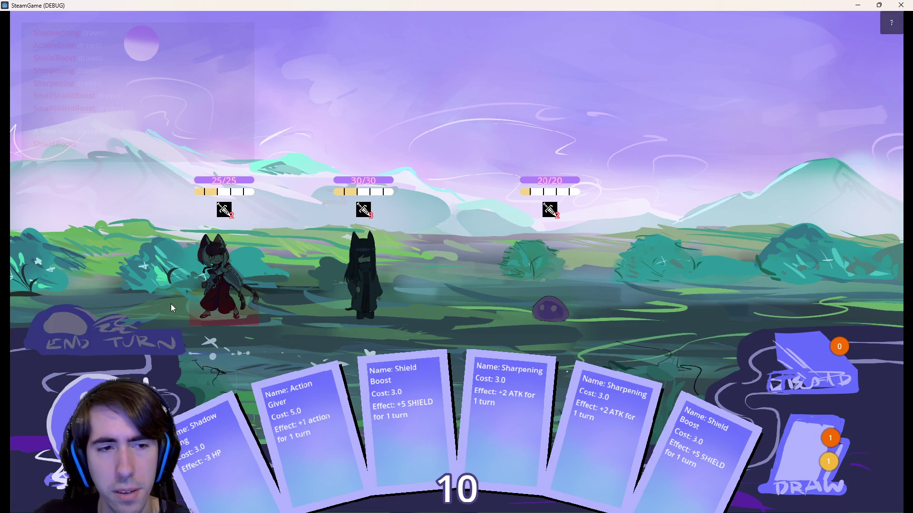
pyautogui.click(97, 323)
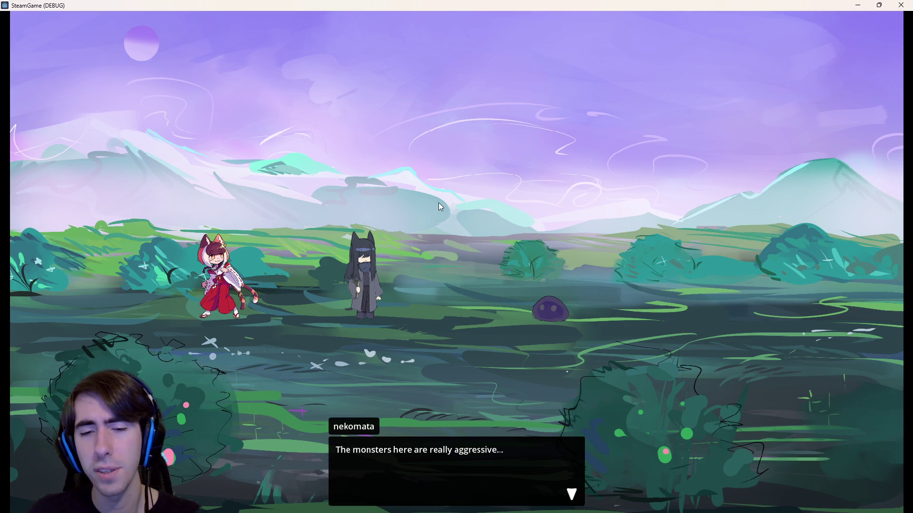
pyautogui.click(469, 189)
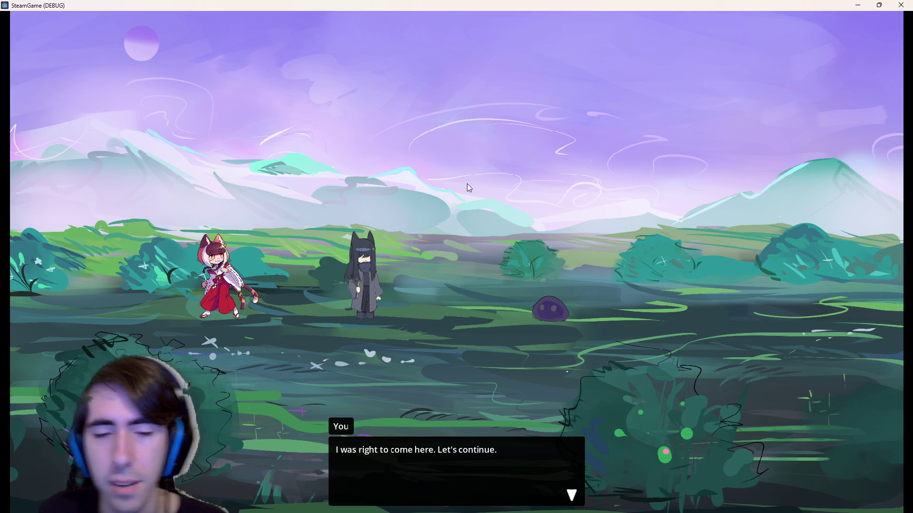
pyautogui.click(408, 458)
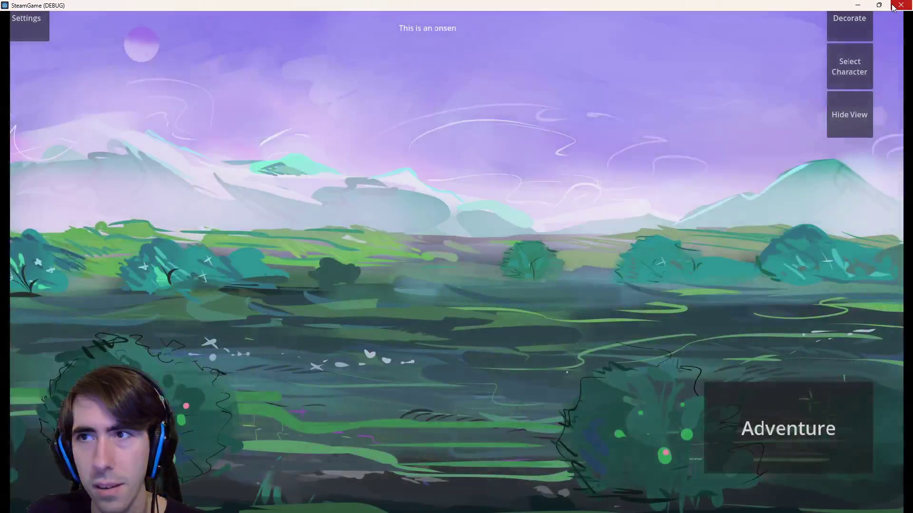
pyautogui.click(892, 5)
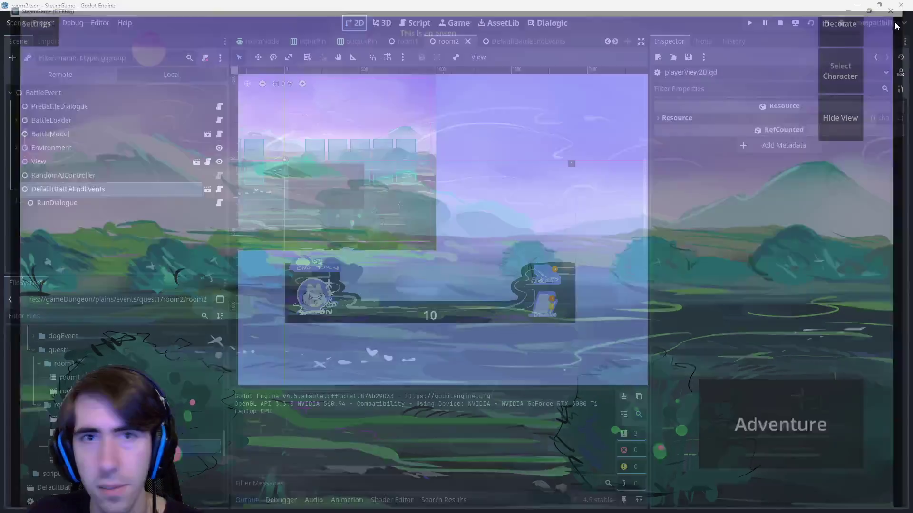
# Inspect the DefaultBattleEndEvents scene with its runner, RunDialogue and DefaultBattleEndEvents scripts
pyautogui.click(445, 23)
pyautogui.click(415, 23)
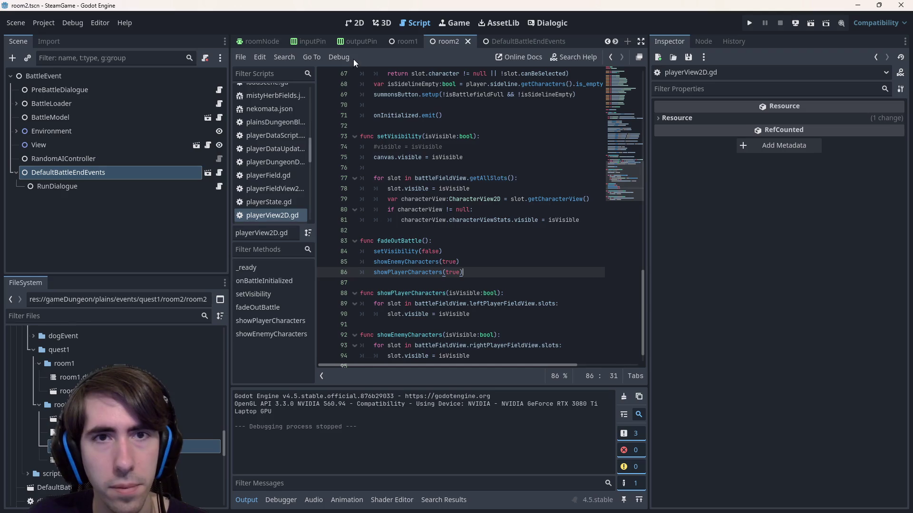
pyautogui.click(506, 40)
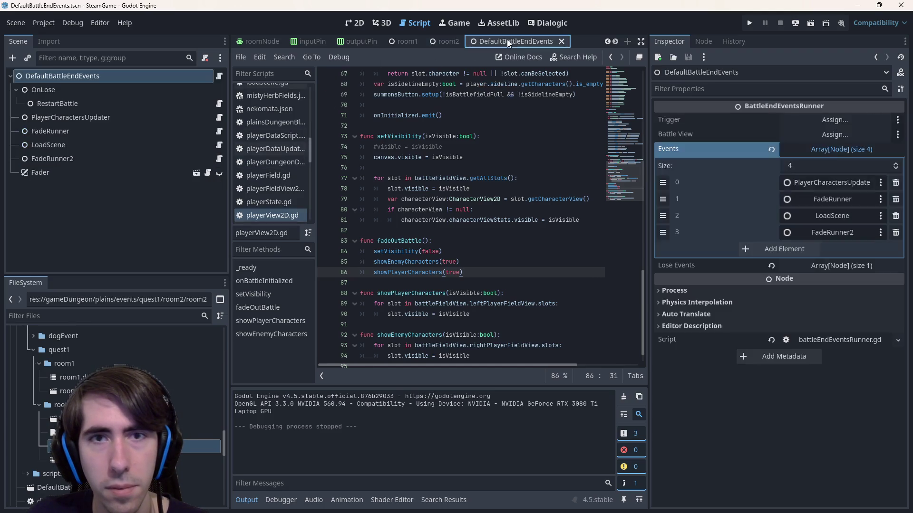
pyautogui.click(219, 76)
pyautogui.click(452, 40)
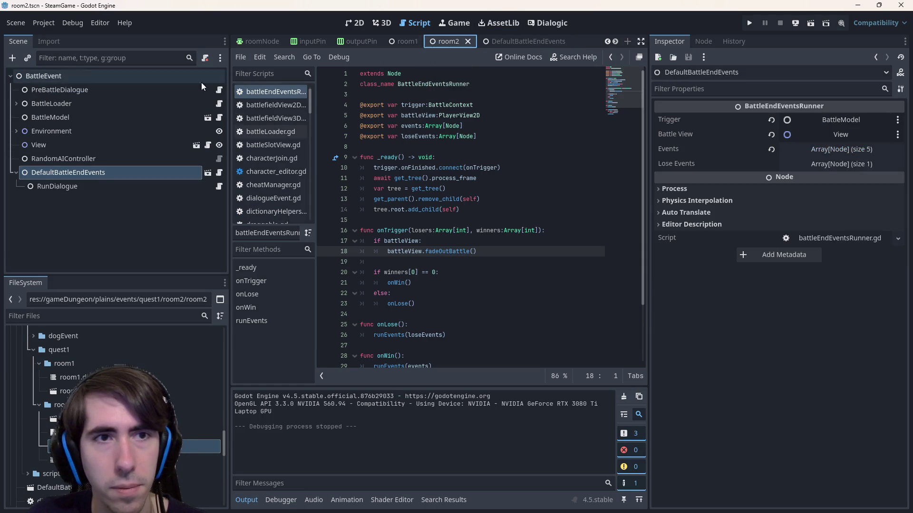
pyautogui.click(218, 186)
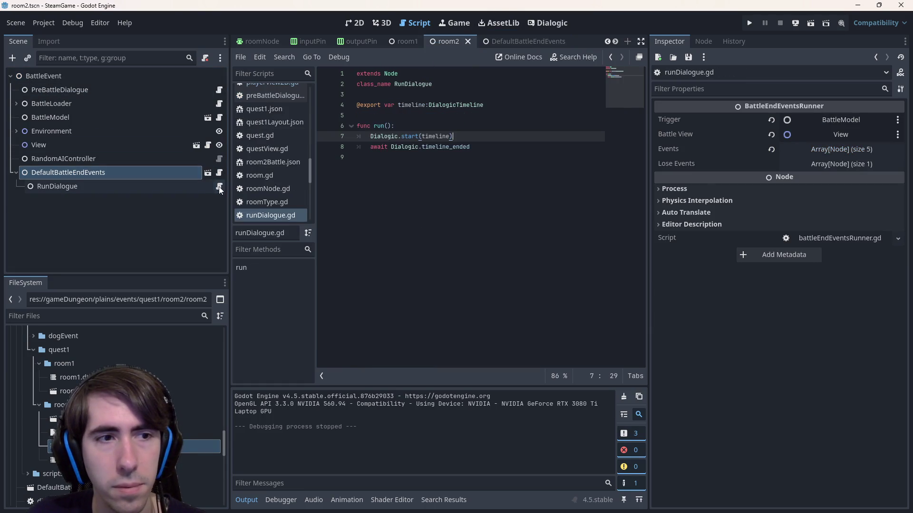
pyautogui.click(220, 174)
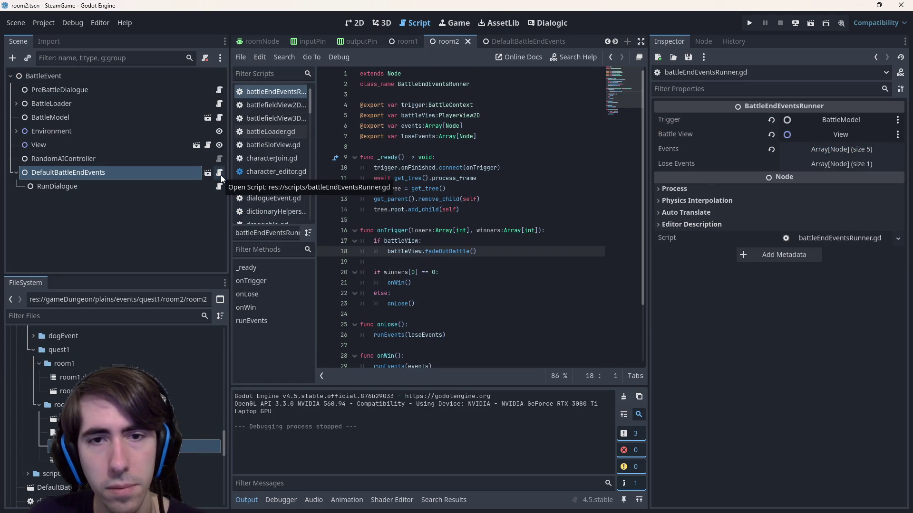
# Check the PreBattleDialogue and BattleLoader scripts, then open room2_postBattleDialogue.dtl in Dialogic
pyautogui.scroll(-2, 536, 226)
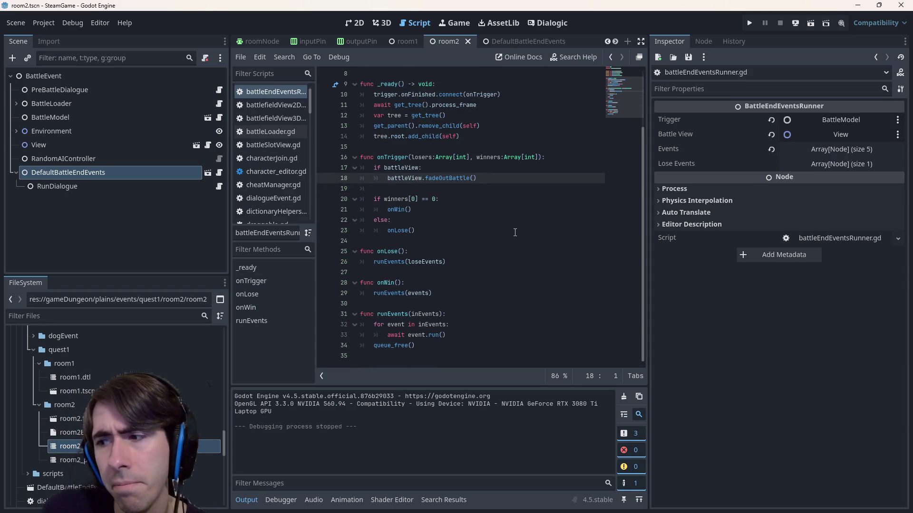
pyautogui.scroll(2, 515, 232)
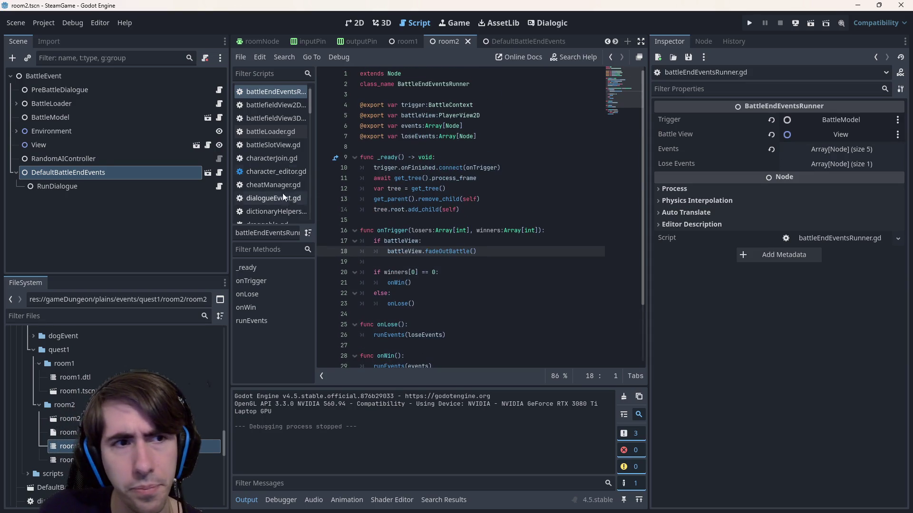
pyautogui.click(219, 90)
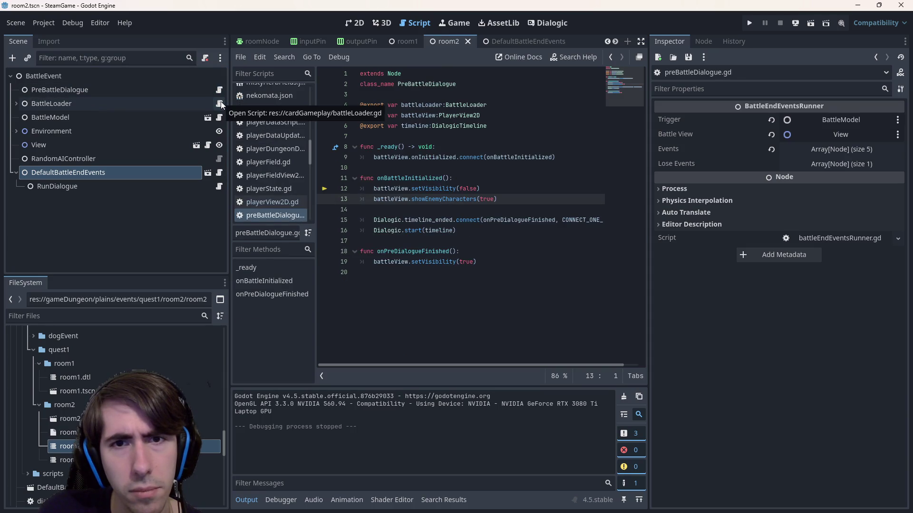
pyautogui.click(220, 102)
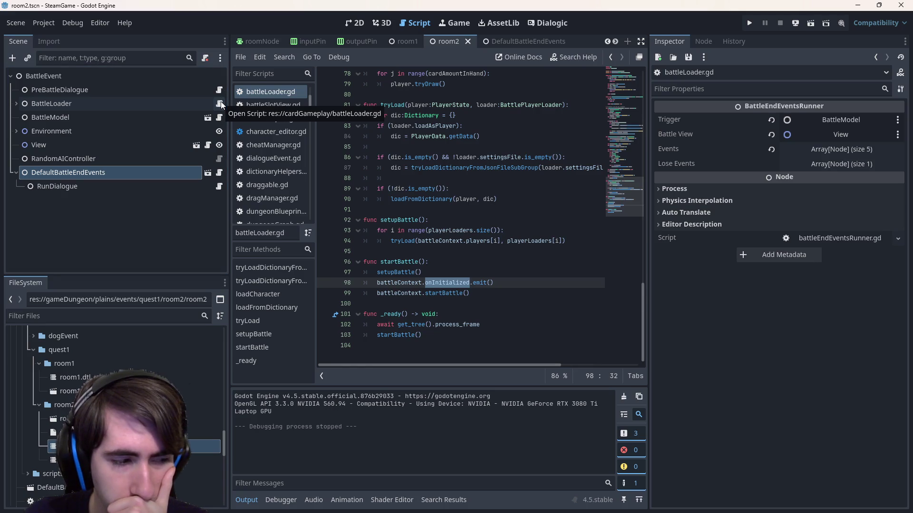
pyautogui.click(204, 446)
pyautogui.doubleClick(205, 447)
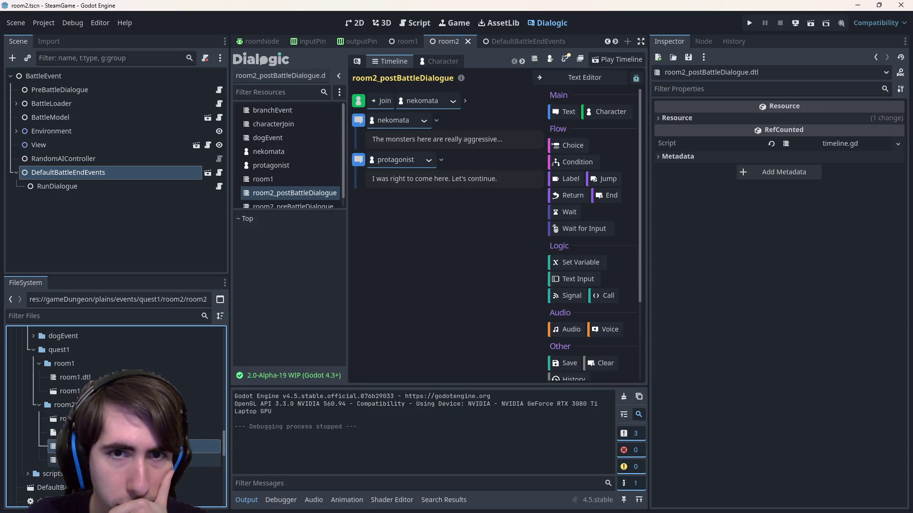
# In room2_postBattleDialogue, make nekomata the speaker of "I was right to come here. Let's continue."
pyautogui.click(204, 460)
pyautogui.click(204, 447)
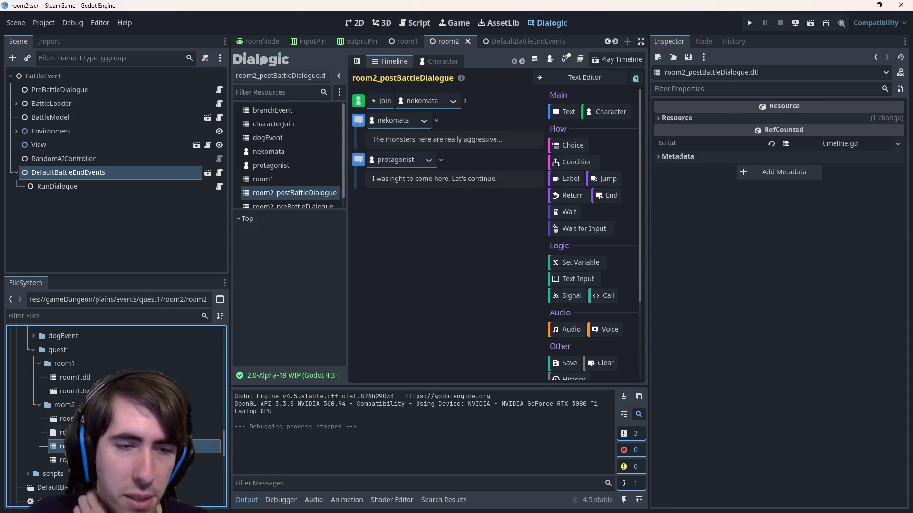
pyautogui.doubleClick(410, 160)
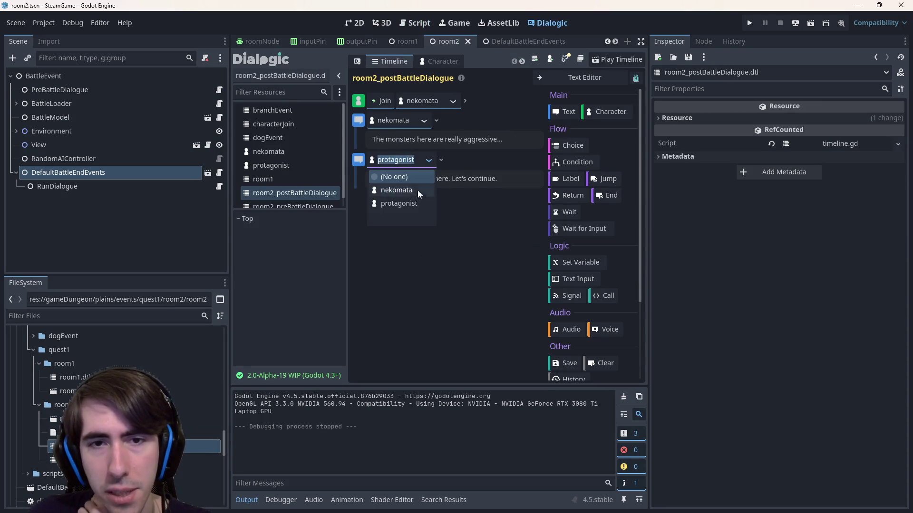
pyautogui.click(412, 195)
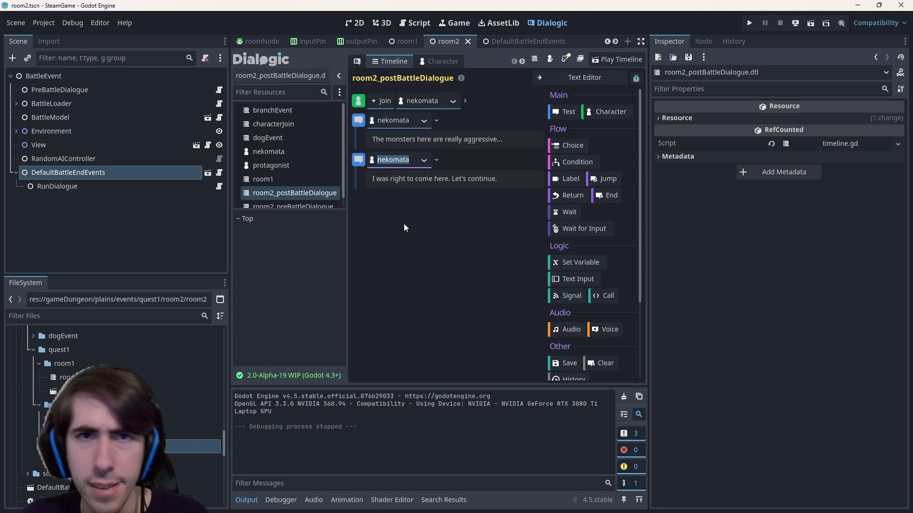
# Bring up the room1 scene in the 2D editor
pyautogui.click(407, 41)
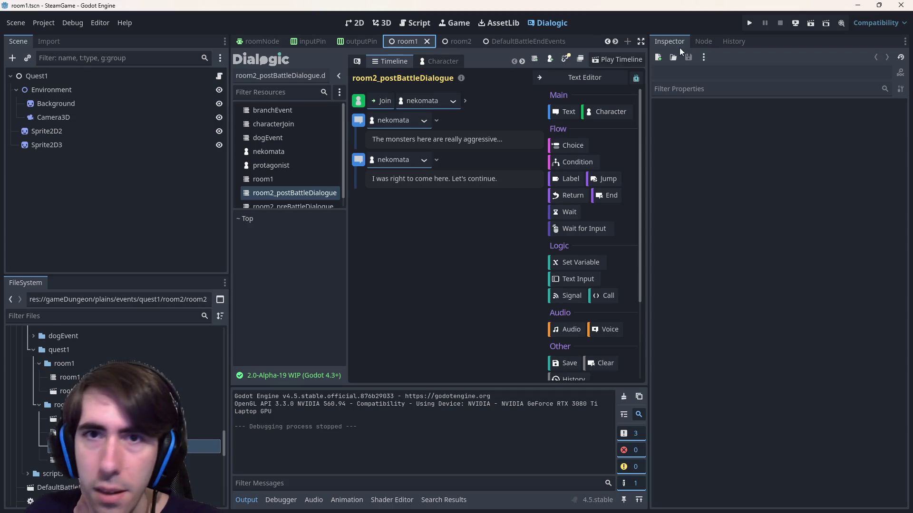
pyautogui.click(408, 22)
pyautogui.click(361, 22)
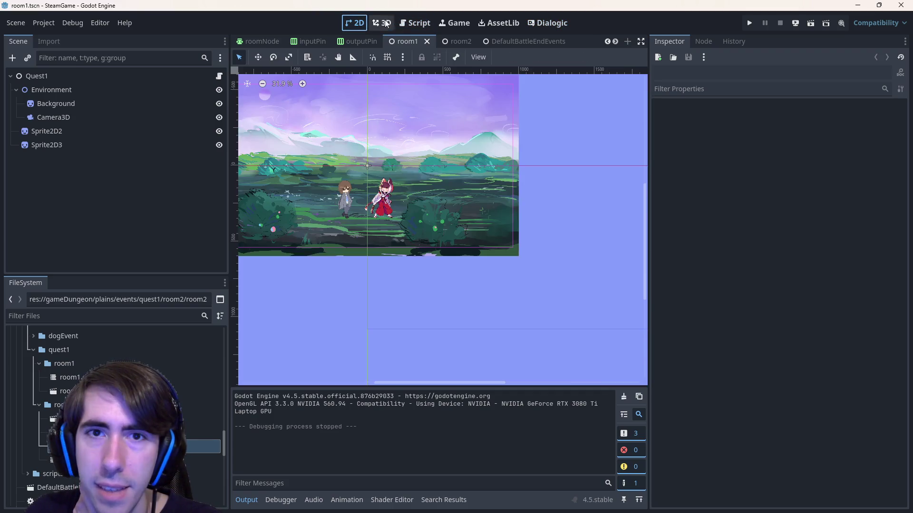
# Create a new folder named room3 inside the quest1 folder
pyautogui.click(412, 23)
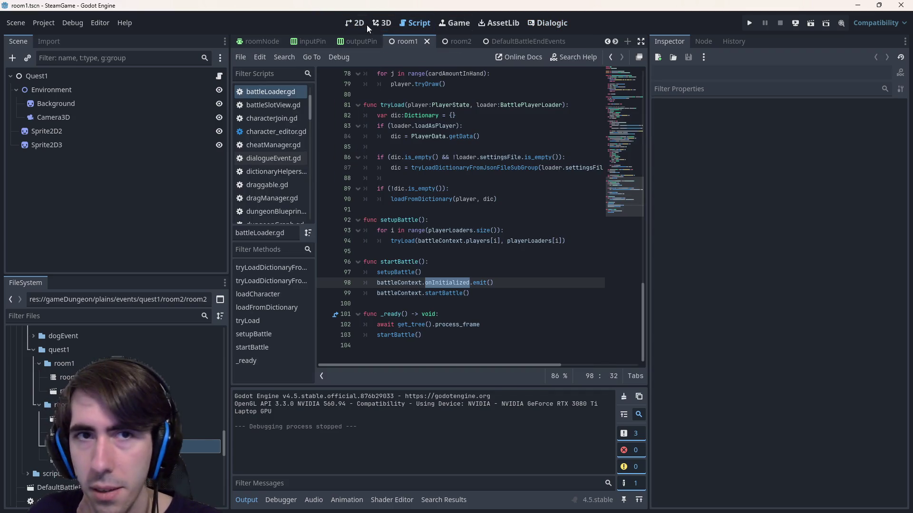
pyautogui.click(358, 23)
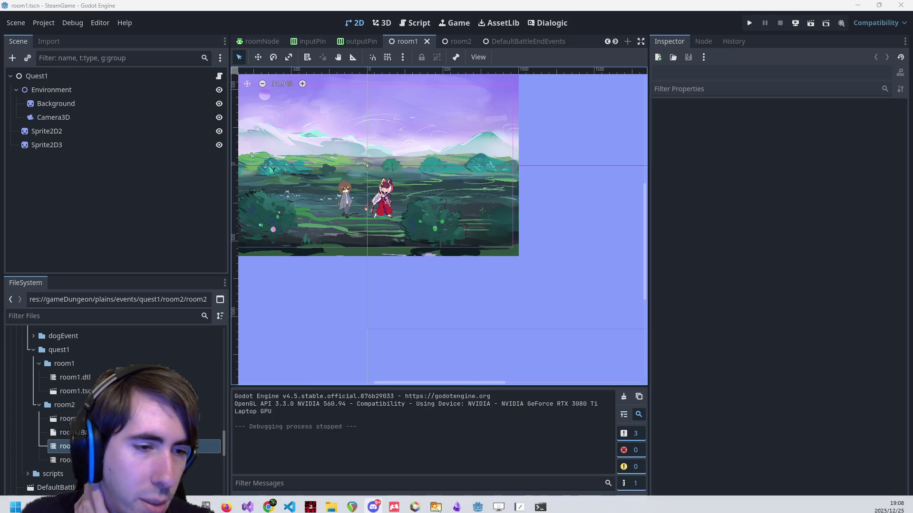
pyautogui.click(70, 351)
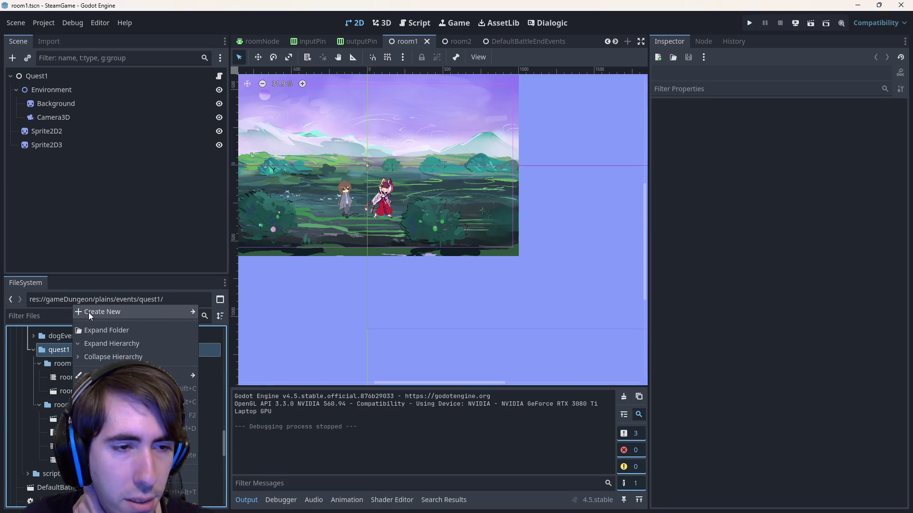
pyautogui.click(211, 317)
pyautogui.write('room3')
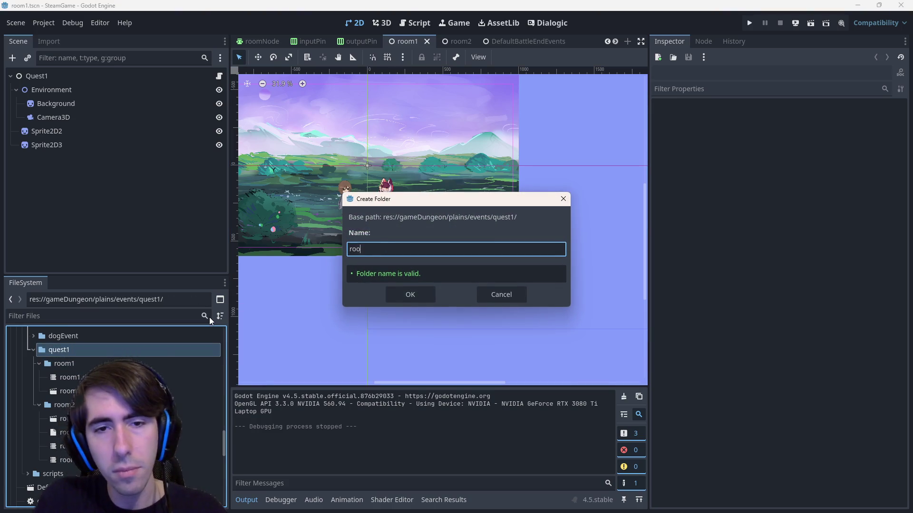
pyautogui.press('Return')
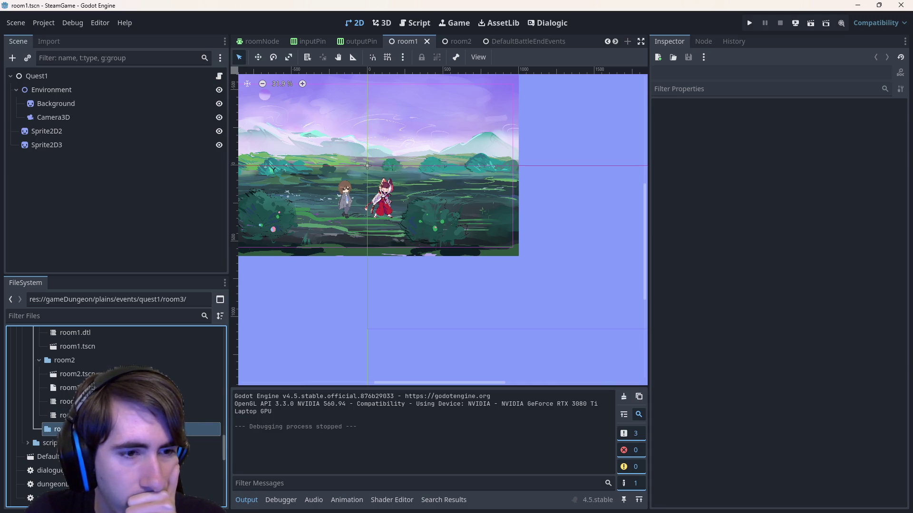
# Duplicate room1.tscn as room3.tscn and move it into the room3 folder
pyautogui.click(78, 374)
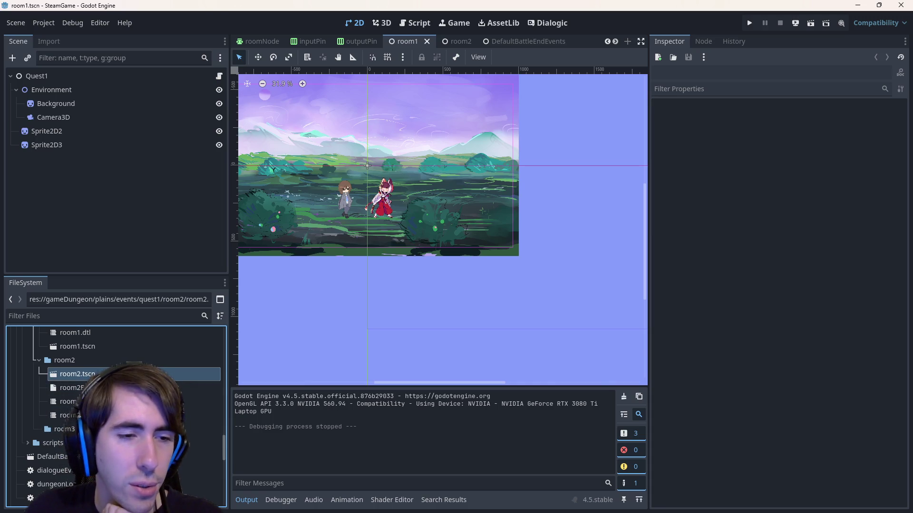
pyautogui.scroll(2, 114, 413)
pyautogui.click(77, 390)
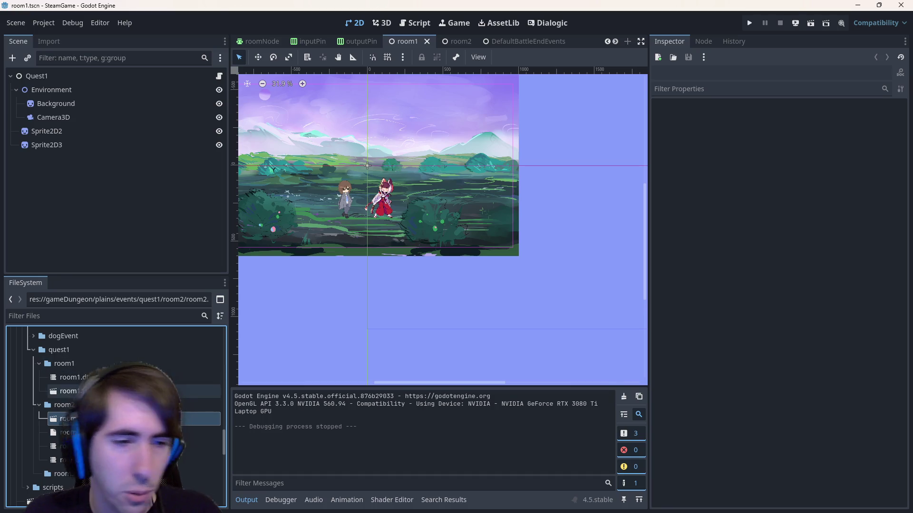
pyautogui.hotkey('ctrl', 'd')
pyautogui.press('Right')
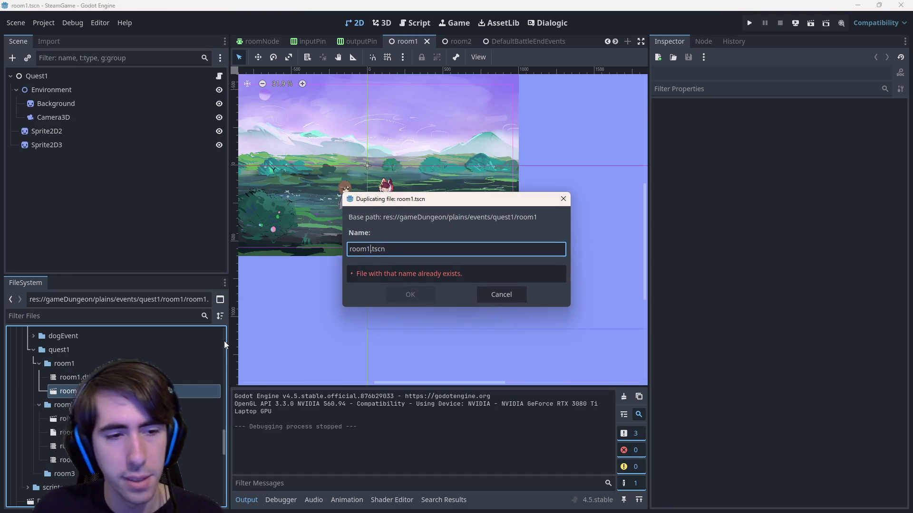
pyautogui.press('BackSpace')
pyautogui.write('3')
pyautogui.press('Return')
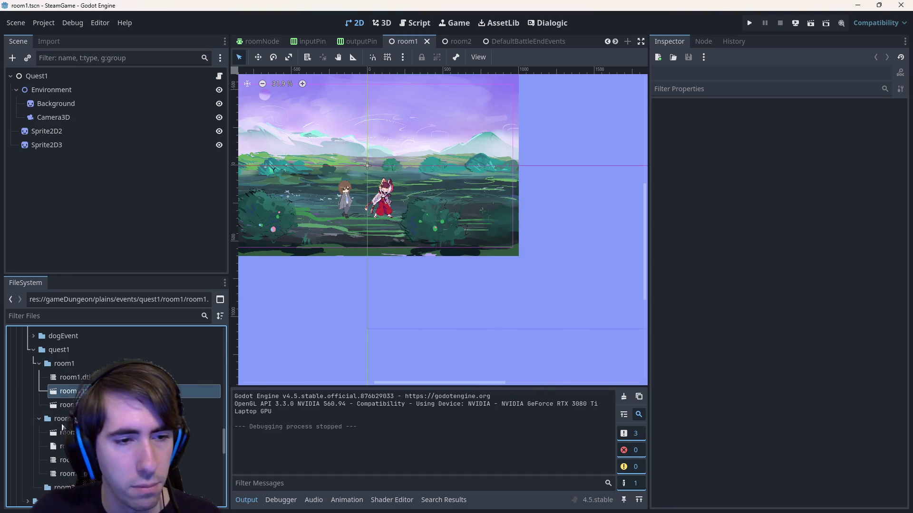
pyautogui.scroll(-1, 43, 405)
pyautogui.moveTo(74, 383); pyautogui.dragTo(61, 464)
pyautogui.click(75, 354)
pyautogui.click(67, 465)
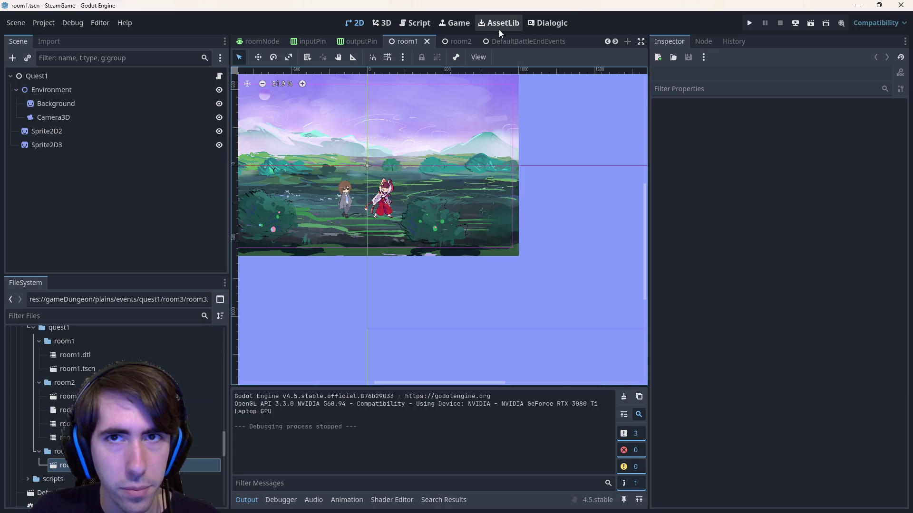
# Create the Dialogic timeline room3.dtl, saving it in the quest1 room3 folder
pyautogui.click(549, 23)
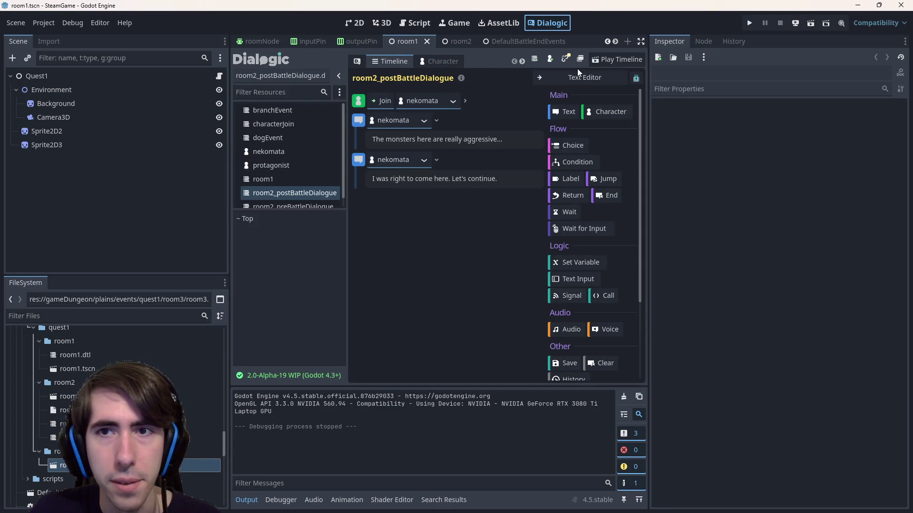
pyautogui.rightClick(75, 451)
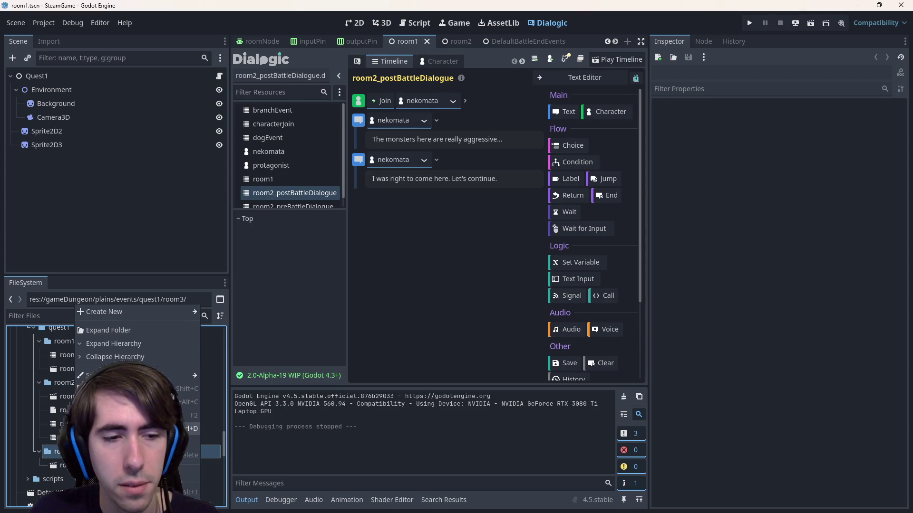
pyautogui.press('Escape')
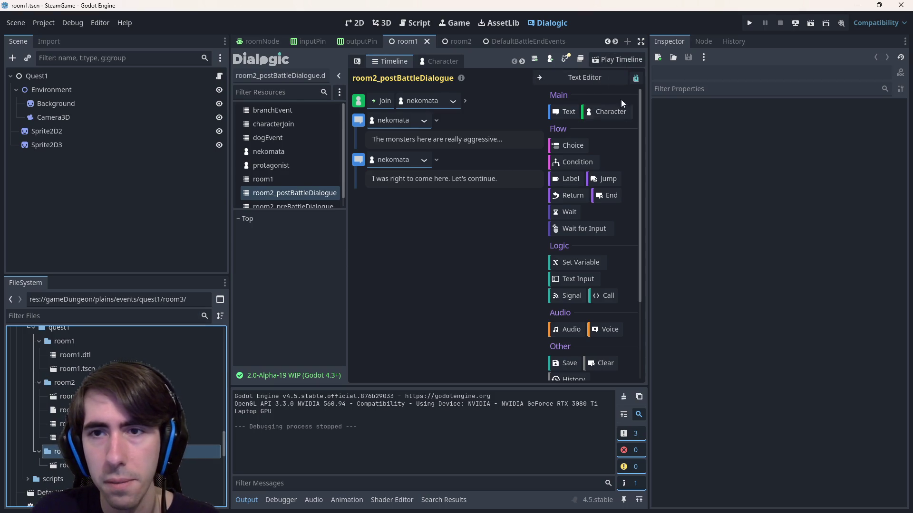
pyautogui.click(536, 58)
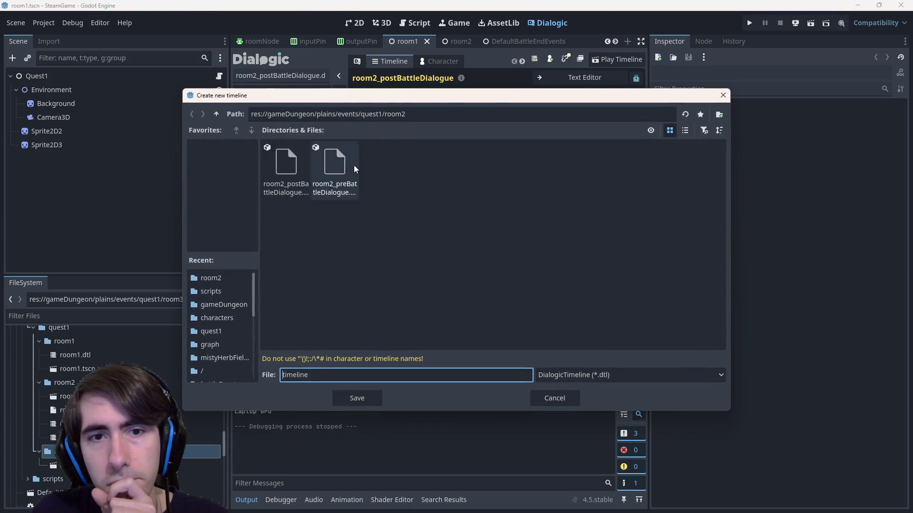
pyautogui.press('End')
pyautogui.press('BackSpace')
pyautogui.write('3')
pyautogui.press('Return')
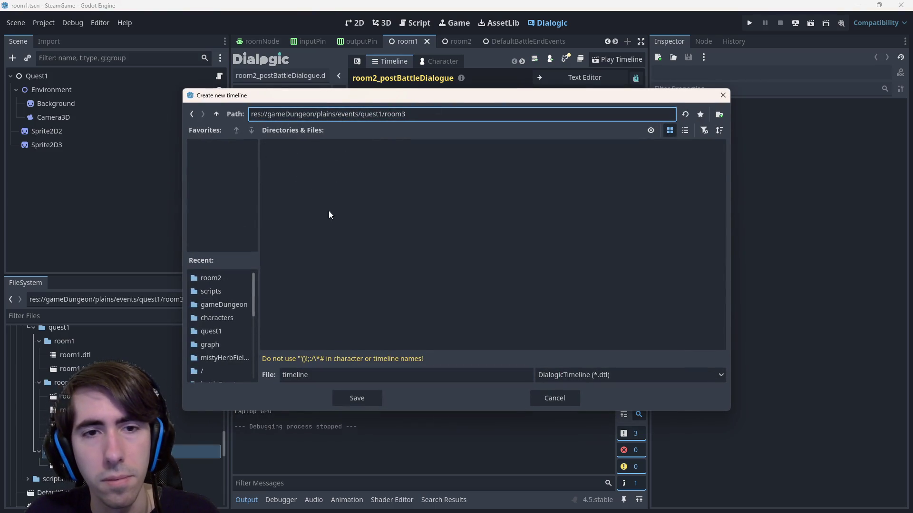
pyautogui.doubleClick(317, 371)
pyautogui.write('room3')
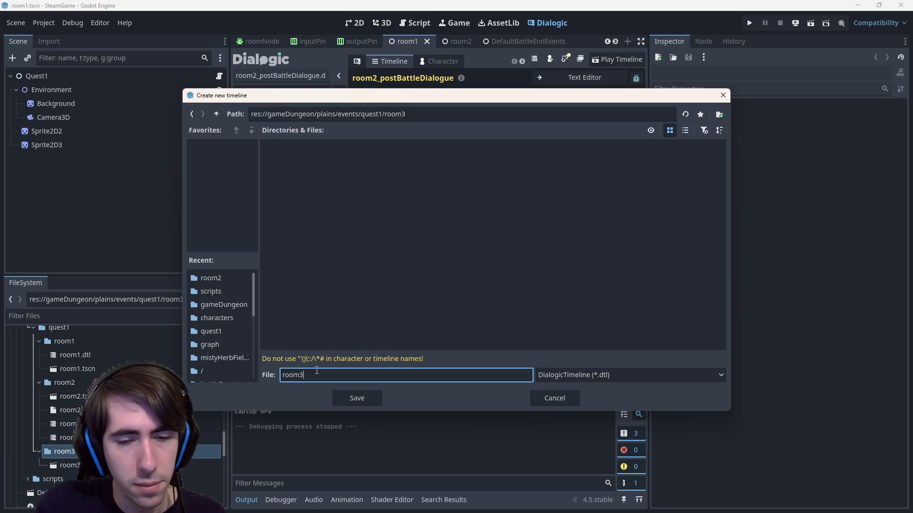
pyautogui.press('Return')
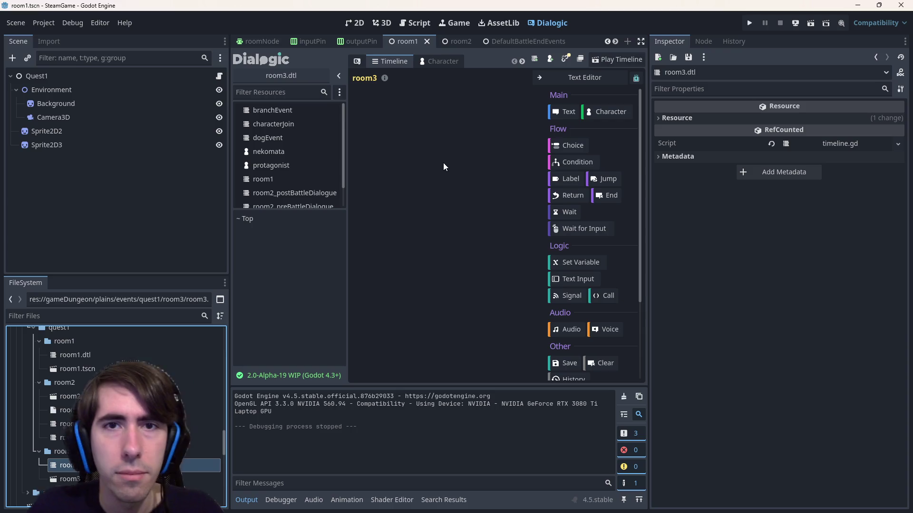
pyautogui.click(200, 480)
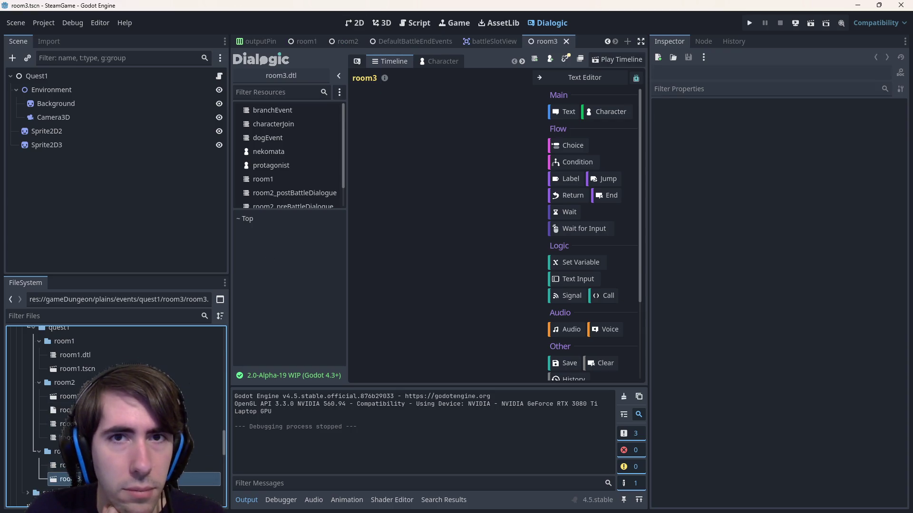
# Rename the room3 scene's root node from Quest1 to Quest3 and save
pyautogui.click(344, 25)
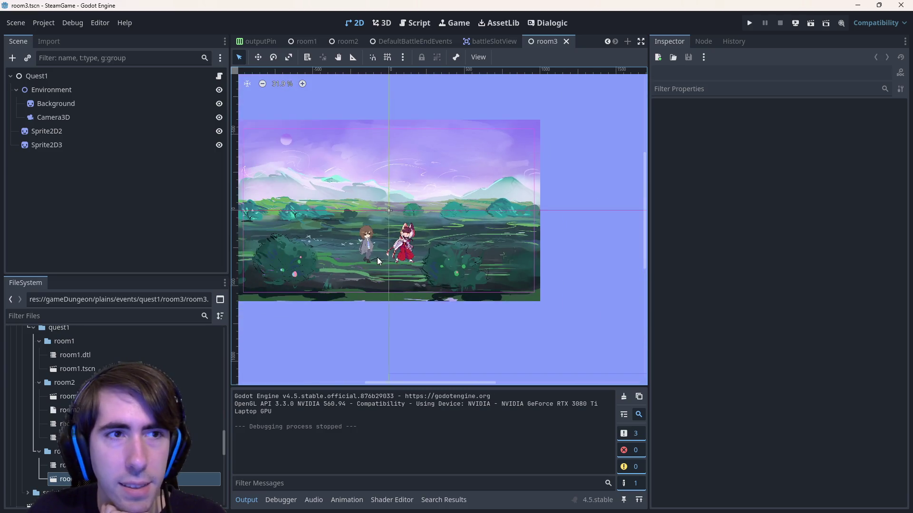
pyautogui.click(99, 133)
pyautogui.click(98, 142)
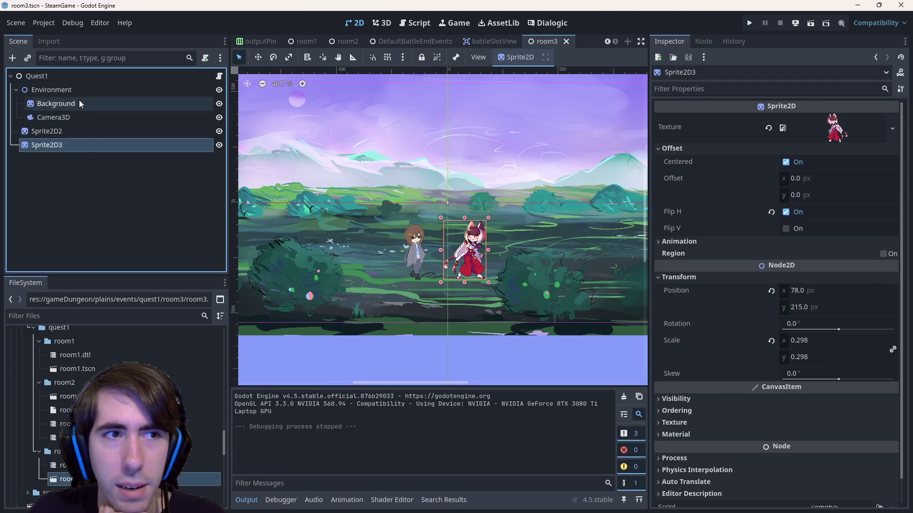
pyautogui.click(62, 74)
pyautogui.click(68, 74)
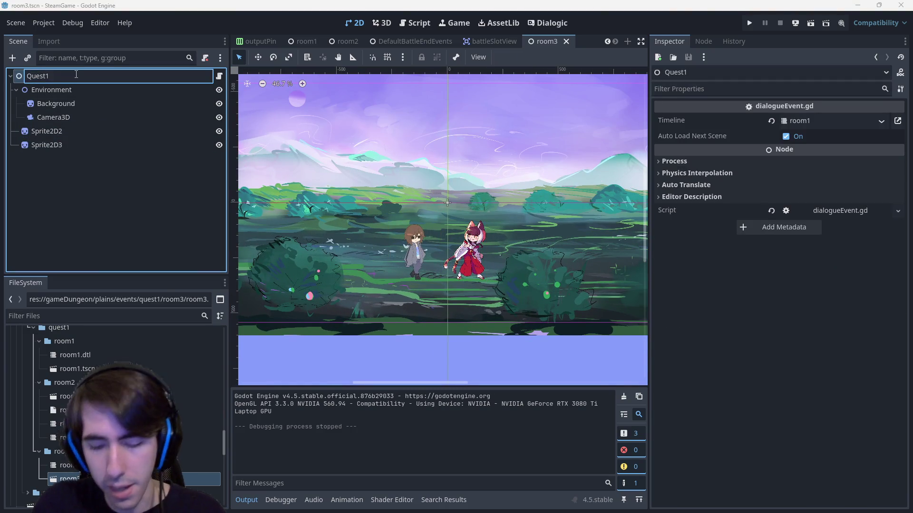
pyautogui.press('BackSpace')
pyautogui.write('3')
pyautogui.press('Return')
pyautogui.hotkey('ctrl', 's')
# Rename the room1 scene's root node to Room1 and save
pyautogui.click(343, 41)
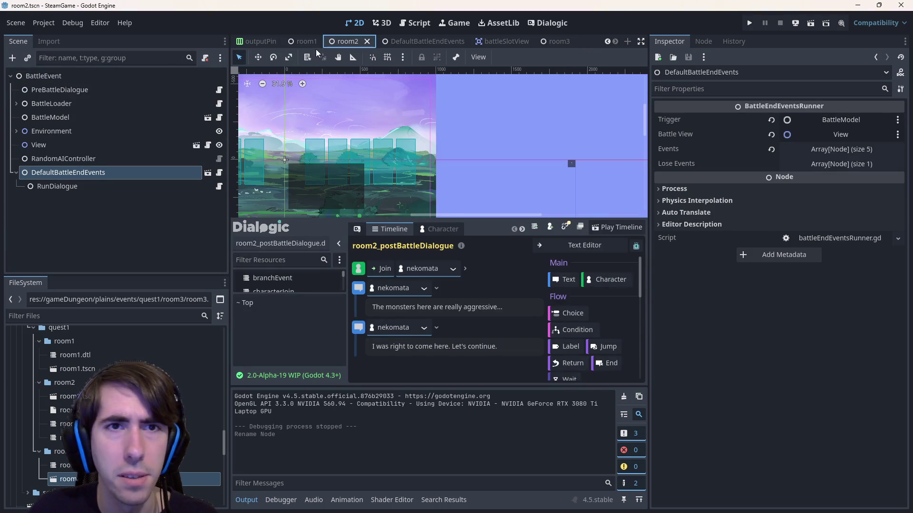
pyautogui.click(304, 42)
pyautogui.click(553, 46)
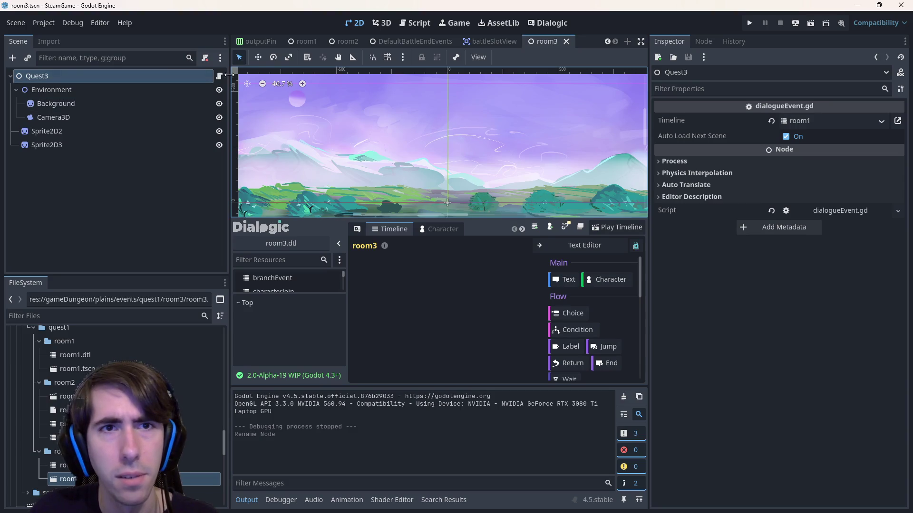
pyautogui.click(299, 43)
pyautogui.doubleClick(72, 80)
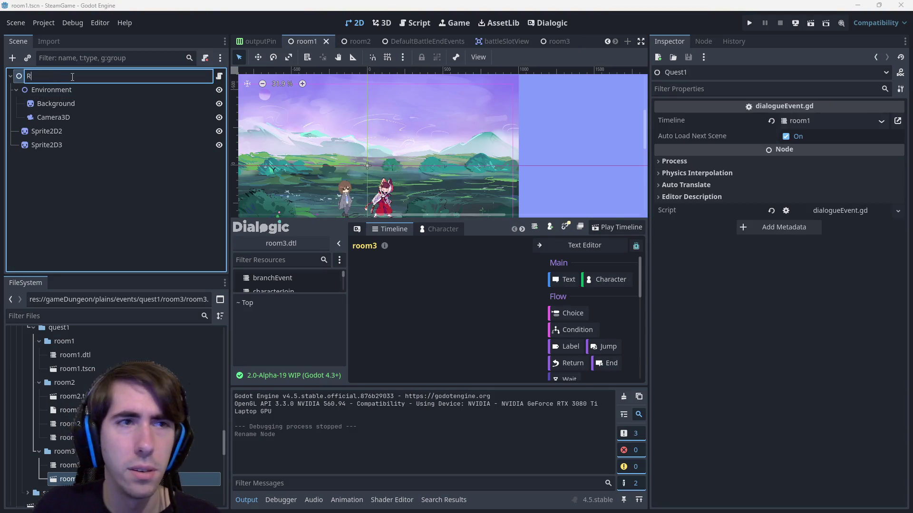
pyautogui.write('Room1')
pyautogui.press('Return')
pyautogui.hotkey('ctrl', 's')
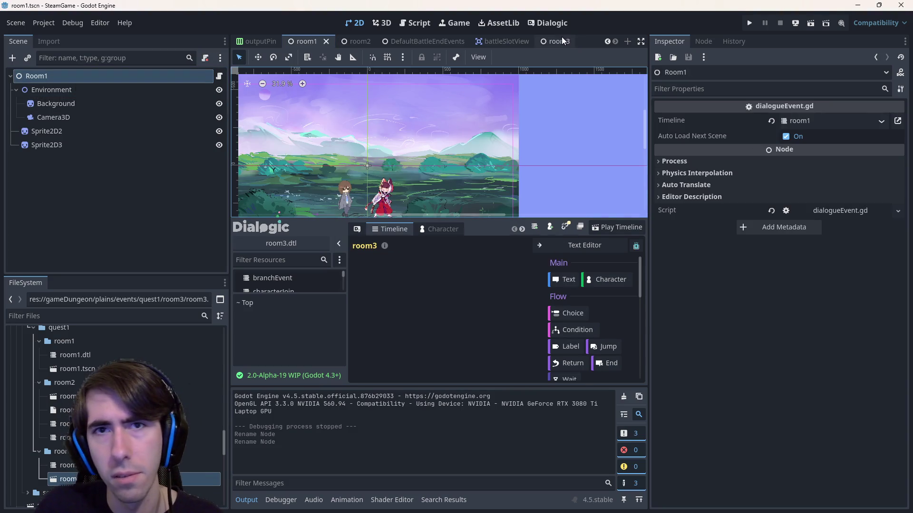
# Rename the room3 scene's root node to Room3 and save
pyautogui.click(546, 41)
pyautogui.doubleClick(60, 78)
pyautogui.write('Room3')
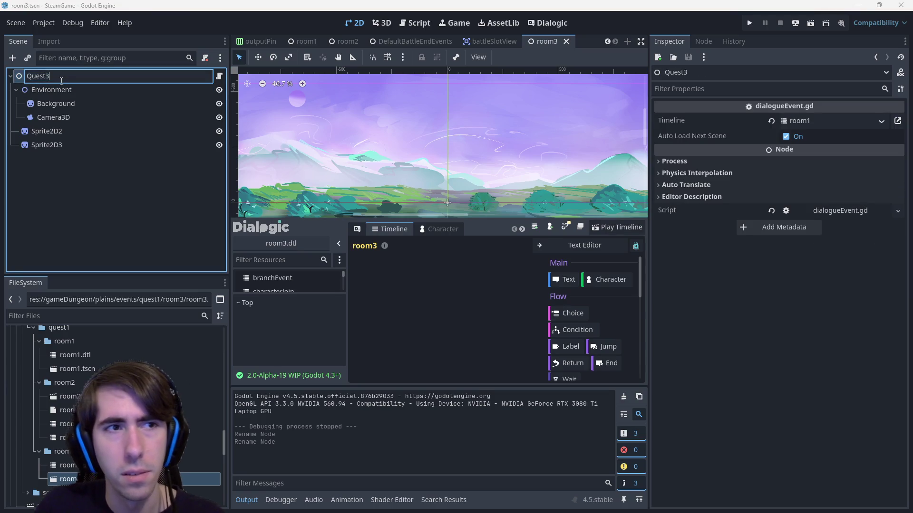
pyautogui.press('Return')
pyautogui.hotkey('ctrl', 's')
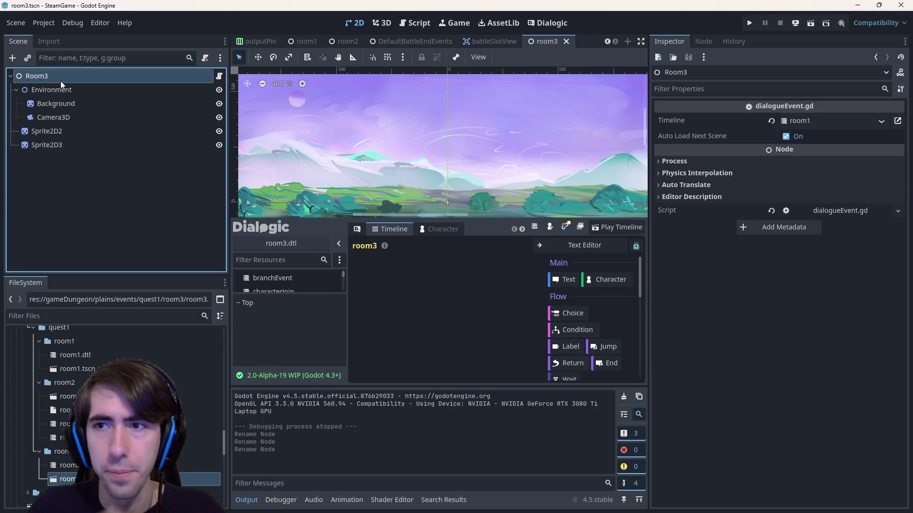
# Set the Room3 root node's Timeline property to room3 and save the scene
pyautogui.click(821, 125)
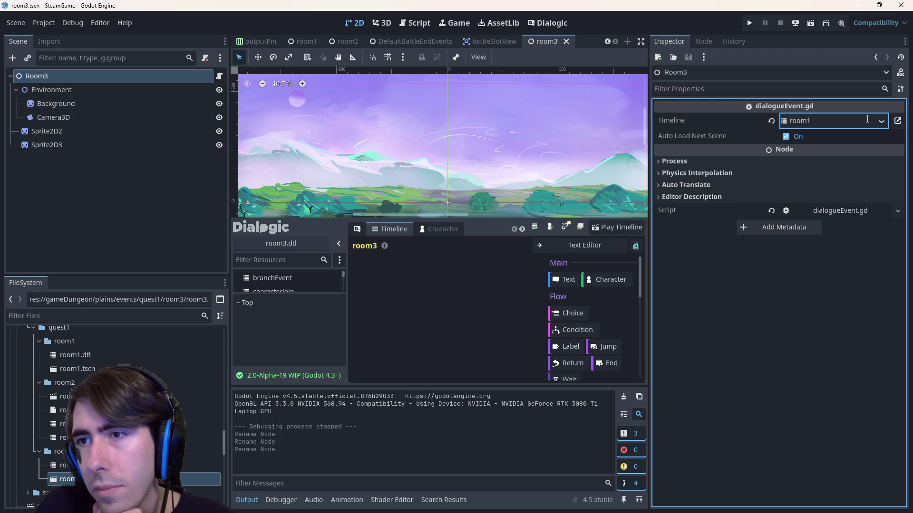
pyautogui.click(882, 121)
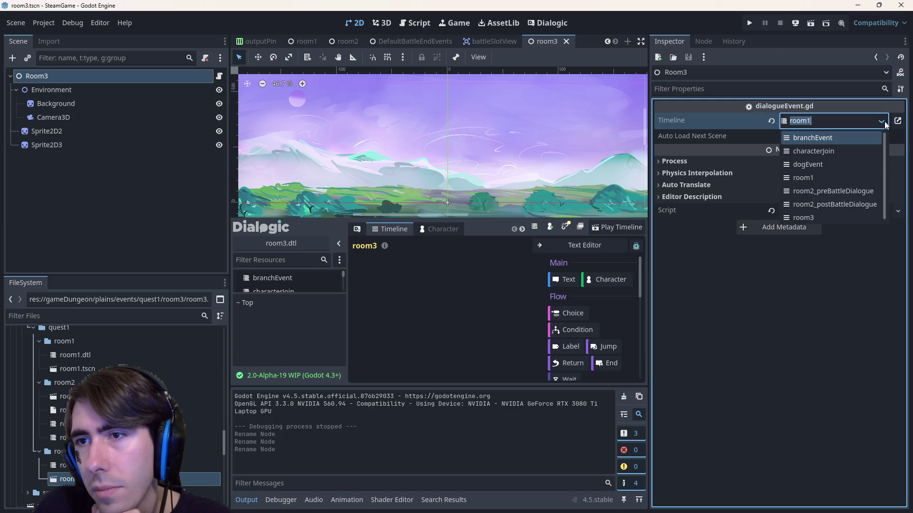
pyautogui.click(828, 218)
pyautogui.hotkey('ctrl', 's')
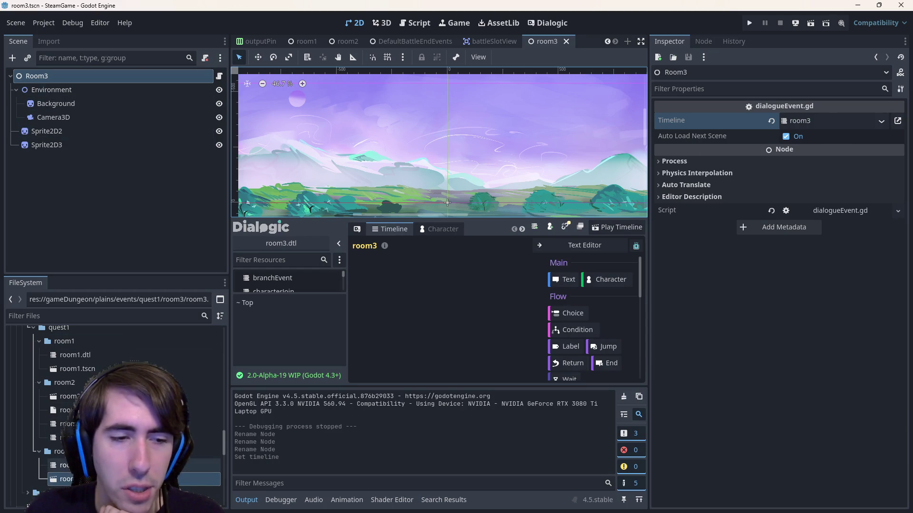
pyautogui.click(897, 121)
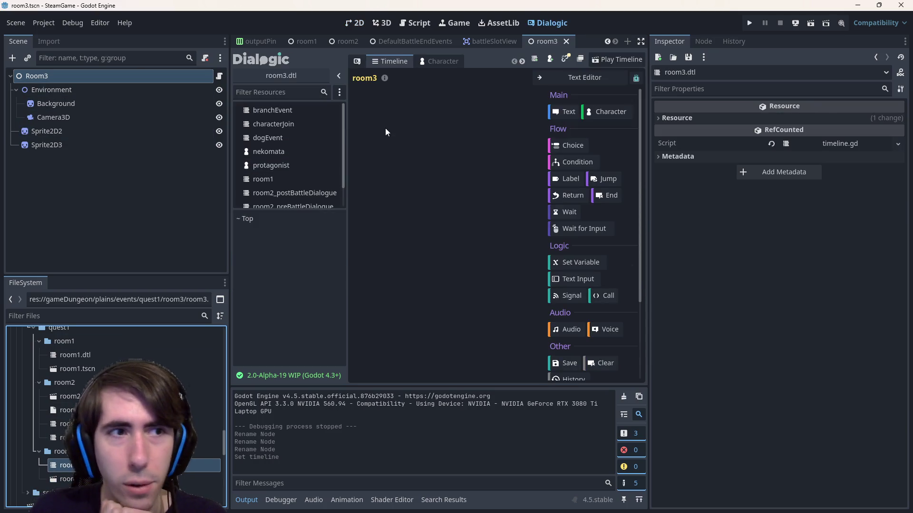
# Add Join events for nekomata (mirrored) and protagonist above the text event, and save
pyautogui.click(572, 110)
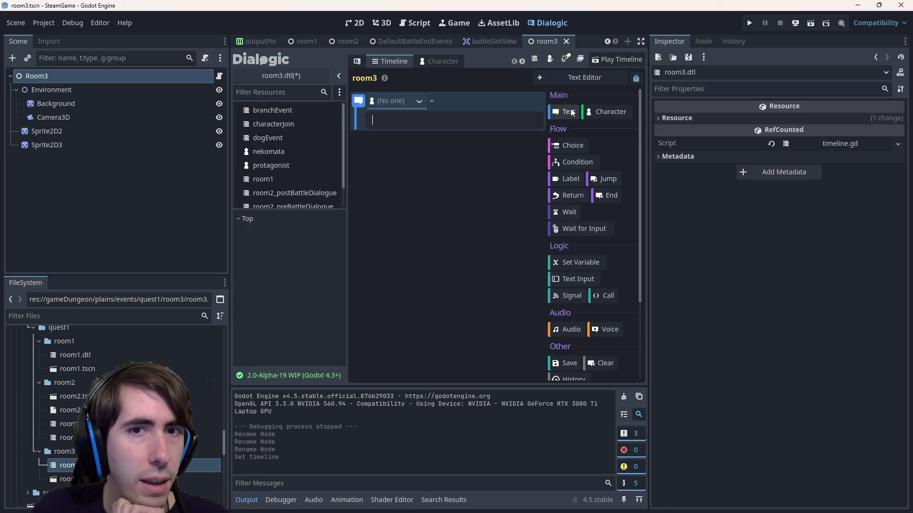
pyautogui.click(606, 111)
pyautogui.moveTo(407, 137); pyautogui.dragTo(407, 96)
pyautogui.click(418, 101)
pyautogui.click(435, 118)
pyautogui.click(600, 112)
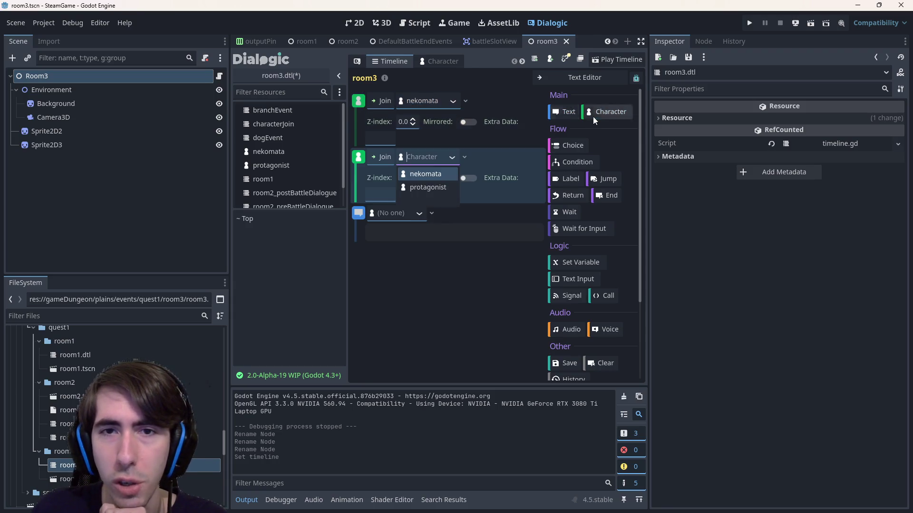
pyautogui.click(429, 188)
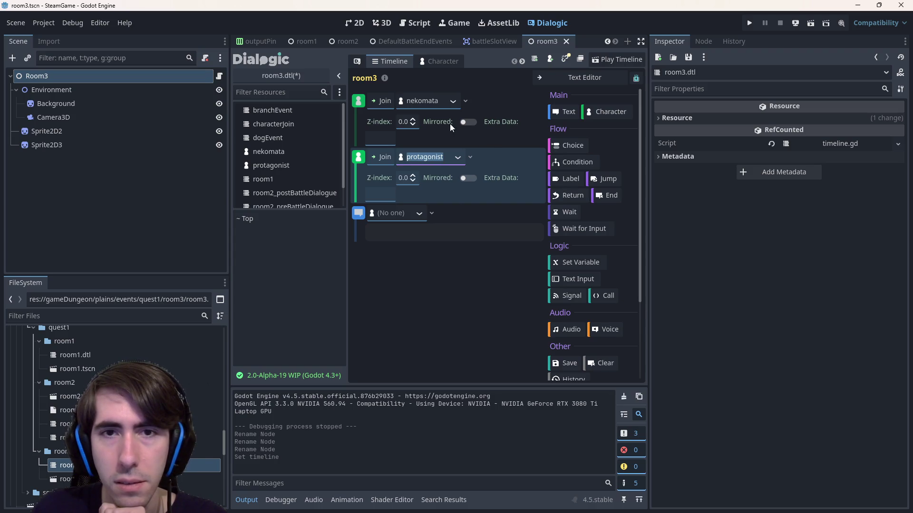
pyautogui.click(467, 122)
pyautogui.hotkey('ctrl', 's')
# Make nekomata say "Oh, look! A carriage!" in the text event
pyautogui.click(418, 212)
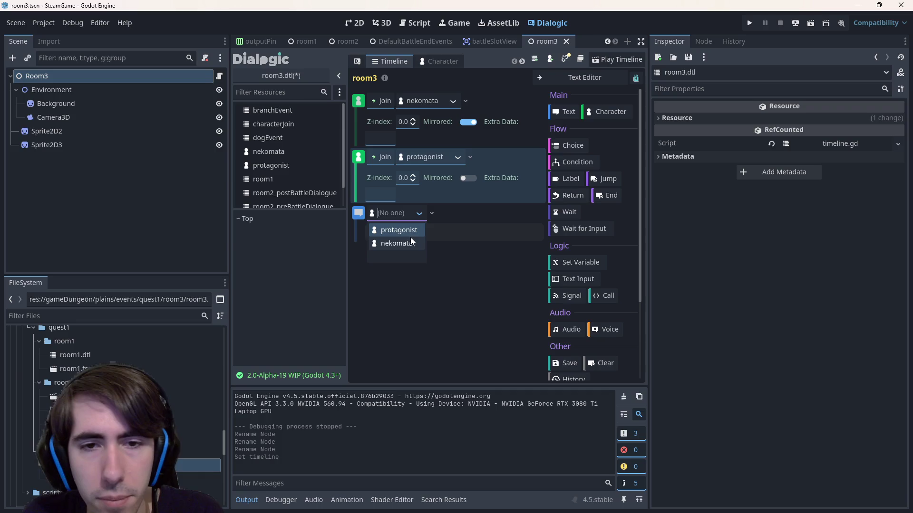
pyautogui.click(401, 244)
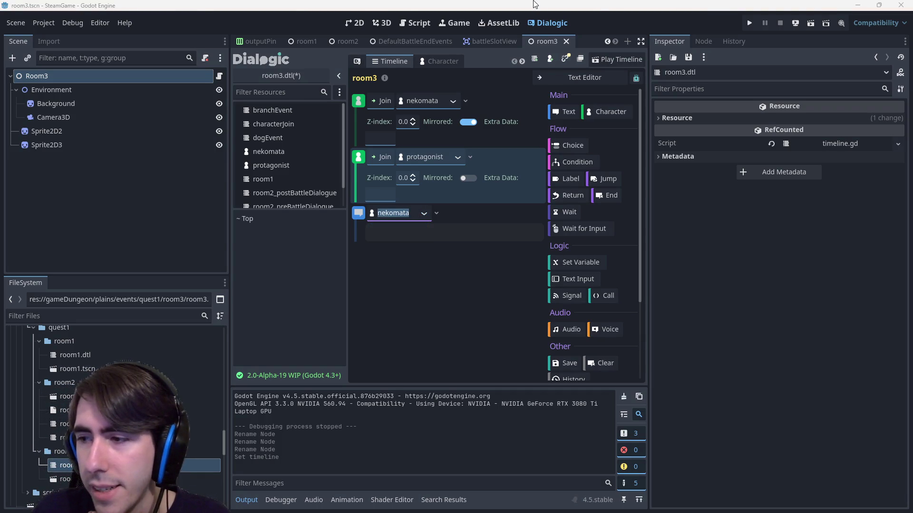
pyautogui.click(460, 228)
pyautogui.write('Oh! A carriage')
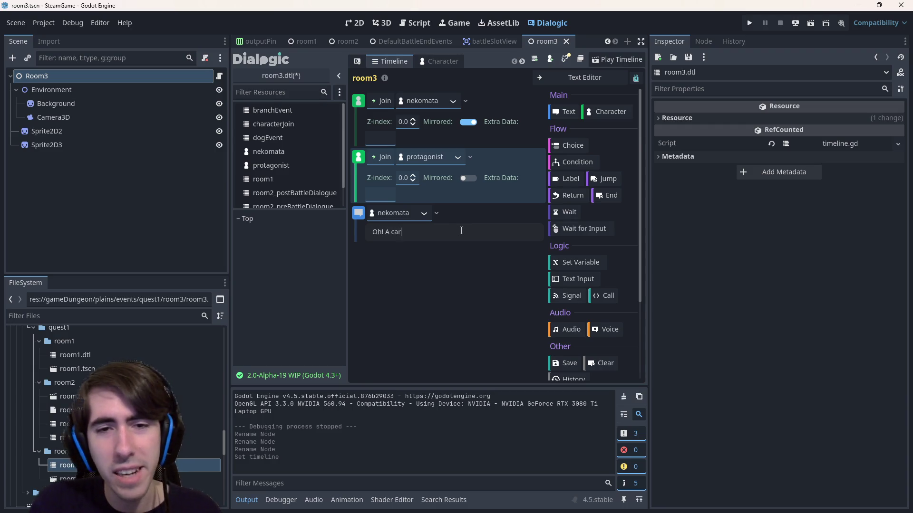
pyautogui.press('BackSpace')
pyautogui.press('BackSpace')
pyautogui.press('BackSpace')
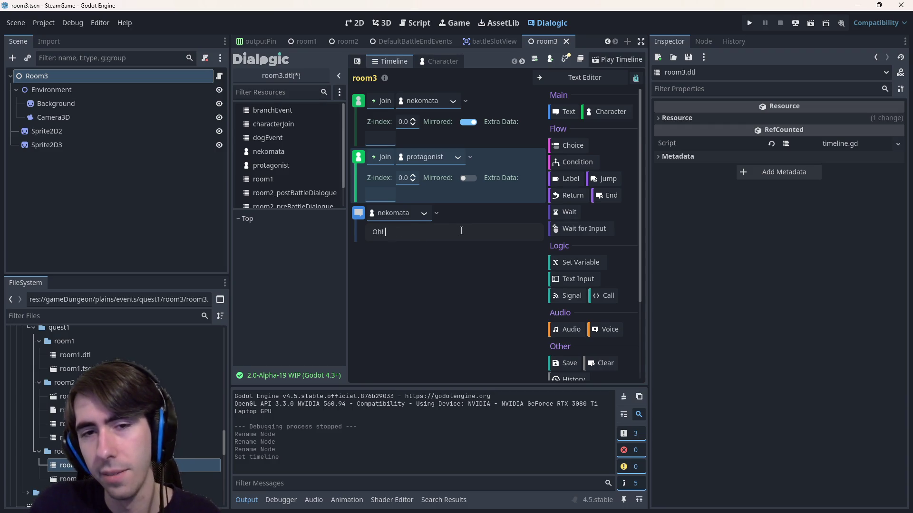
pyautogui.write(', look! A ')
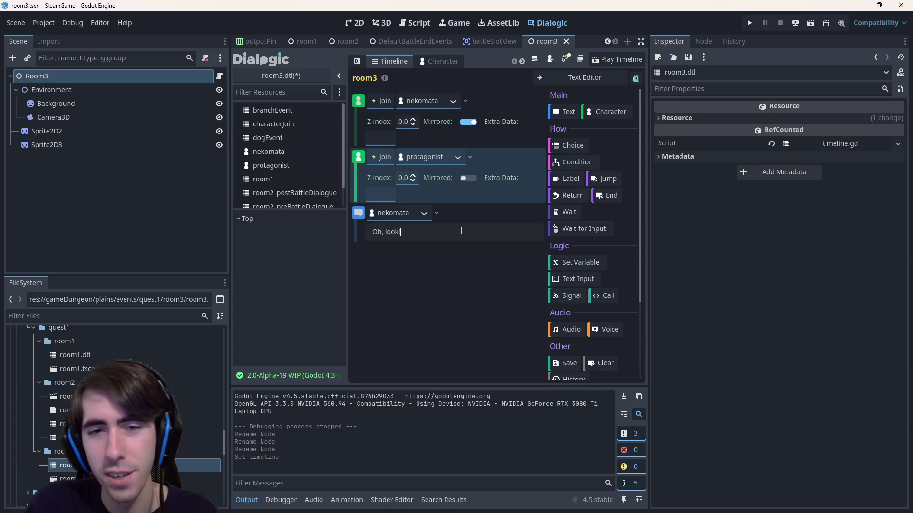
pyautogui.write('carriage!')
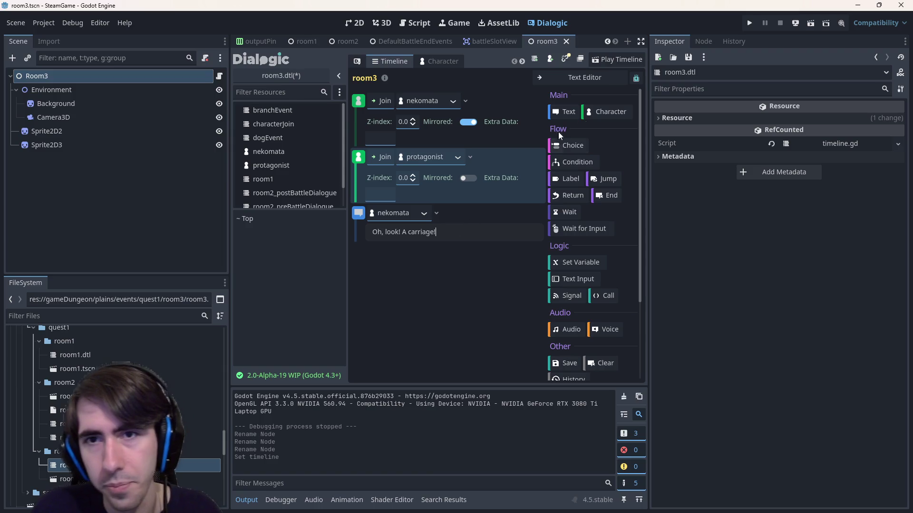
# Add a second text event below nekomata's line
pyautogui.click(564, 114)
pyautogui.moveTo(359, 212)
pyautogui.mouseDown()
pyautogui.moveTo(359, 264)
pyautogui.moveTo(380, 264)
pyautogui.mouseUp()
pyautogui.click(400, 260)
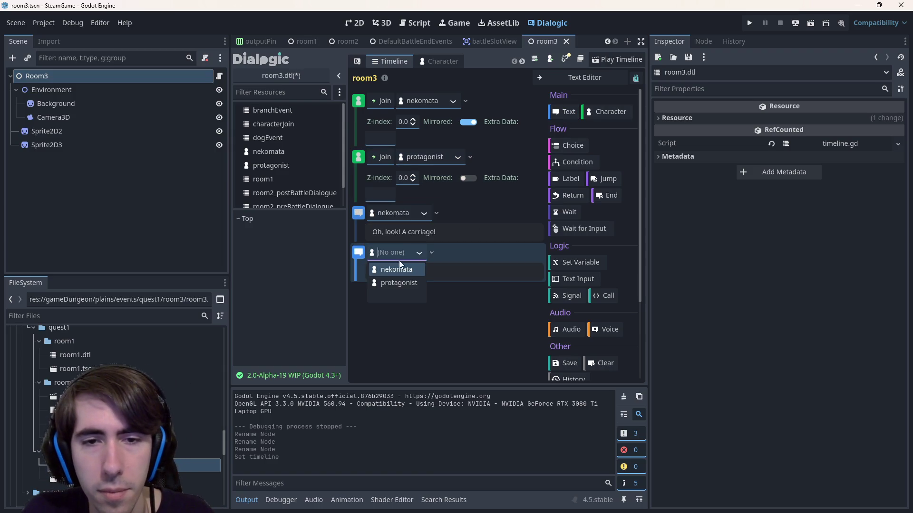
# Make nekomata say "It looks like it has been attacked! Let's hurry!" and save the timeline
pyautogui.click(397, 270)
pyautogui.write('It looks like ')
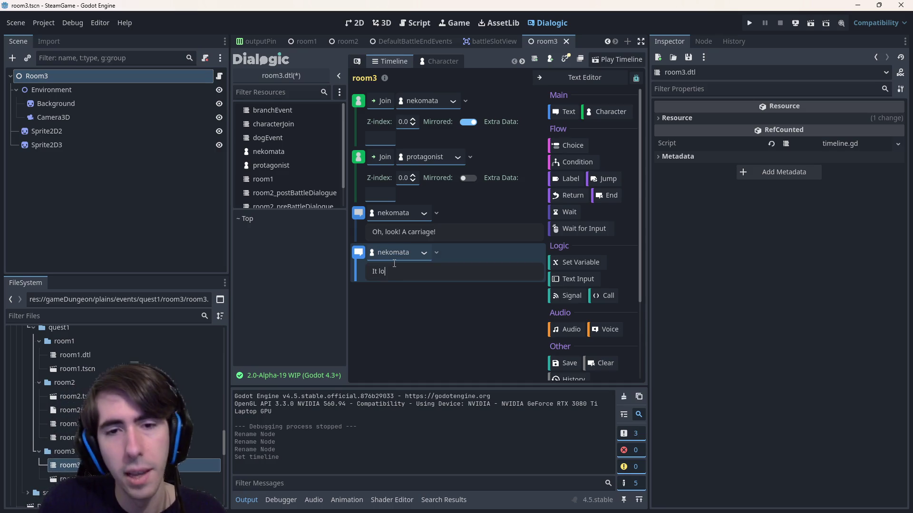
pyautogui.write('it has been attacked')
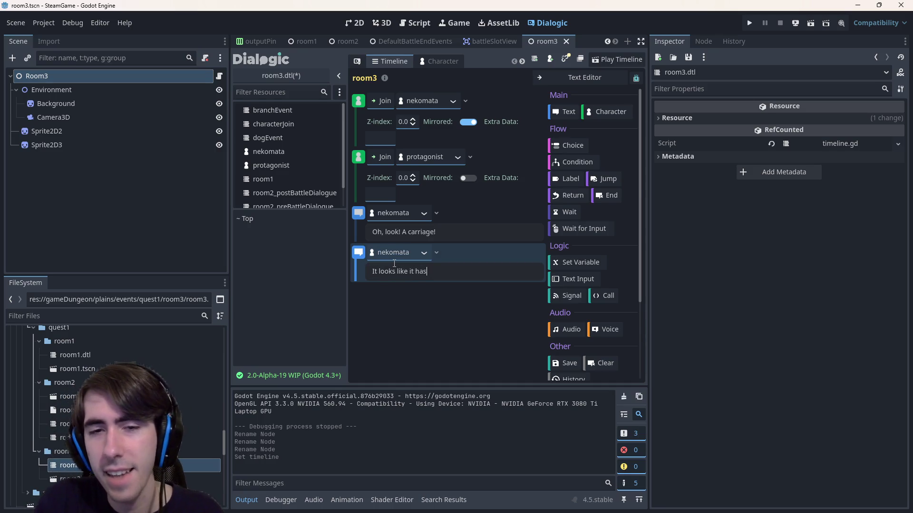
pyautogui.write("! Let's ")
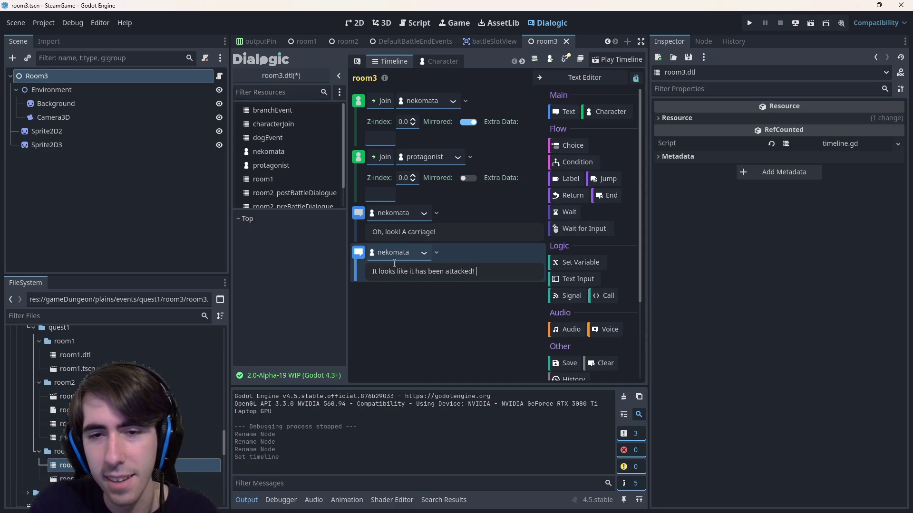
pyautogui.write('hurry!')
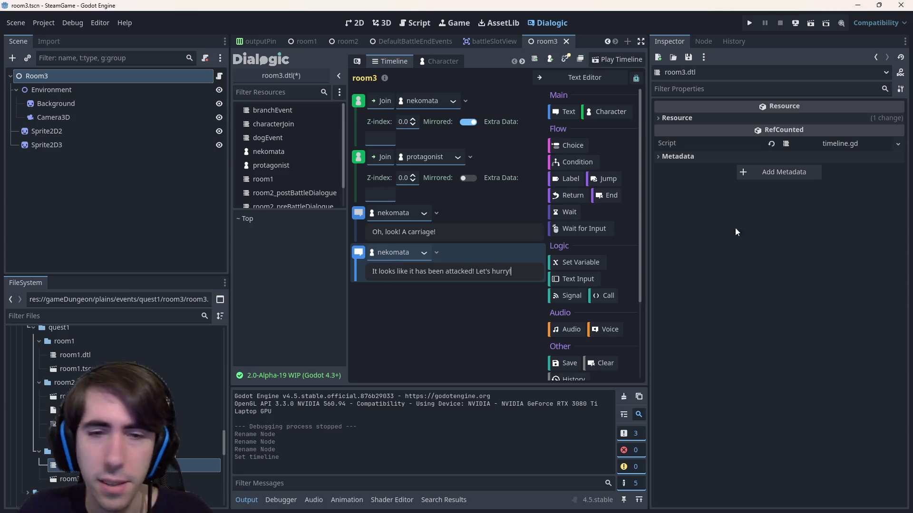
pyautogui.hotkey('ctrl', 's')
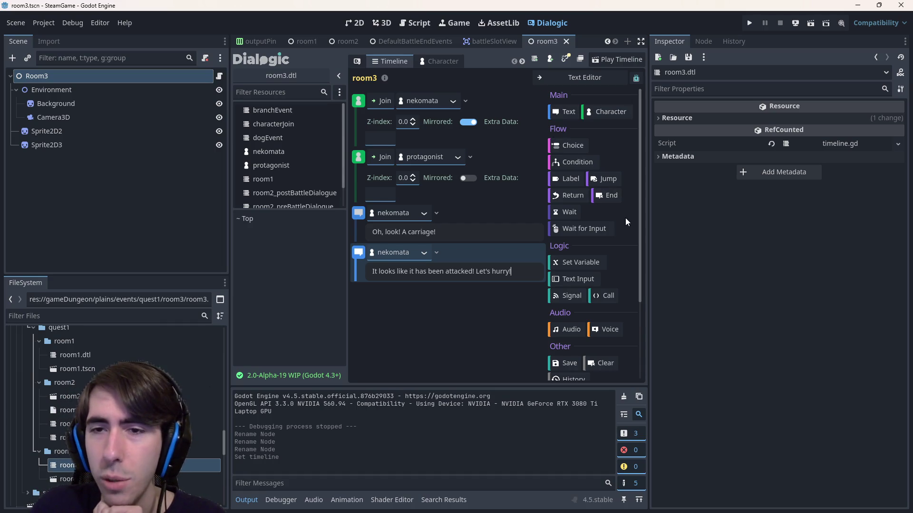
pyautogui.moveTo(641, 221)
pyautogui.mouseDown()
pyautogui.moveTo(642, 324)
pyautogui.moveTo(640, 222)
pyautogui.mouseUp()
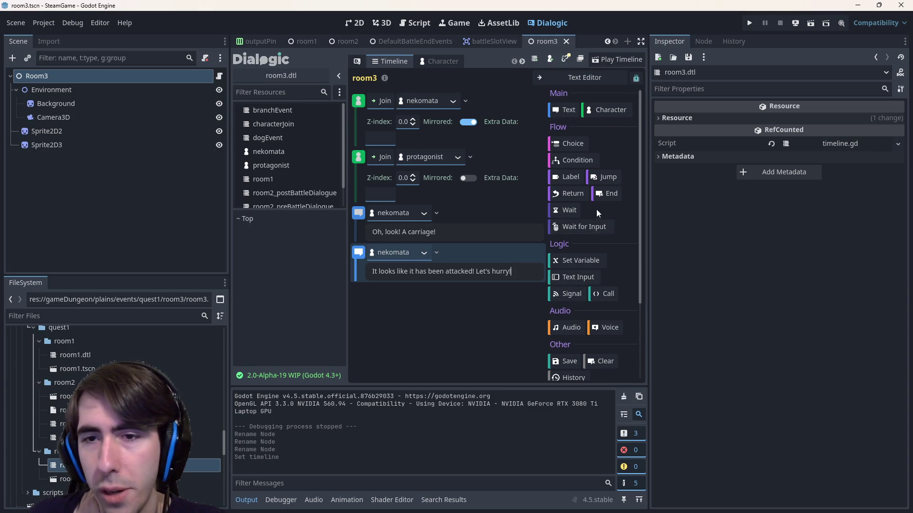
# Add a 1-second wait followed by a nekomata line: "It seems recent.. but no one seems to be here."
pyautogui.click(578, 209)
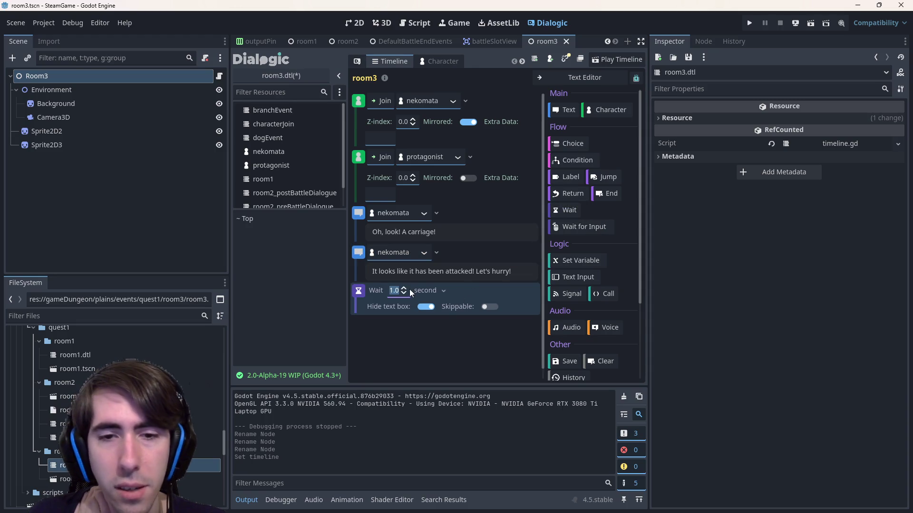
pyautogui.click(566, 110)
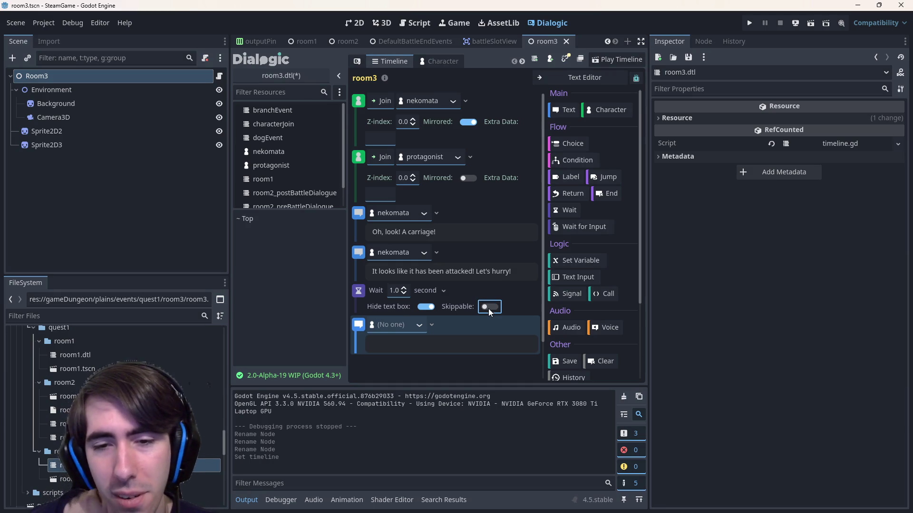
pyautogui.click(482, 344)
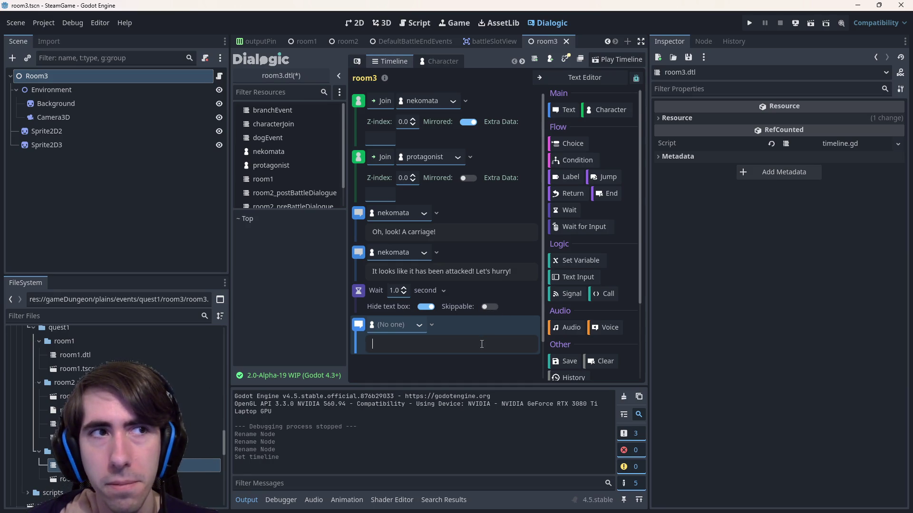
pyautogui.click(418, 325)
pyautogui.click(417, 325)
pyautogui.click(434, 343)
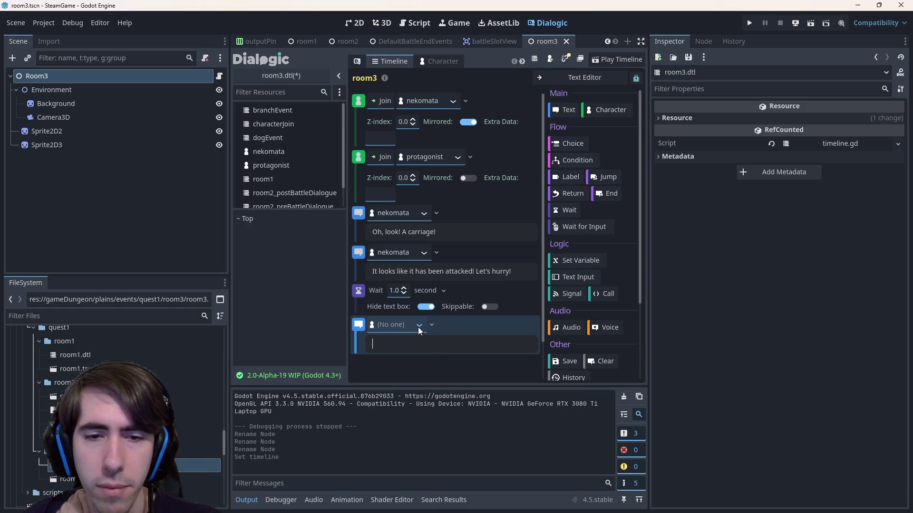
pyautogui.click(418, 327)
pyautogui.click(394, 355)
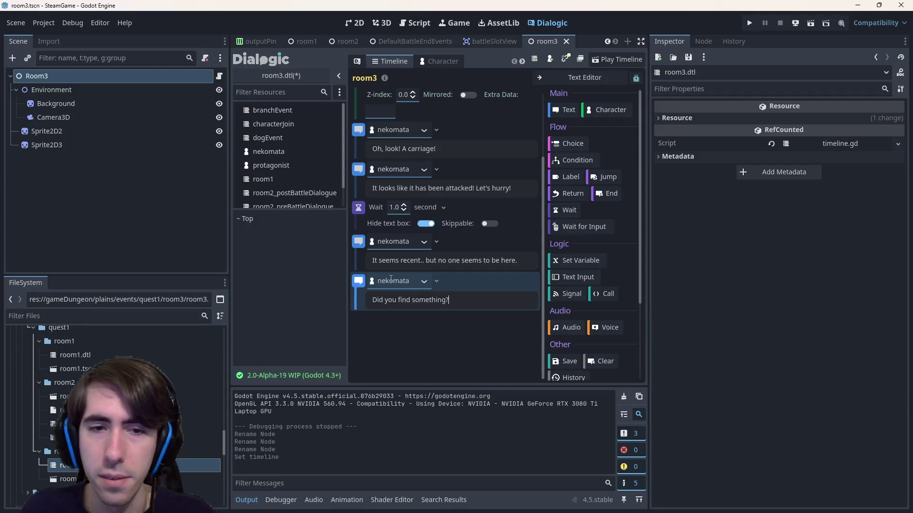
# Delete the "Did you find something?" line and add a protagonist line starting "My"
pyautogui.rightClick(361, 281)
pyautogui.click(392, 387)
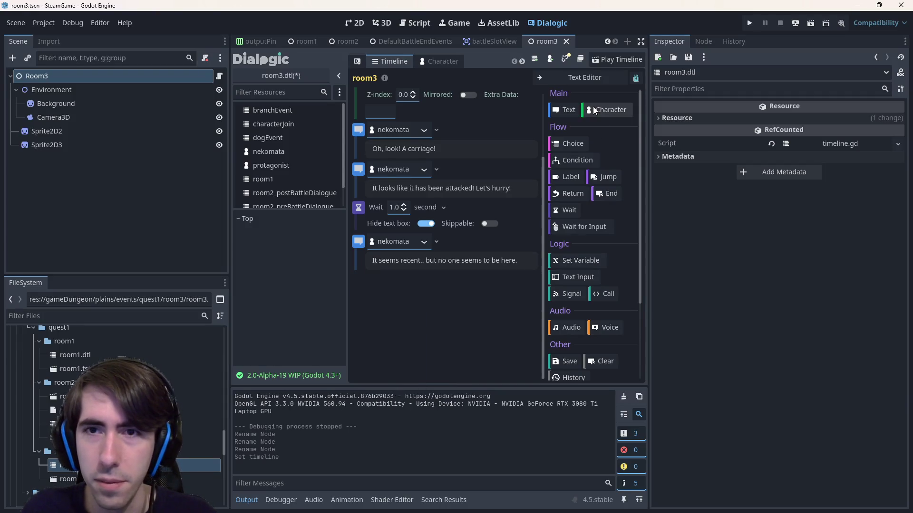
pyautogui.click(563, 110)
pyautogui.scroll(-3, 403, 336)
pyautogui.click(416, 279)
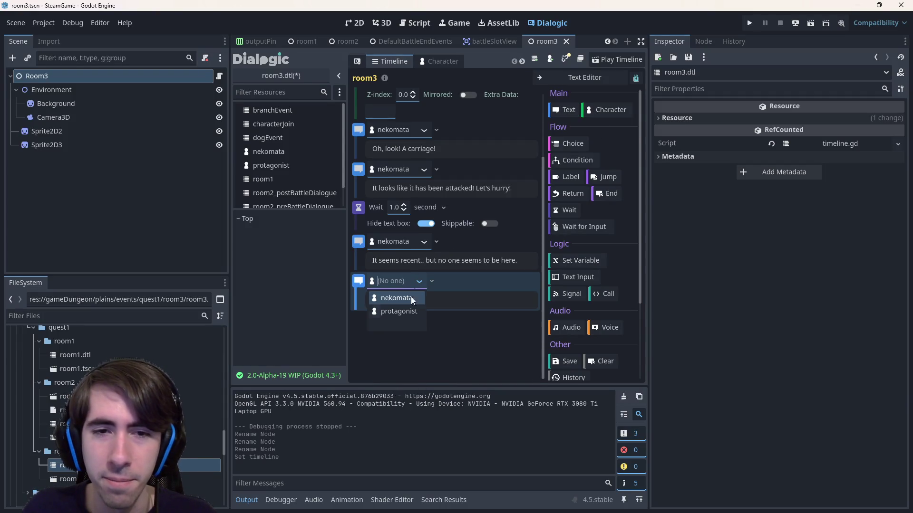
pyautogui.click(411, 311)
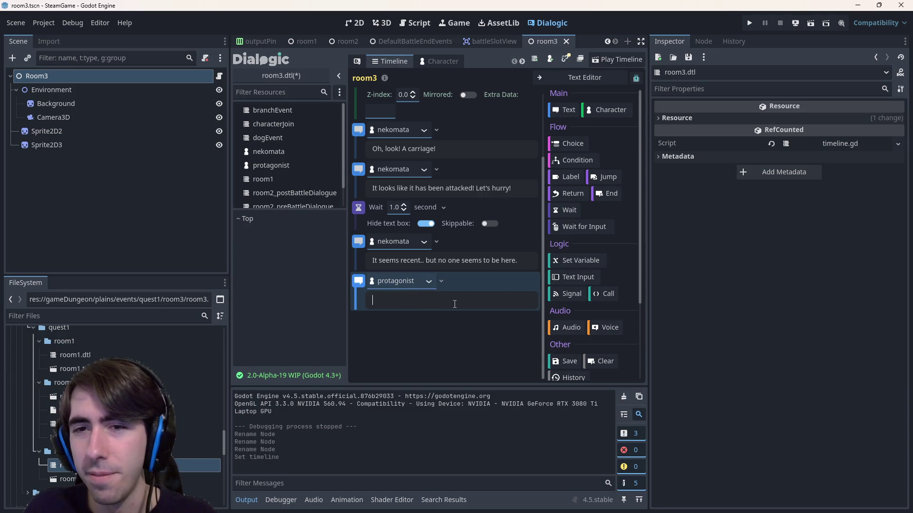
pyautogui.write('My')
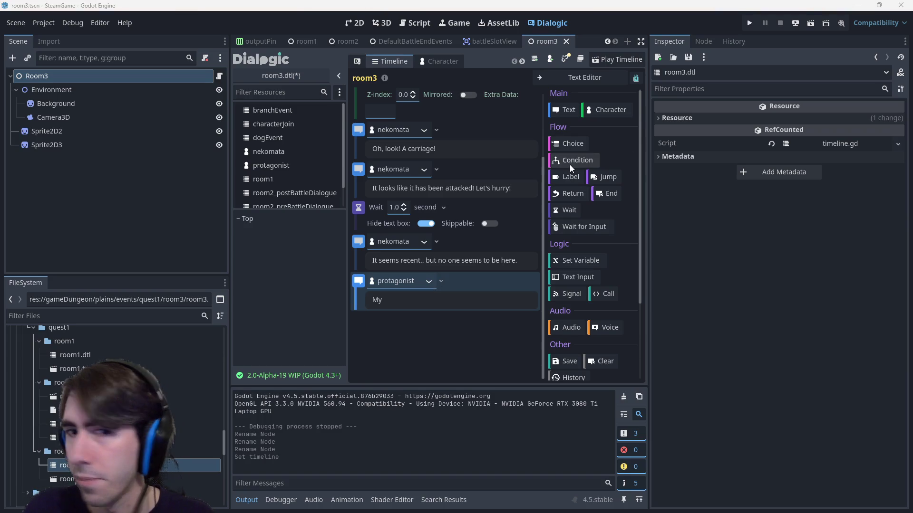
pyautogui.click(379, 285)
# Remove the speaker and retype the line as narration "A mysterious box was inside the carriage."
pyautogui.press('BackSpace')
pyautogui.press('Escape')
pyautogui.doubleClick(402, 301)
pyautogui.write('A myst')
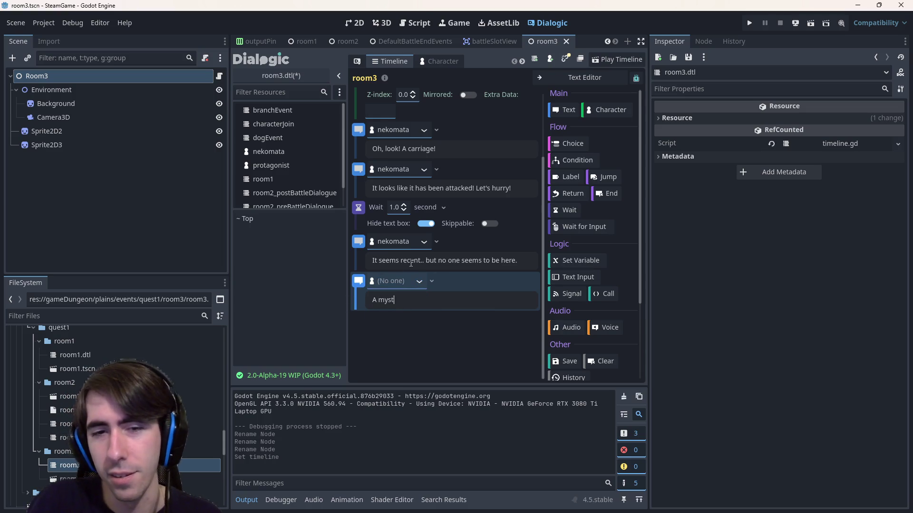
pyautogui.write('erious')
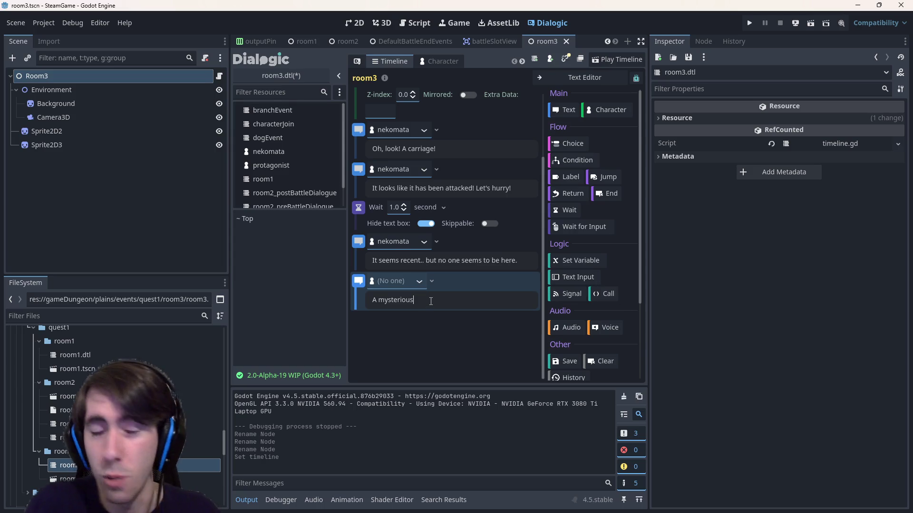
pyautogui.write('ox was i')
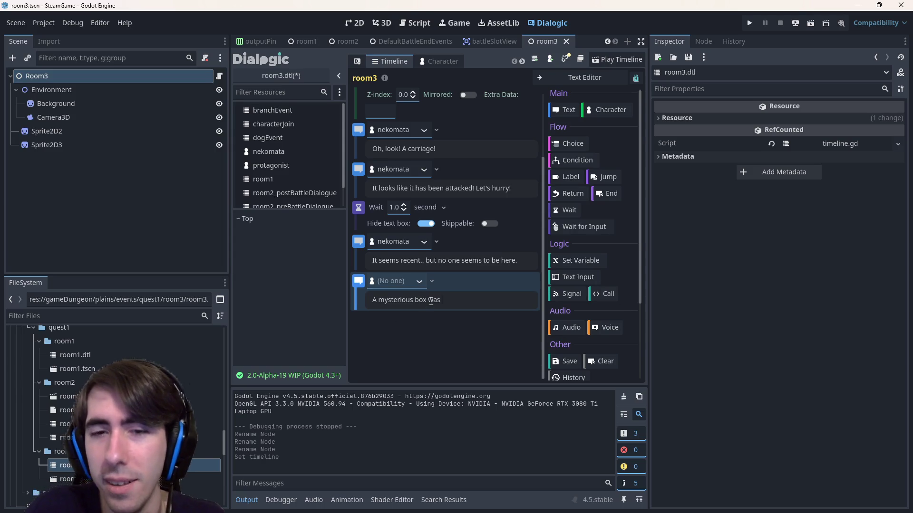
pyautogui.write('nside')
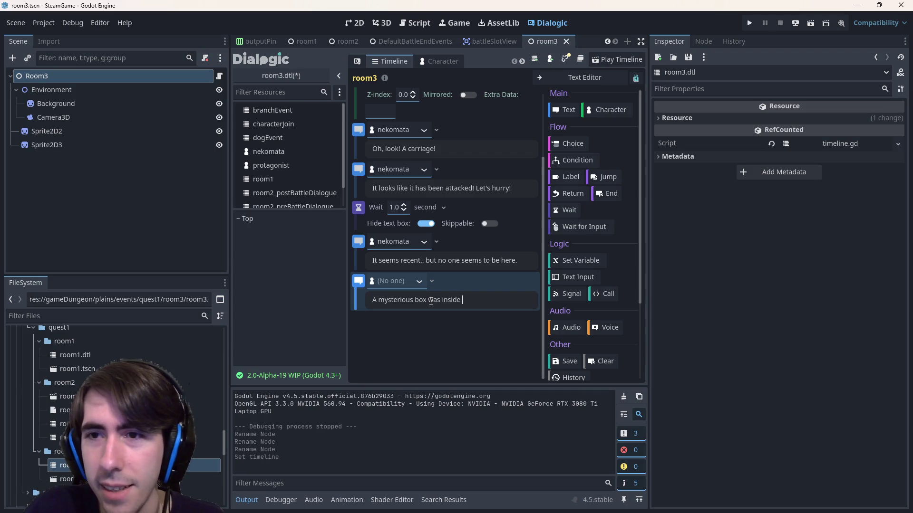
pyautogui.write('the carriage.')
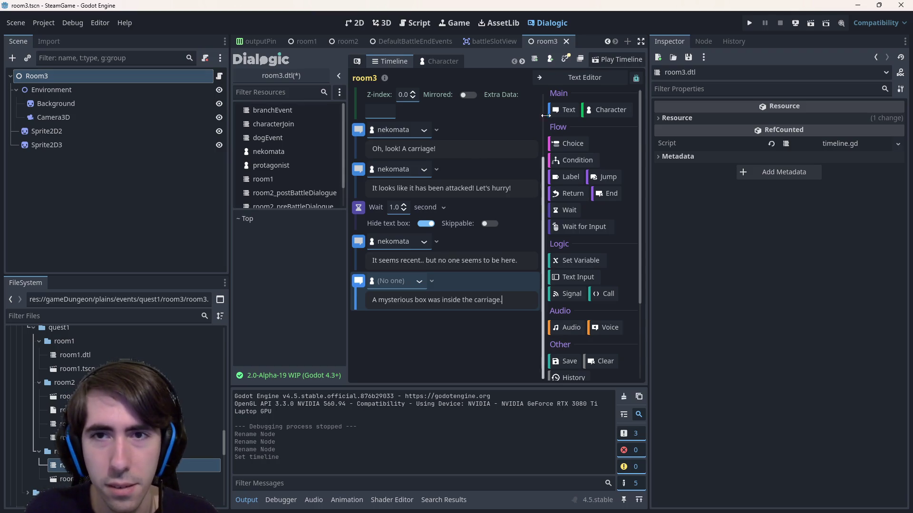
# Replace "was" with "is" so it reads "A mysterious box is inside the carriage."
pyautogui.hotkey('ctrl', 't')
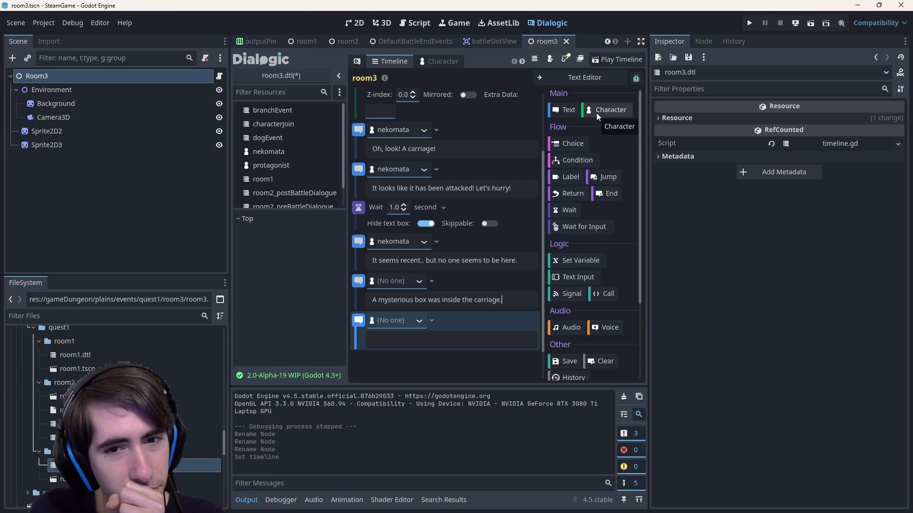
pyautogui.doubleClick(431, 301)
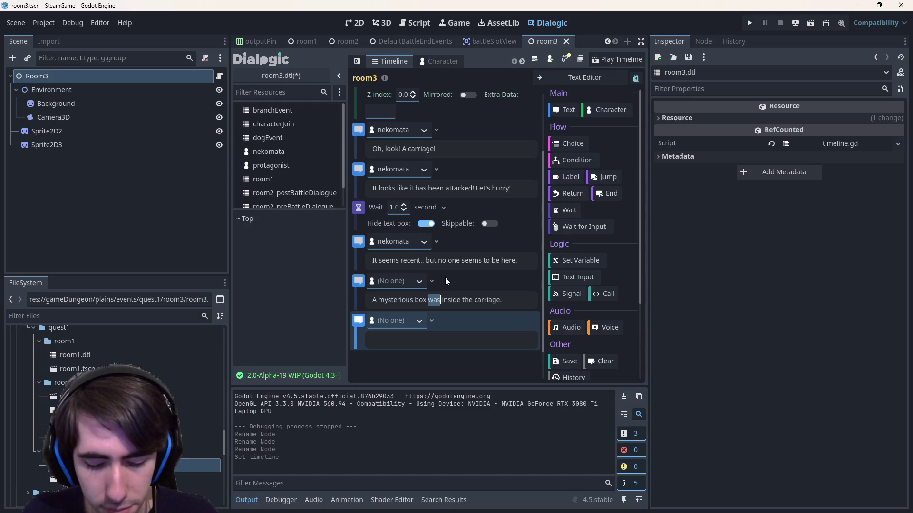
pyautogui.click(457, 340)
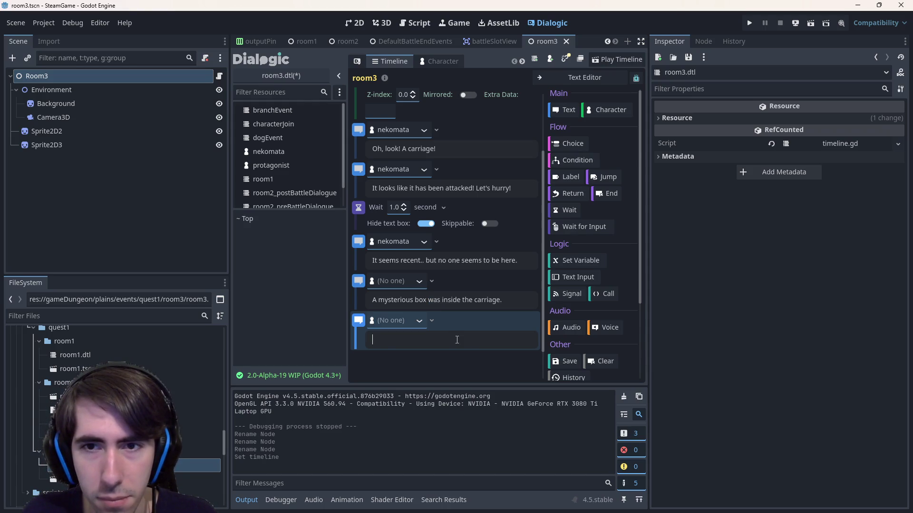
pyautogui.doubleClick(437, 299)
pyautogui.press('BackSpace')
pyautogui.hotkey('ctrl', 'z')
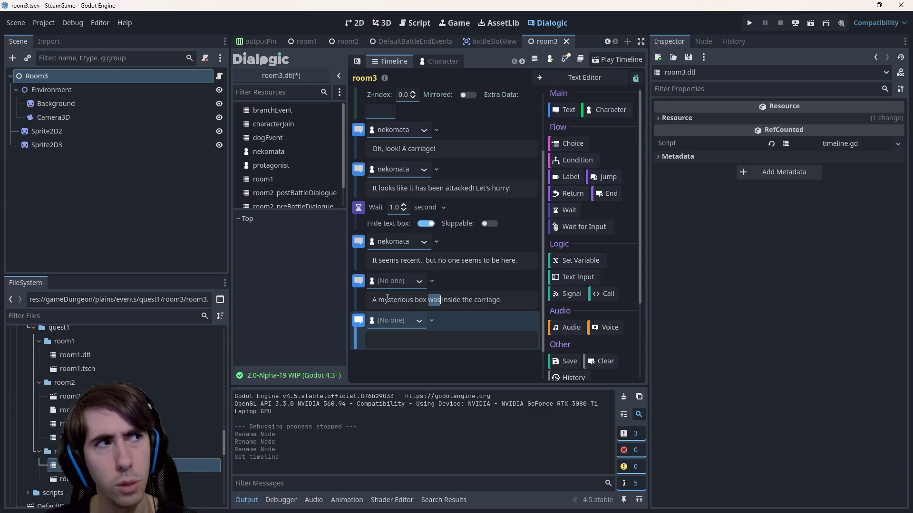
pyautogui.write('is')
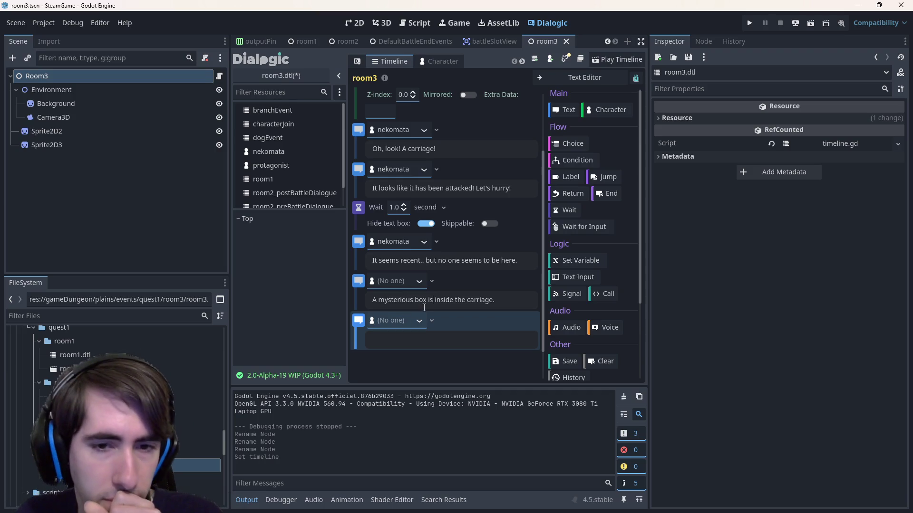
# Delete the extra empty text line and place a Choice event at the timeline end
pyautogui.click(426, 345)
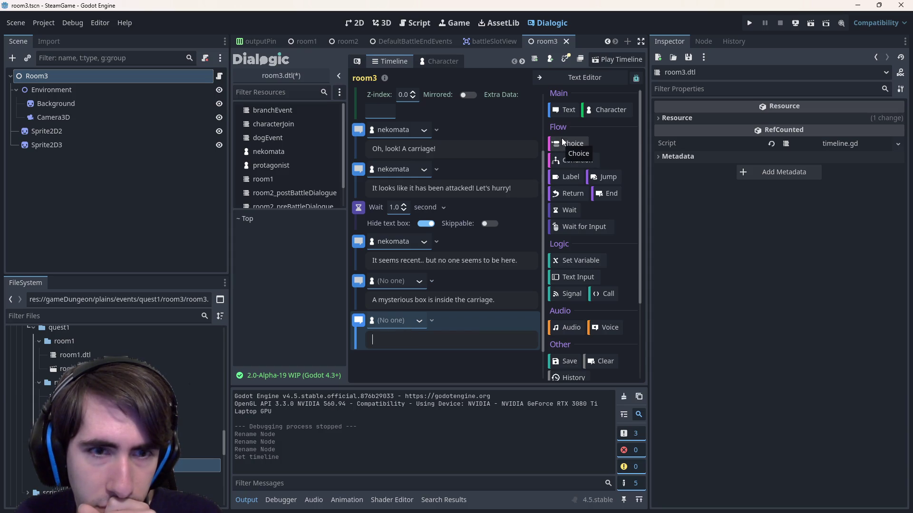
pyautogui.click(431, 321)
pyautogui.click(389, 427)
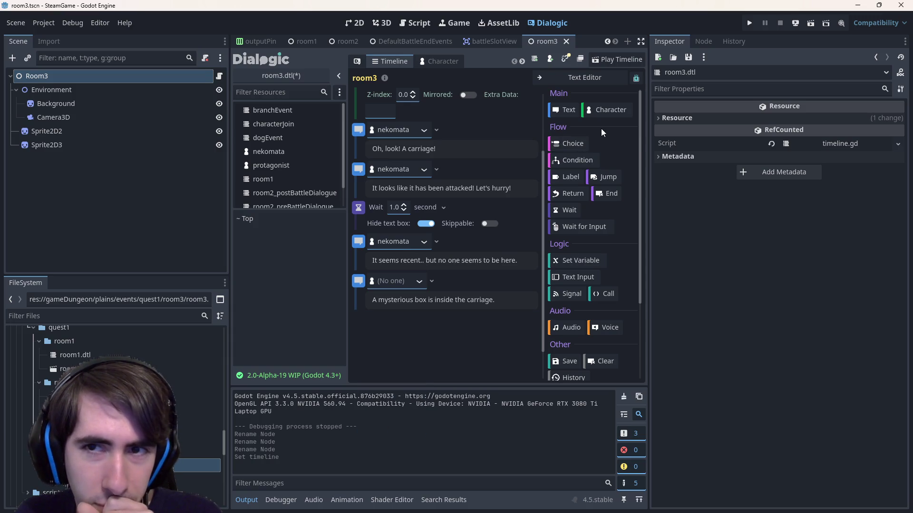
pyautogui.moveTo(584, 147); pyautogui.dragTo(455, 329)
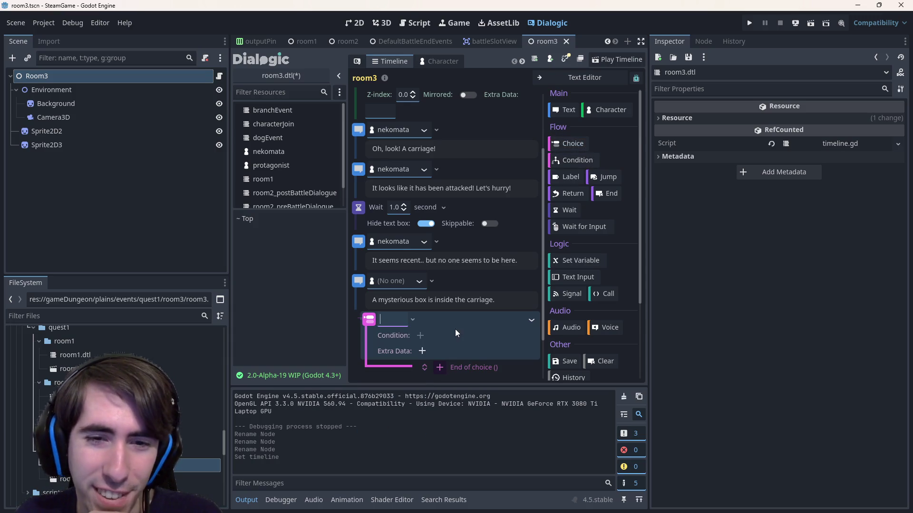
# Title the first choice "Open it" and put a nekomata text line inside it
pyautogui.click(395, 317)
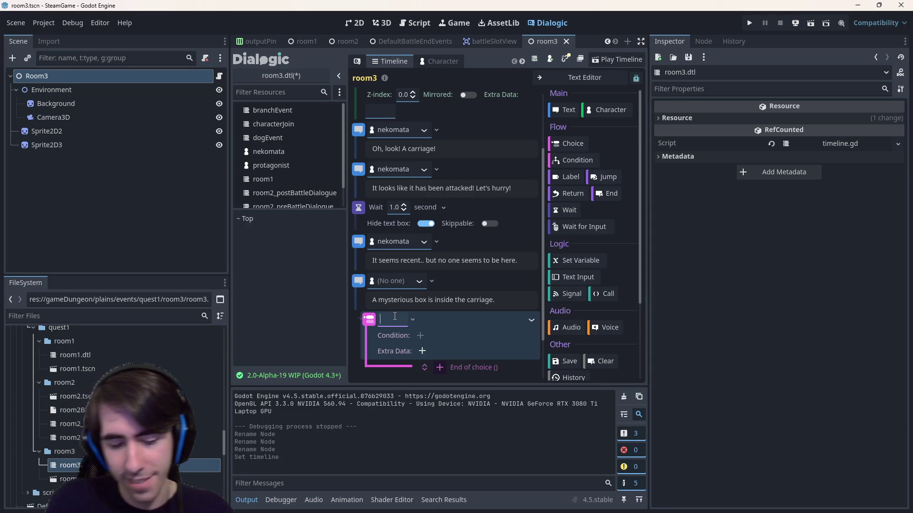
pyautogui.write('Open it')
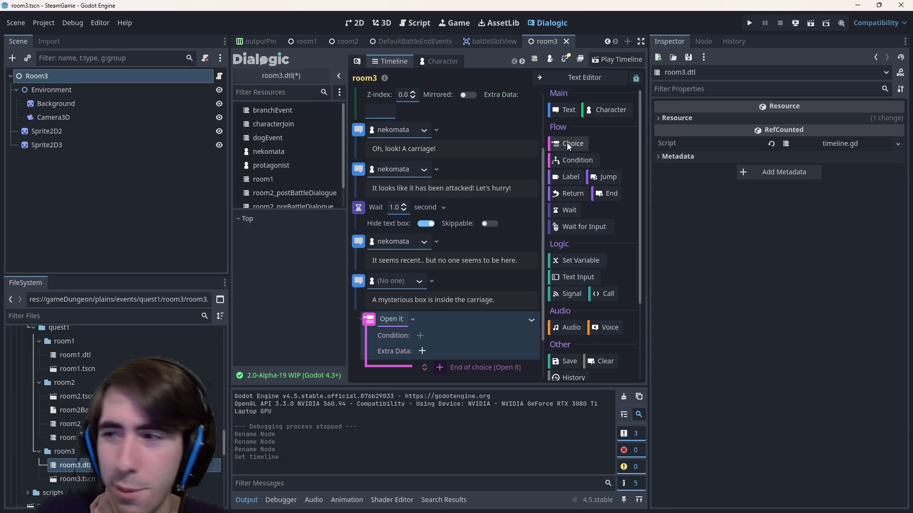
pyautogui.scroll(-3, 586, 150)
pyautogui.scroll(3, 583, 144)
pyautogui.moveTo(569, 113)
pyautogui.mouseDown()
pyautogui.moveTo(380, 315)
pyautogui.moveTo(389, 295)
pyautogui.mouseUp()
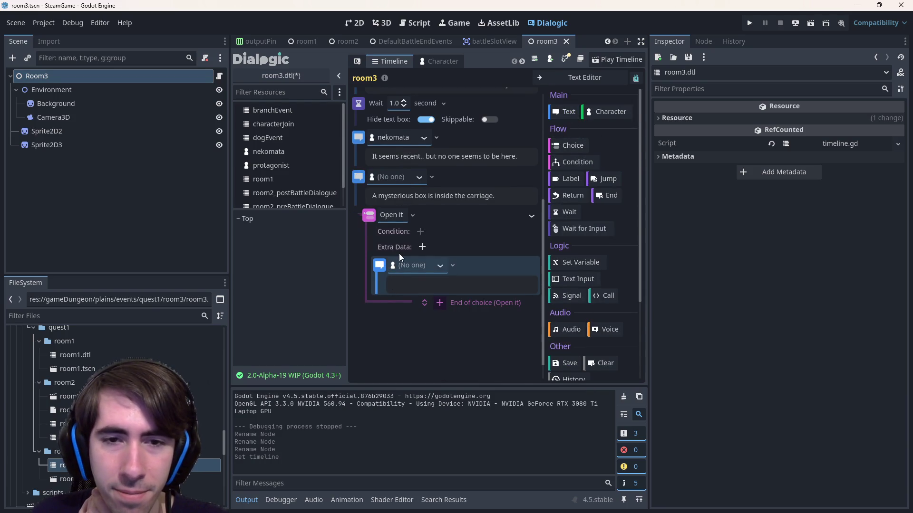
pyautogui.click(421, 272)
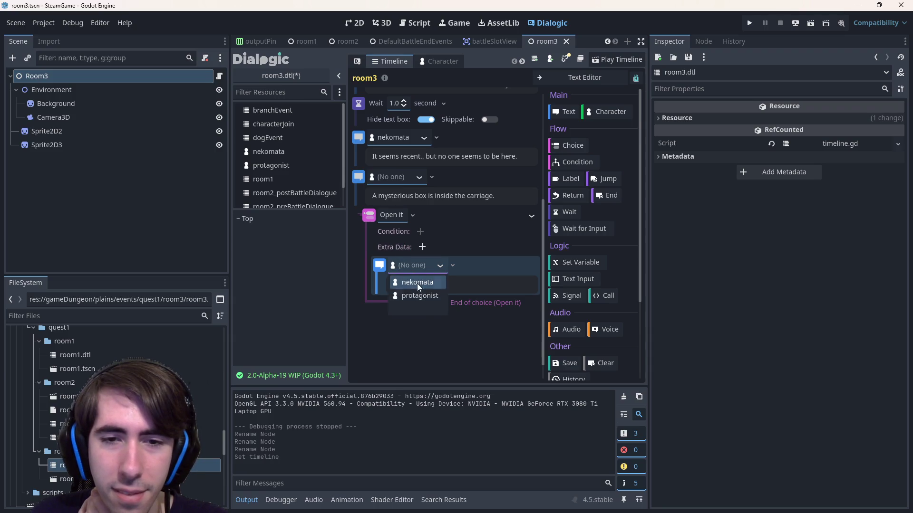
pyautogui.click(417, 283)
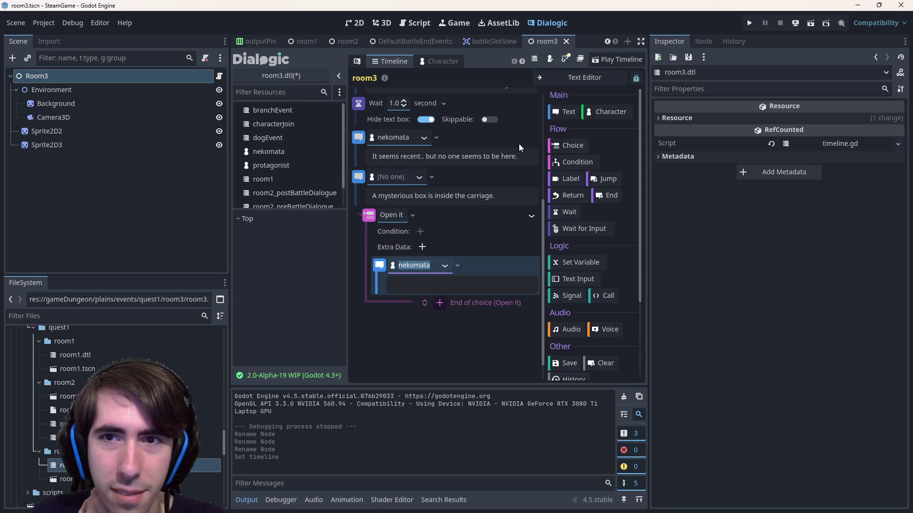
# Add another choice below the Open it branch and title it "Keep it closed"
pyautogui.click(573, 150)
pyautogui.moveTo(389, 304); pyautogui.dragTo(376, 369)
pyautogui.click(384, 318)
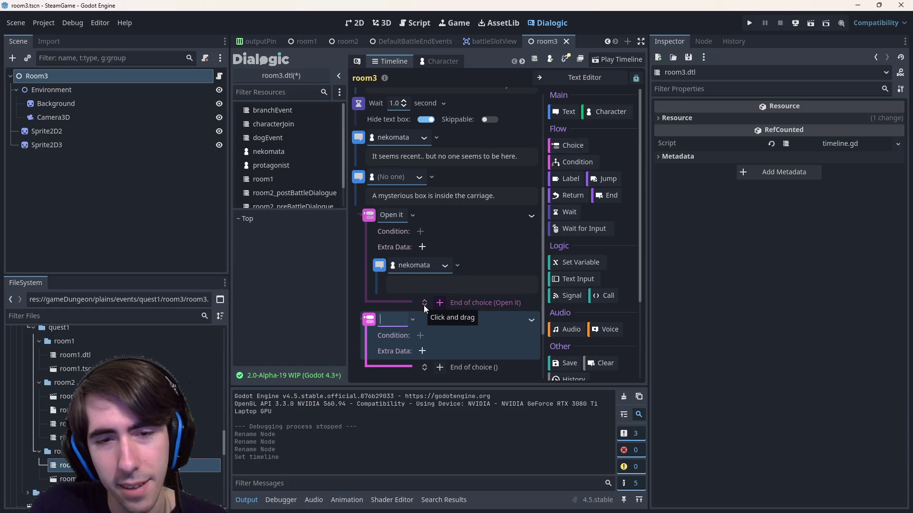
pyautogui.write("Don't open")
pyautogui.hotkey('ctrl', 'a')
pyautogui.write('Keep it close')
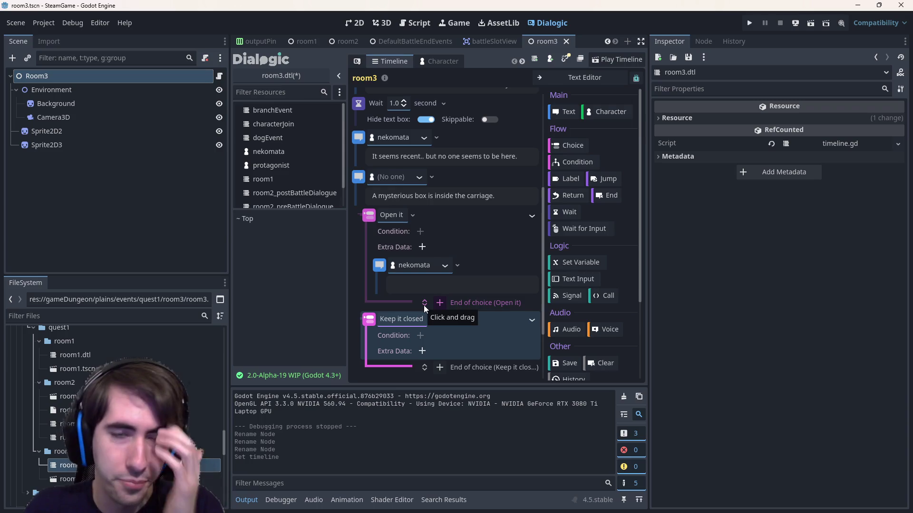
pyautogui.write('d')
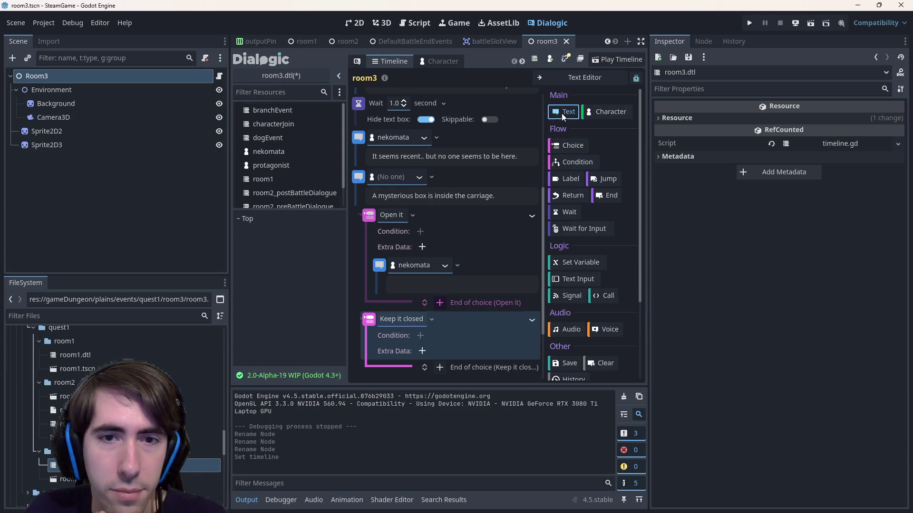
# Drag a new speakerless text event into Keep it closed: "That's right. Who would open someone else's stuff??"
pyautogui.click(562, 112)
pyautogui.moveTo(357, 313)
pyautogui.mouseDown()
pyautogui.moveTo(392, 288)
pyautogui.moveTo(399, 267)
pyautogui.mouseUp()
pyautogui.write("That's right")
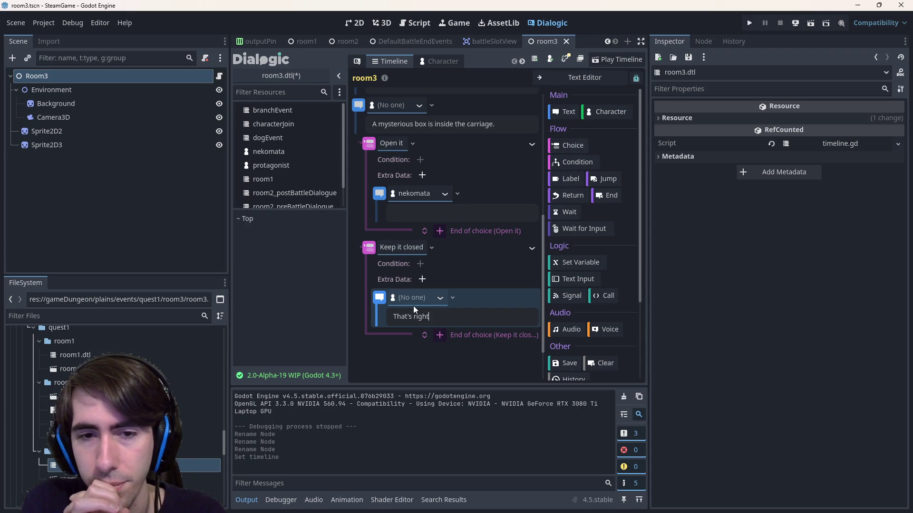
pyautogui.write('. W')
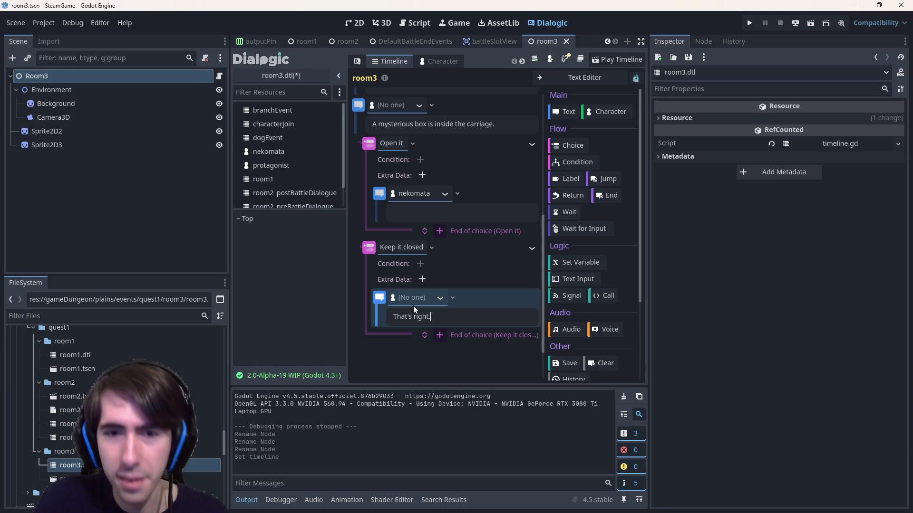
pyautogui.write('ho would open')
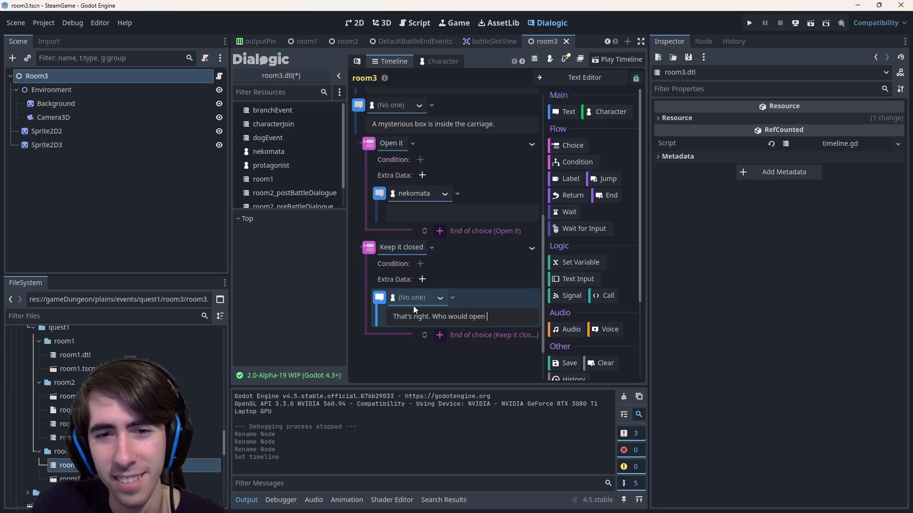
pyautogui.write('someone o')
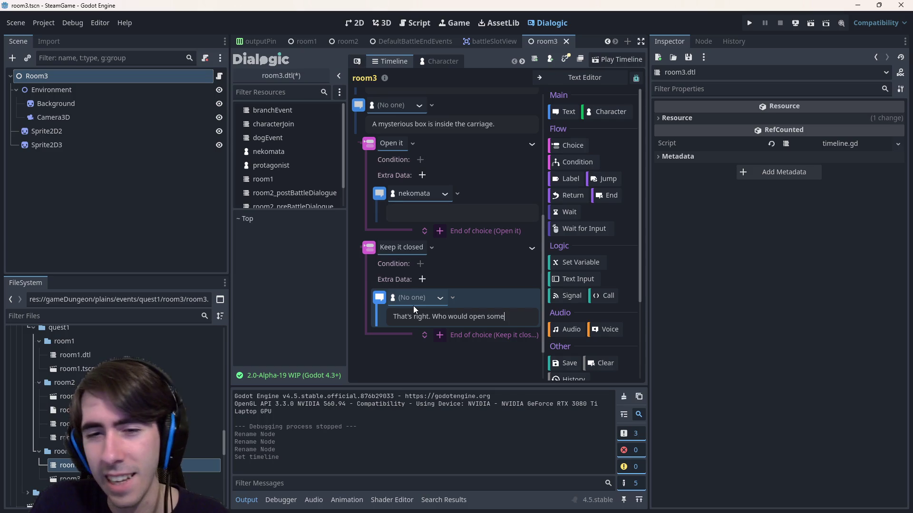
pyautogui.write("lse's stuf")
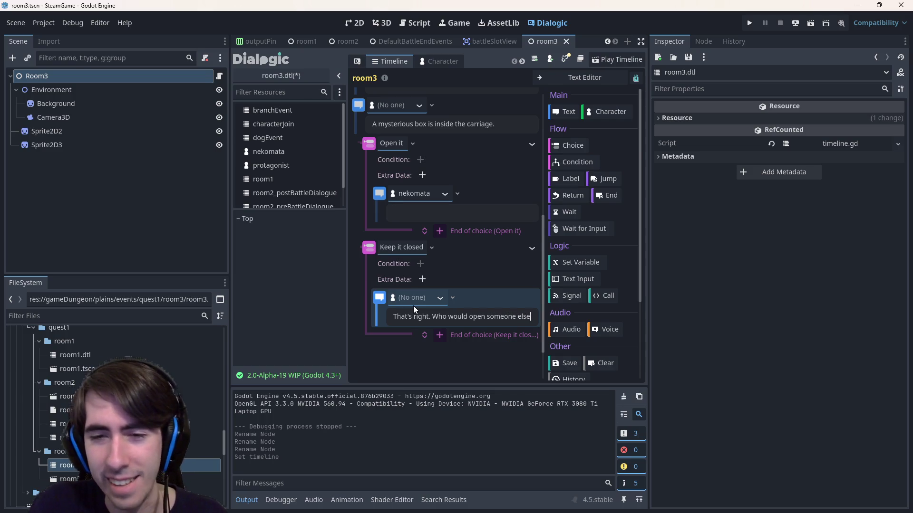
pyautogui.write('f?')
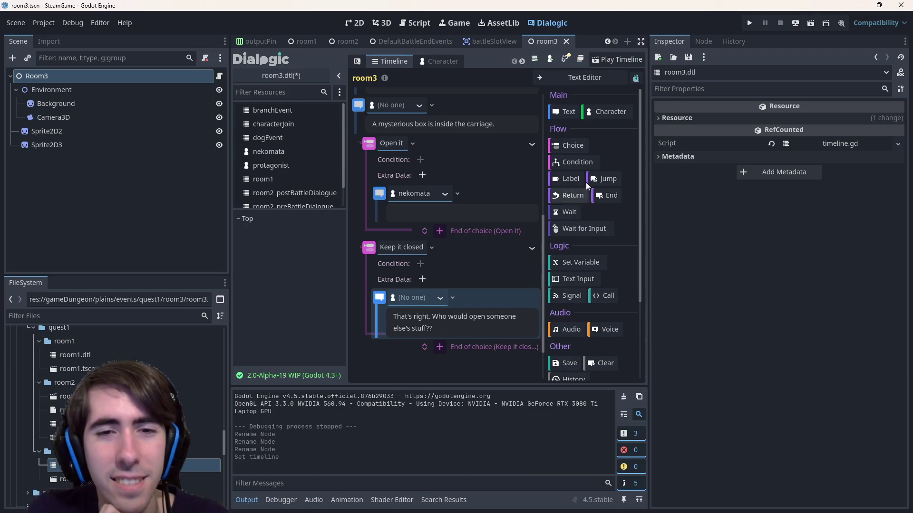
# Add nekomata's line "Oh look, a mysterious closed box that wants to be open!"
pyautogui.click(571, 113)
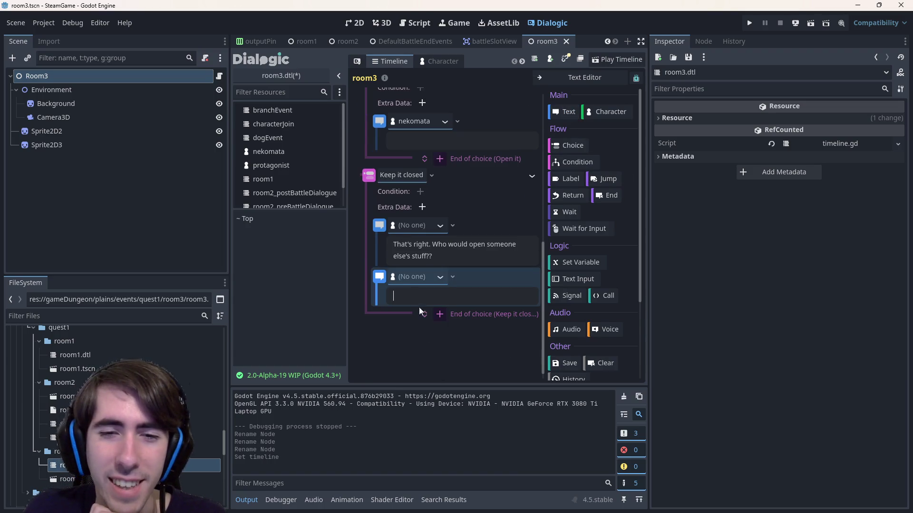
pyautogui.click(412, 295)
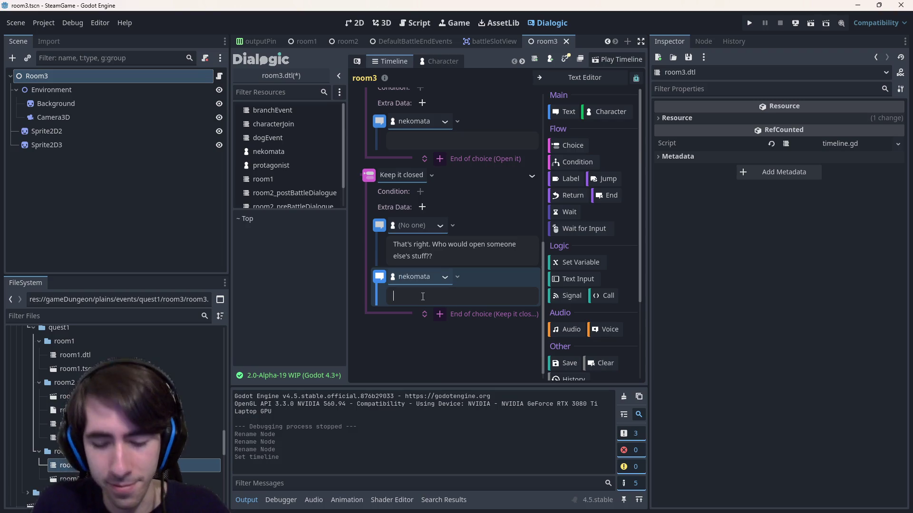
pyautogui.write('Oh')
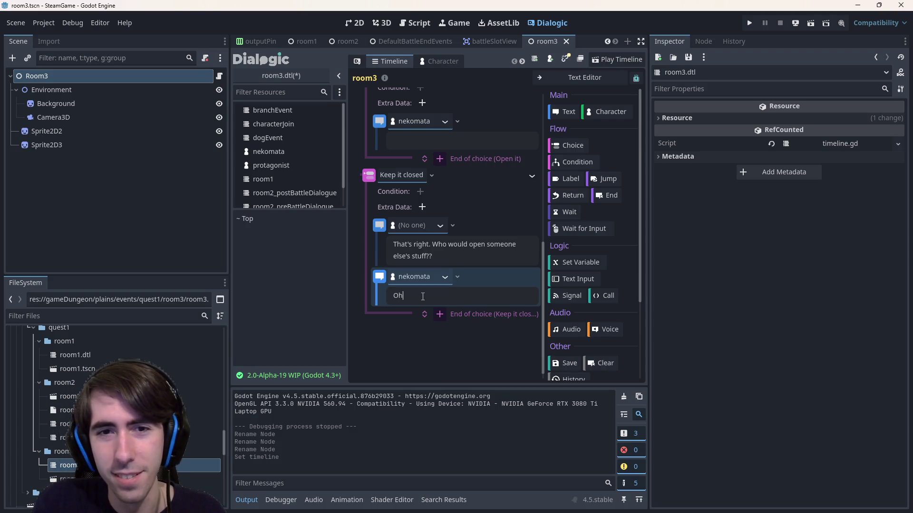
pyautogui.press('BackSpace')
pyautogui.press('BackSpace')
pyautogui.write('Hmm')
pyautogui.press('BackSpace')
pyautogui.press('BackSpace')
pyautogui.press('BackSpace')
pyautogui.write('Oh look, a box')
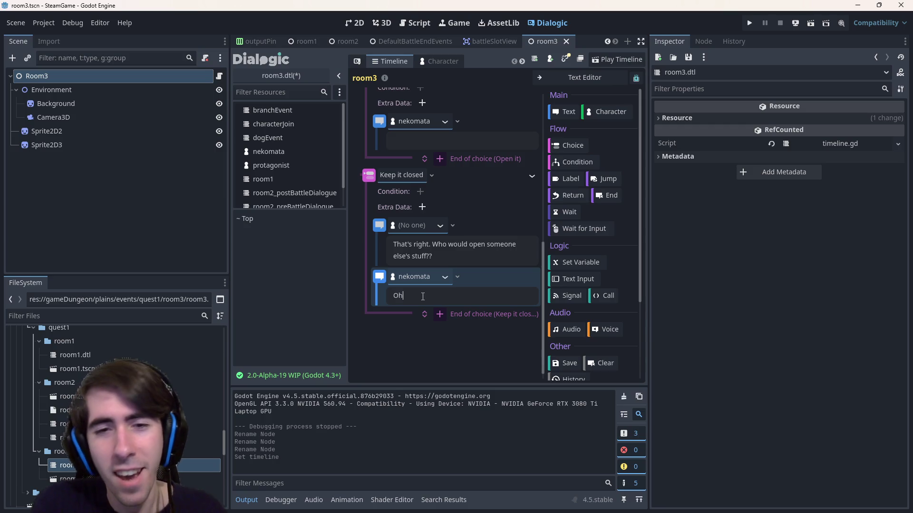
pyautogui.write('!')
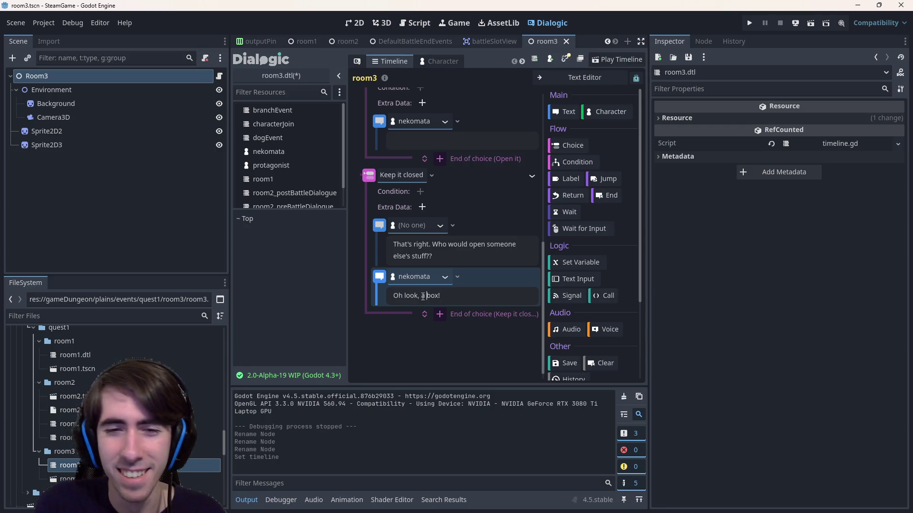
pyautogui.write('mysterious c')
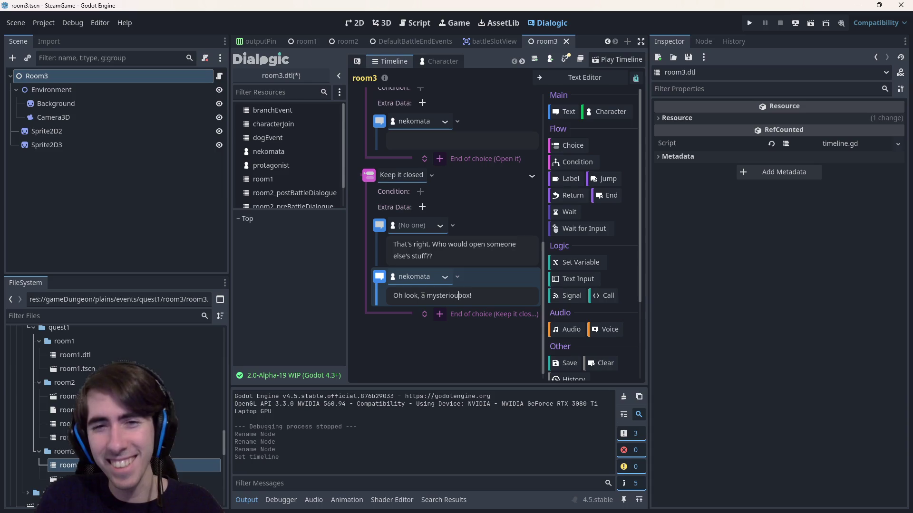
pyautogui.write('losed')
pyautogui.scroll(3, 422, 297)
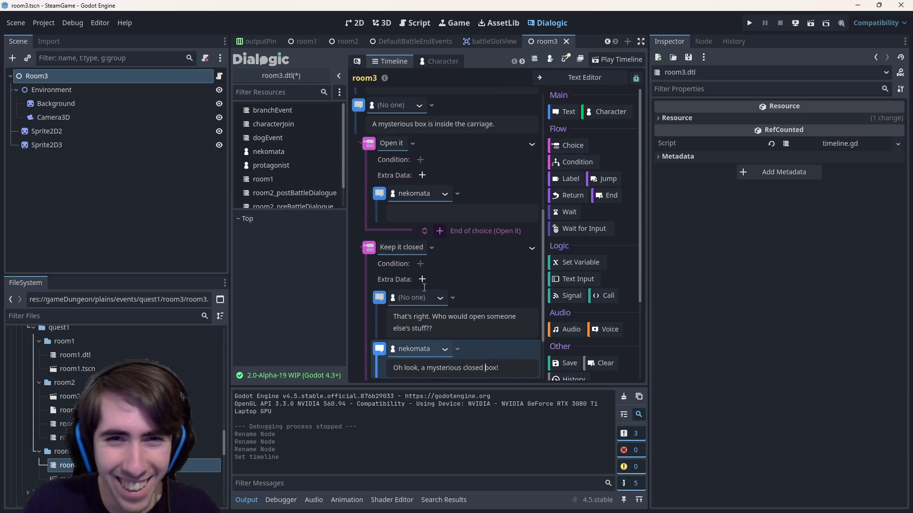
pyautogui.scroll(5, 424, 287)
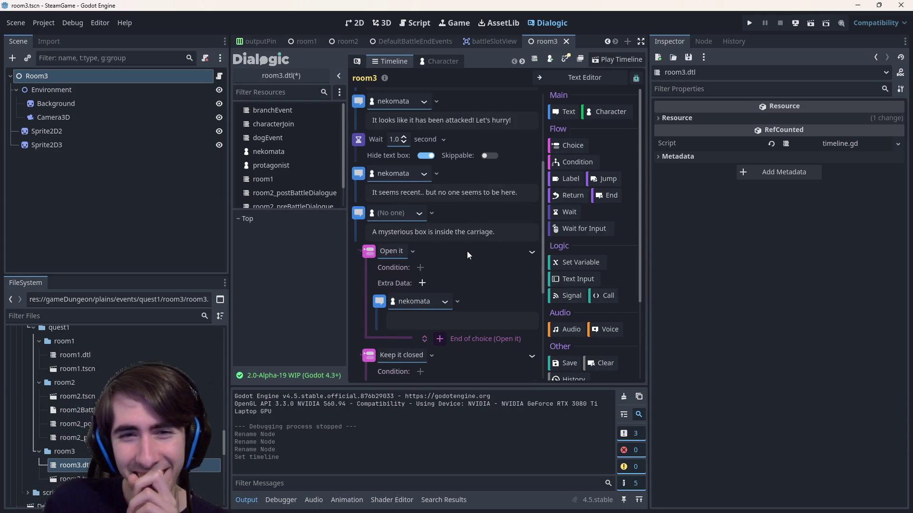
pyautogui.scroll(-8, 466, 251)
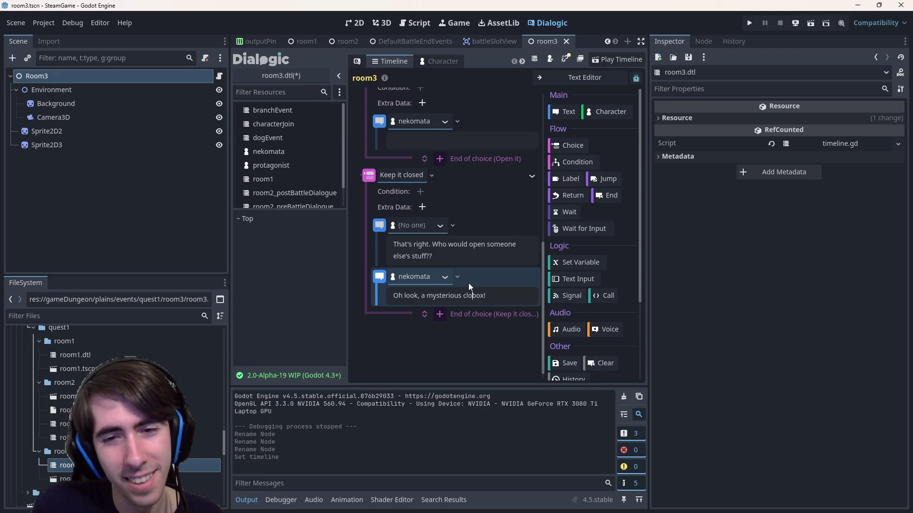
pyautogui.write('that wants to ')
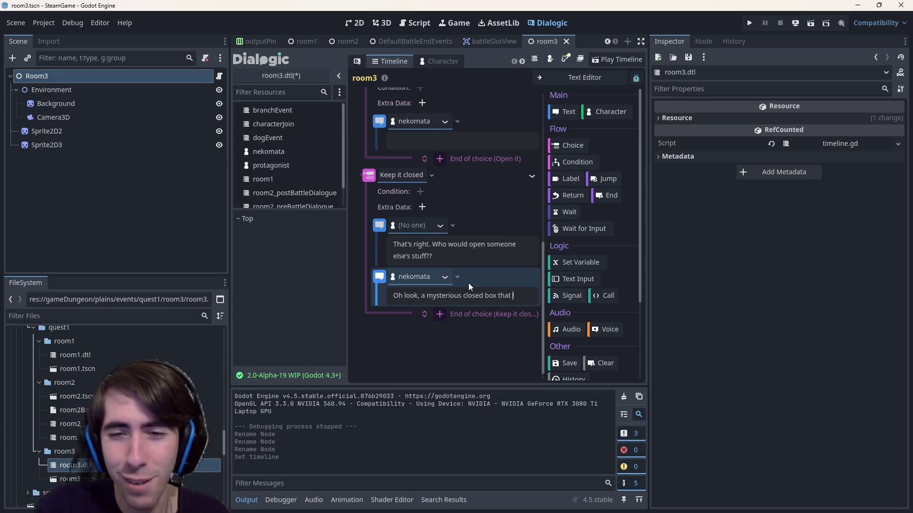
pyautogui.write('be open')
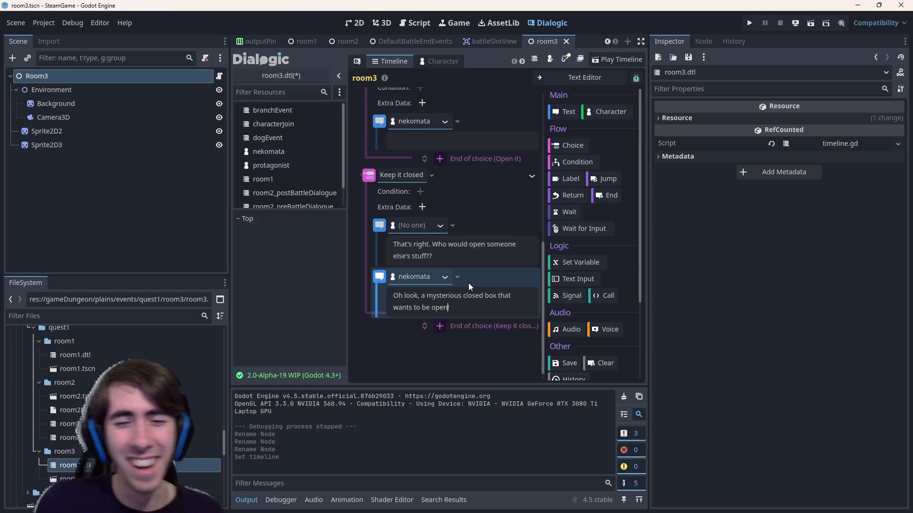
pyautogui.scroll(10, 459, 283)
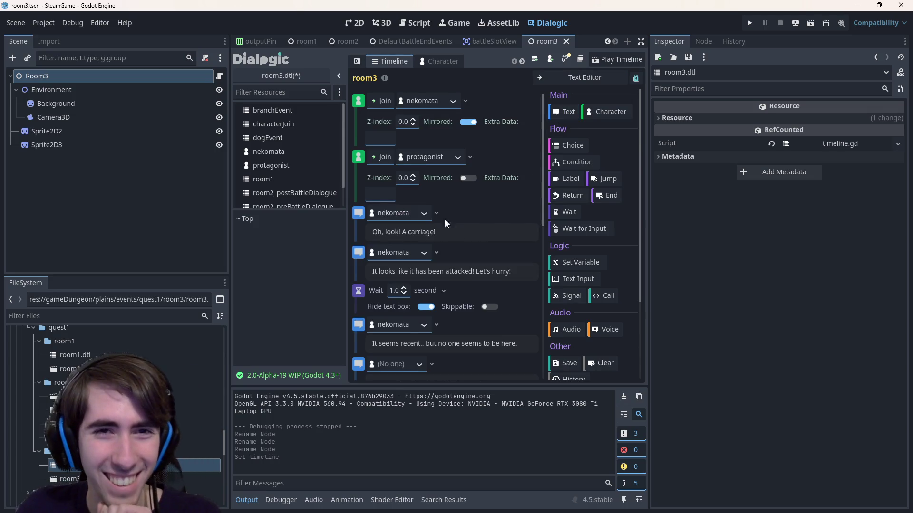
pyautogui.scroll(-10, 444, 219)
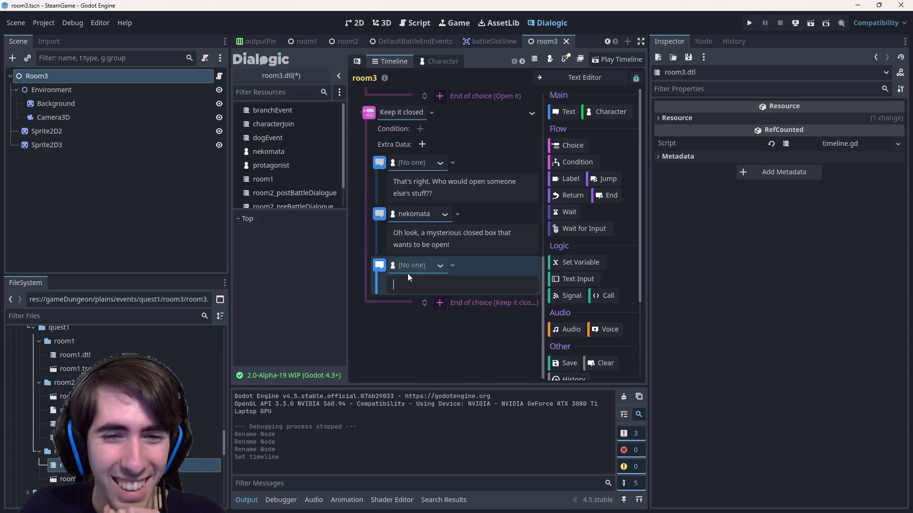
# Add the narration line "Nekomata opens the box." to the Keep it closed branch
pyautogui.write('Nekomata opens ')
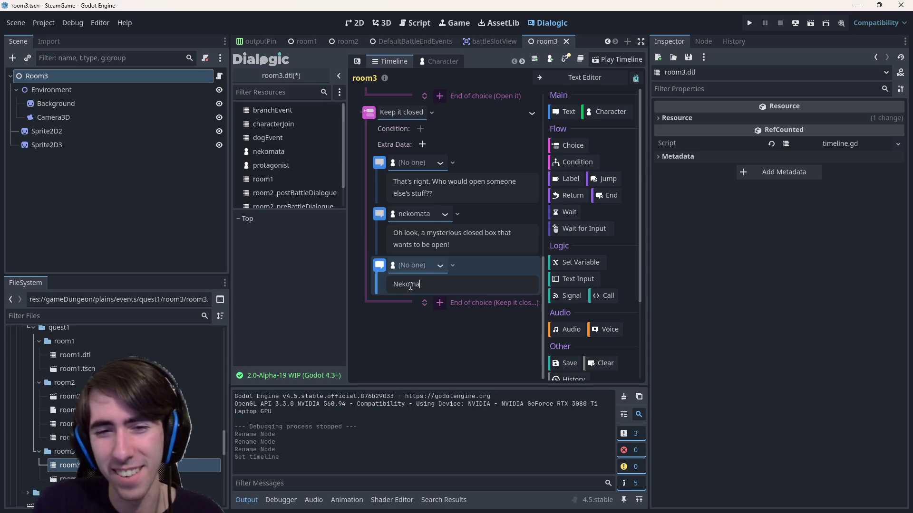
pyautogui.write('the box.')
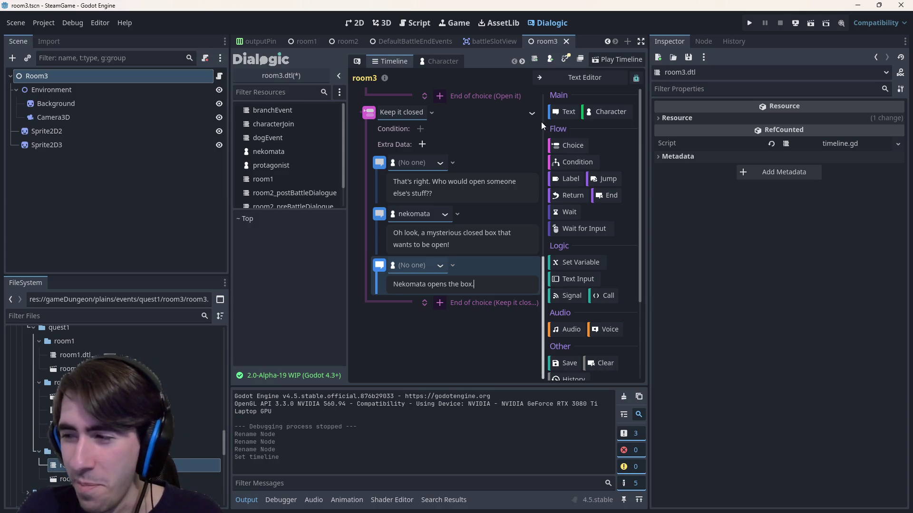
pyautogui.scroll(3, 498, 172)
pyautogui.scroll(3, 498, 172)
pyautogui.scroll(-4, 498, 171)
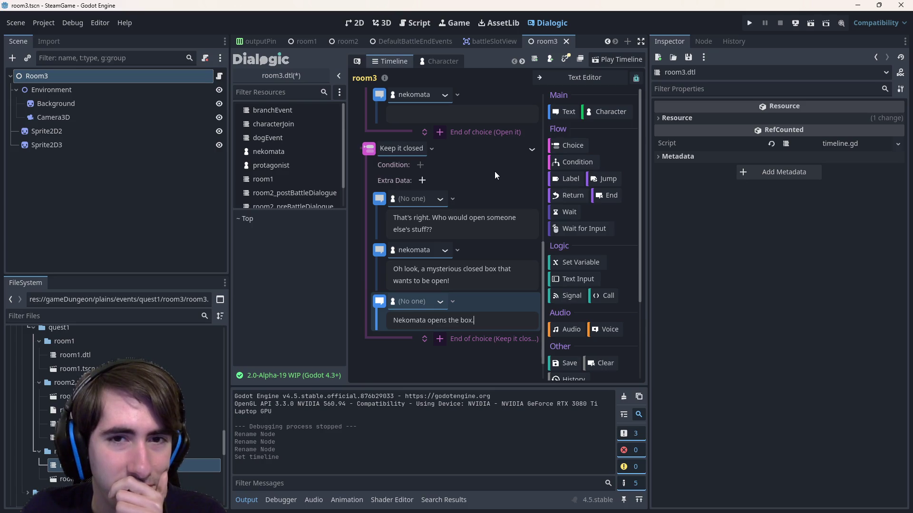
pyautogui.scroll(6, 484, 183)
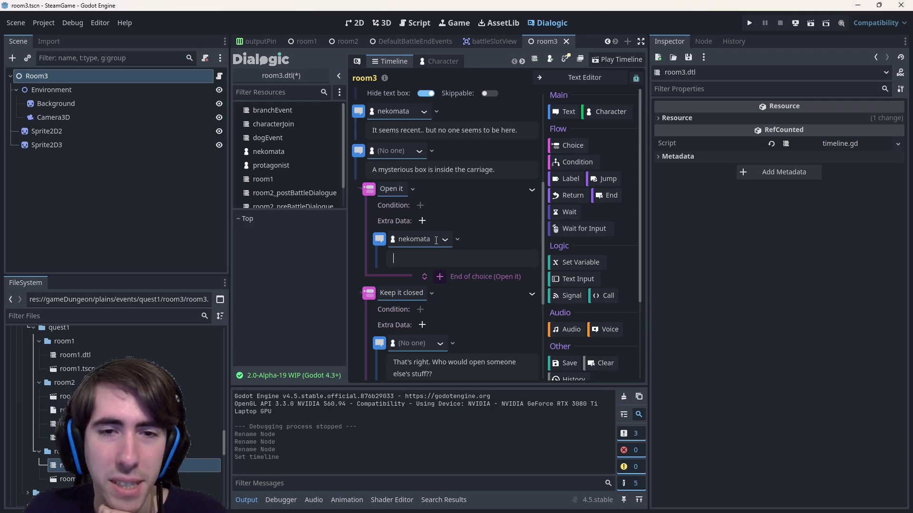
pyautogui.click(440, 243)
# Make the Open it line speakerless and add a same-timeline Jump after "Nekomata opens the box."
pyautogui.click(429, 255)
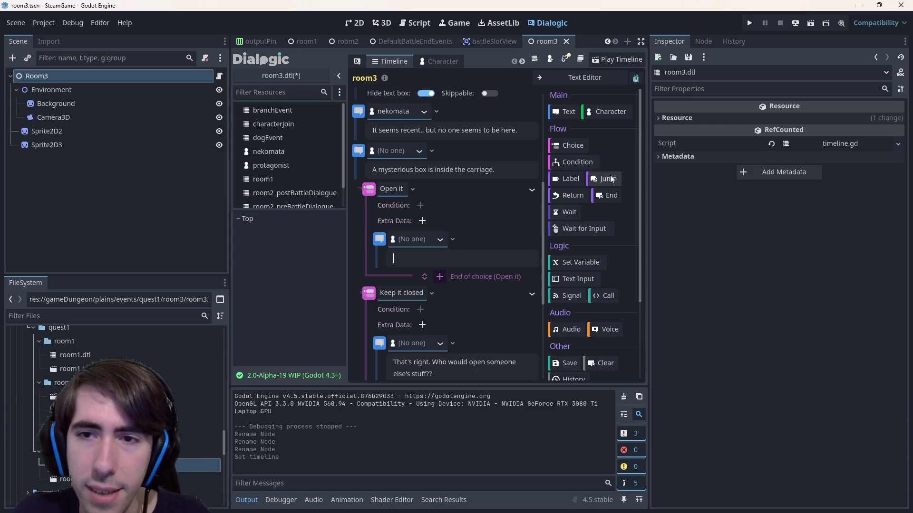
pyautogui.scroll(-5, 433, 280)
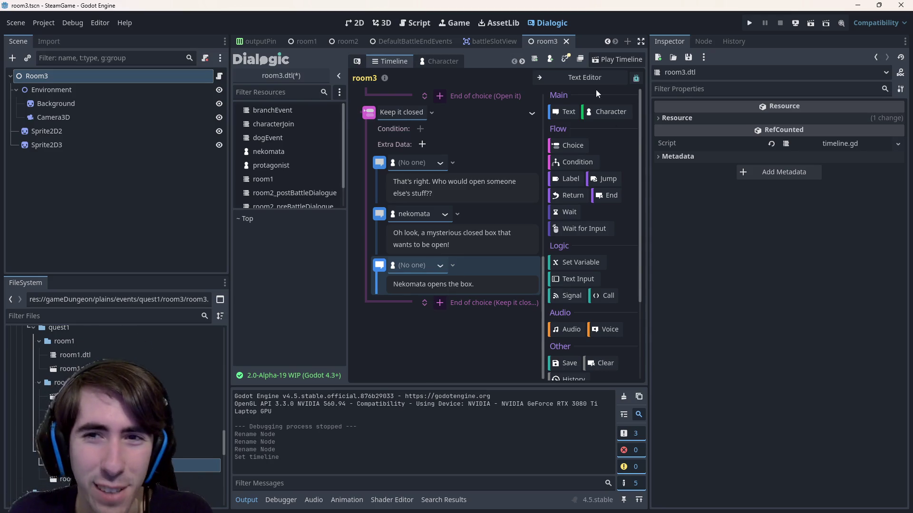
pyautogui.click(608, 184)
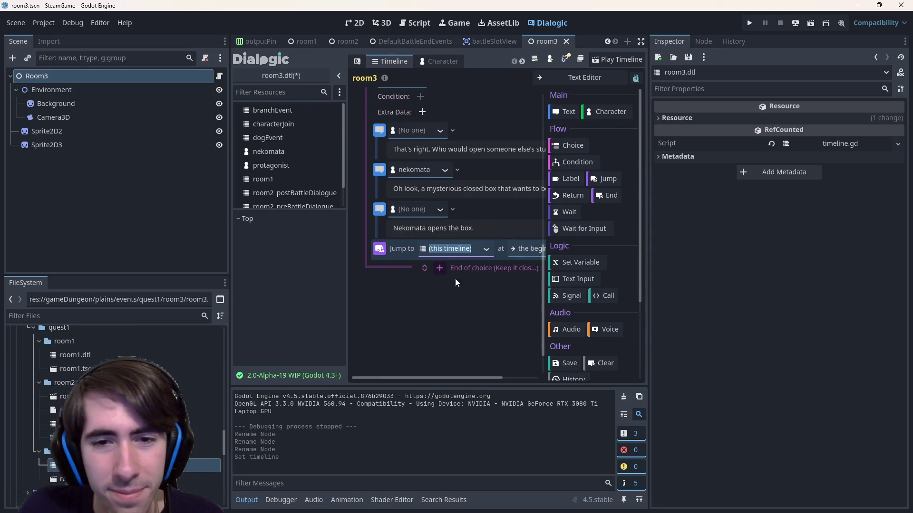
pyautogui.click(434, 250)
pyautogui.click(486, 249)
pyautogui.press('Tab')
pyautogui.moveTo(489, 377); pyautogui.dragTo(526, 377)
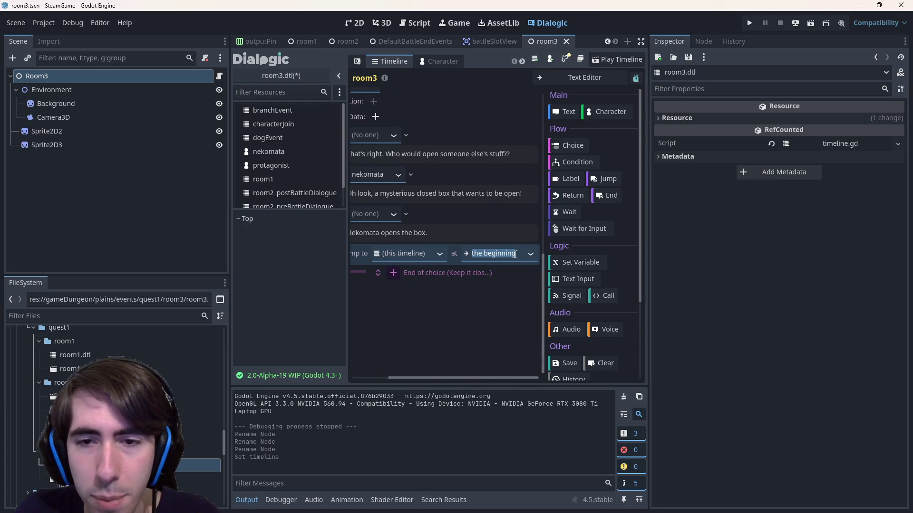
pyautogui.click(530, 254)
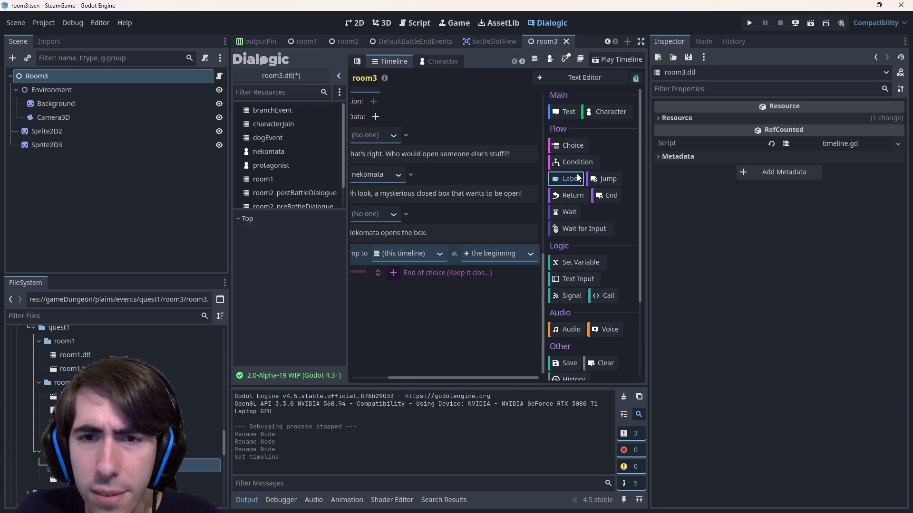
# Add a label named "Merge" below the end of the choice
pyautogui.click(565, 179)
pyautogui.click(520, 254)
pyautogui.click(518, 268)
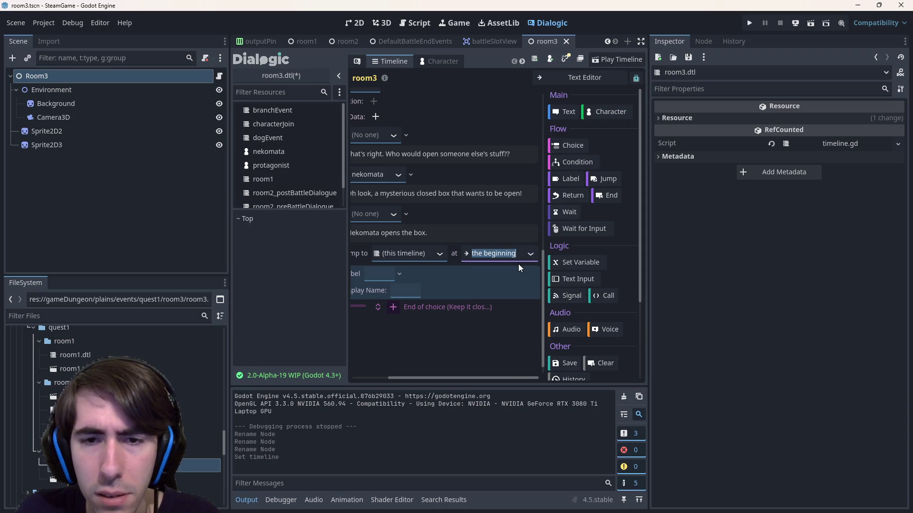
pyautogui.moveTo(409, 379); pyautogui.dragTo(339, 373)
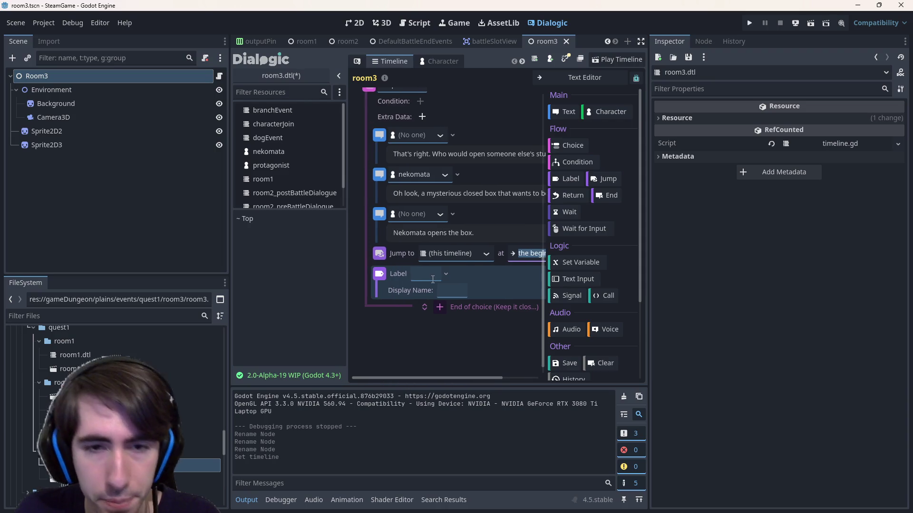
pyautogui.moveTo(378, 275); pyautogui.dragTo(374, 340)
pyautogui.click(403, 290)
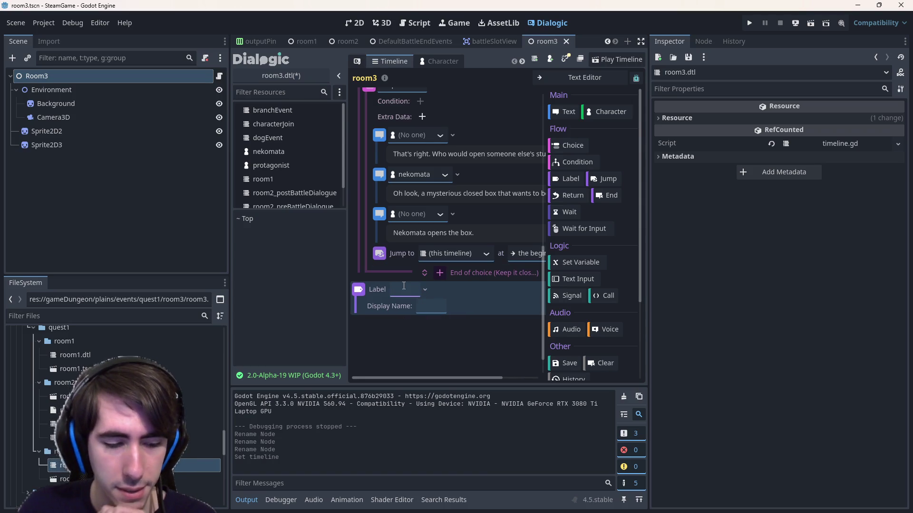
pyautogui.write('Merge')
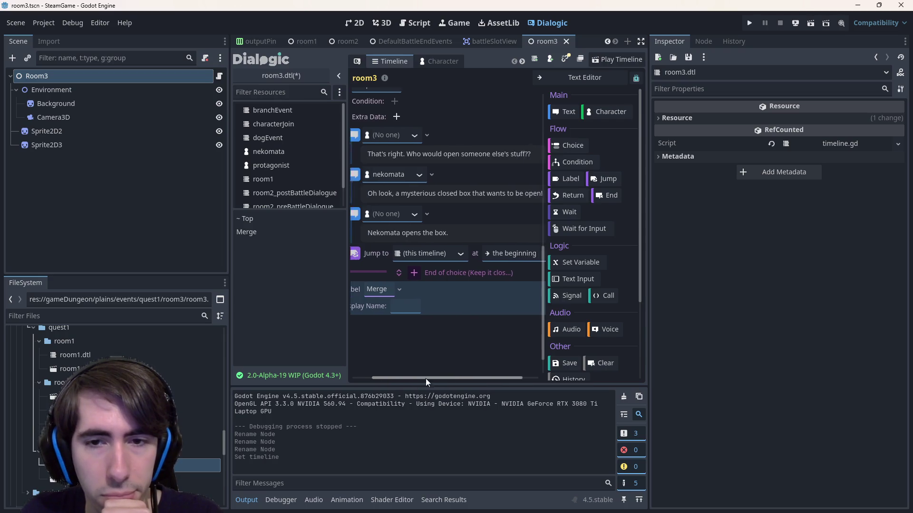
# Set the Keep it closed jump's target to the Merge label
pyautogui.click(371, 264)
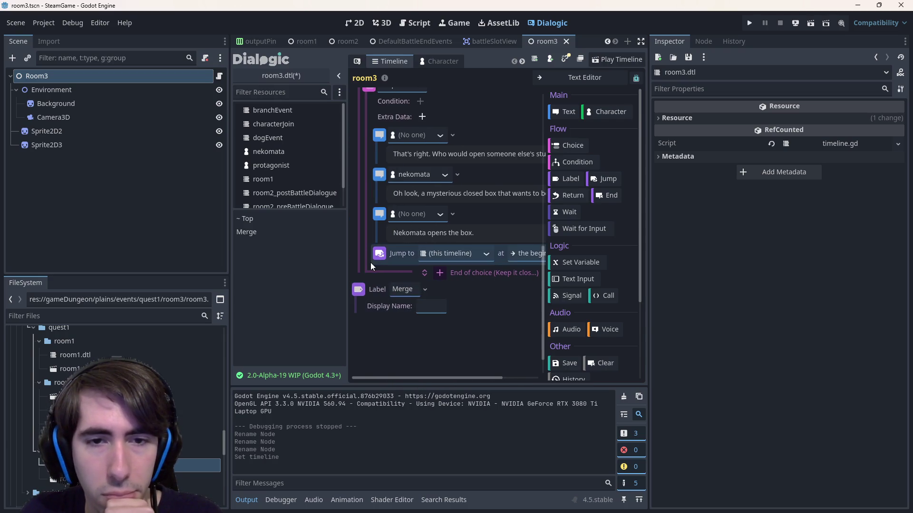
pyautogui.click(527, 256)
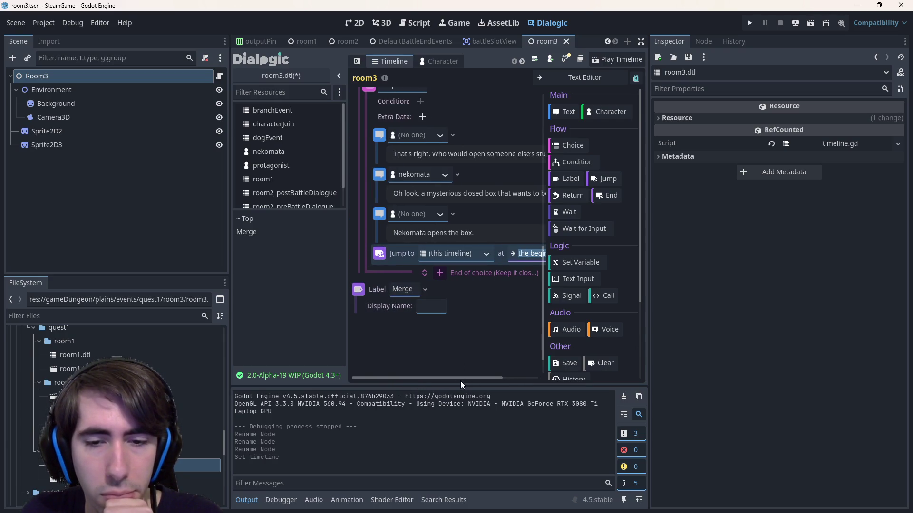
pyautogui.moveTo(452, 379); pyautogui.dragTo(512, 308)
pyautogui.click(529, 256)
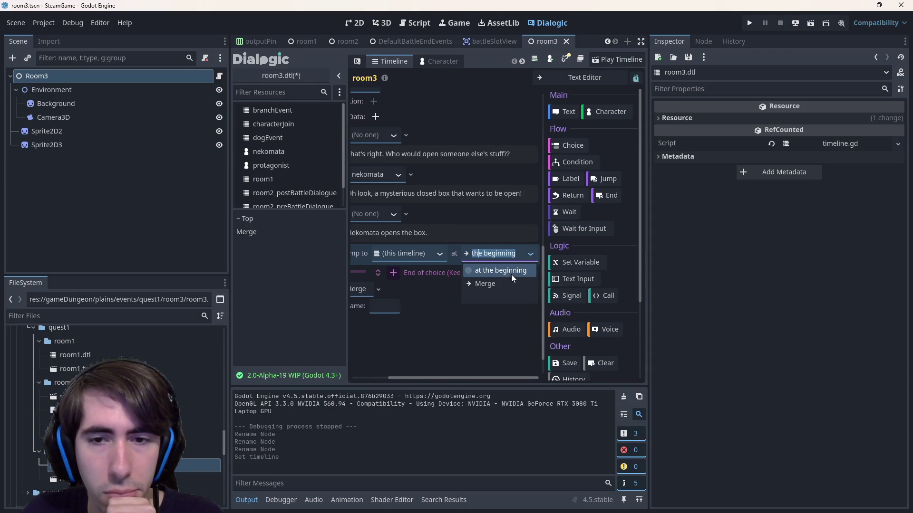
pyautogui.click(502, 280)
pyautogui.moveTo(469, 379); pyautogui.dragTo(352, 378)
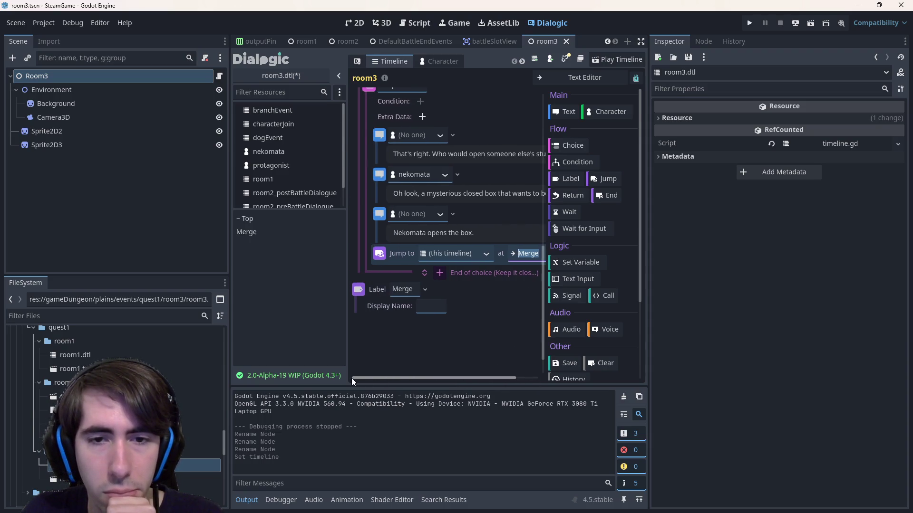
pyautogui.scroll(1, 482, 309)
pyautogui.scroll(1, 482, 309)
pyautogui.scroll(-2, 482, 309)
pyautogui.scroll(4, 482, 309)
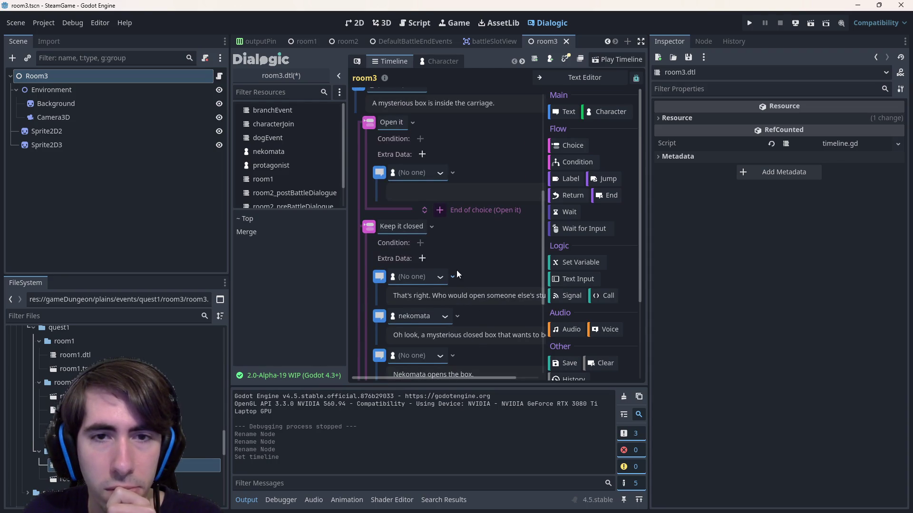
pyautogui.scroll(-2, 456, 270)
pyautogui.rightClick(381, 324)
# Duplicate the jump to Merge into Open it and write "Suddenly, you feel something filling you."
pyautogui.click(391, 331)
pyautogui.moveTo(392, 332)
pyautogui.mouseDown()
pyautogui.moveTo(404, 110)
pyautogui.moveTo(442, 235)
pyautogui.mouseUp()
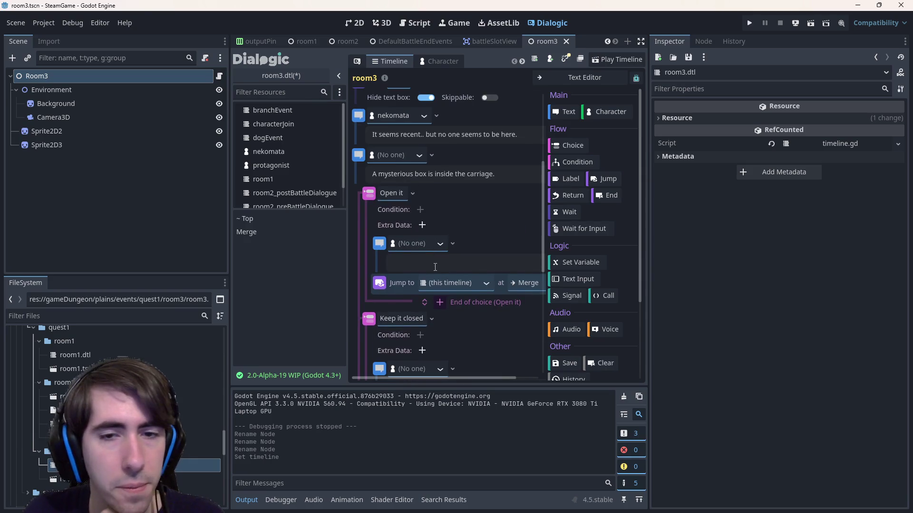
pyautogui.write('The')
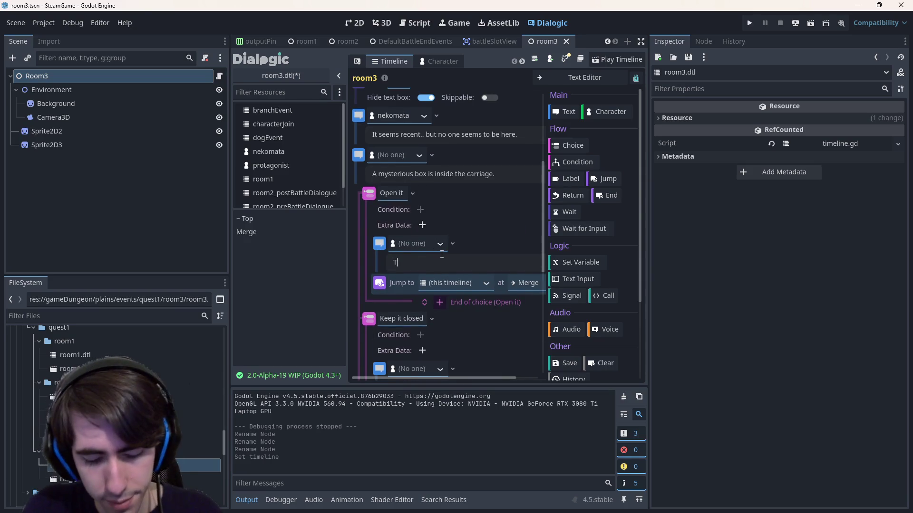
pyautogui.press('BackSpace')
pyautogui.press('BackSpace')
pyautogui.press('BackSpace')
pyautogui.write('Suddenly,')
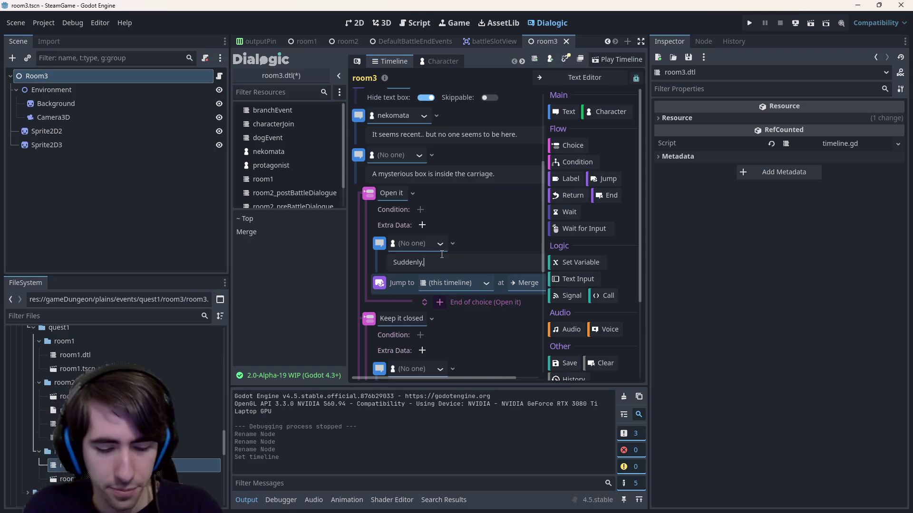
pyautogui.write('you feel somet')
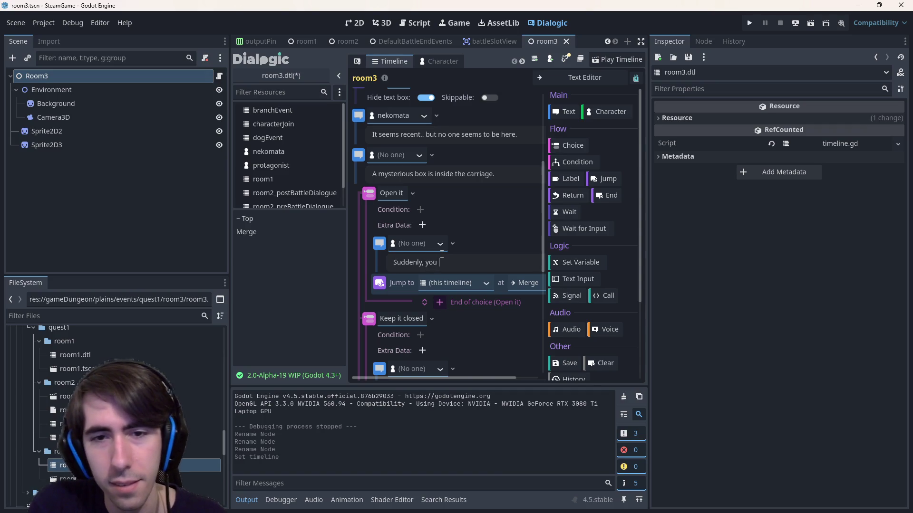
pyautogui.write('hing filling you.')
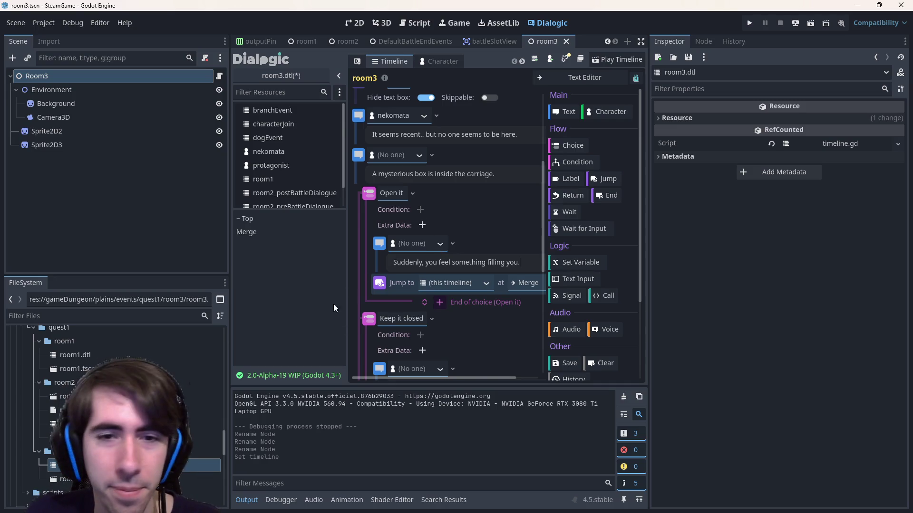
pyautogui.rightClick(382, 248)
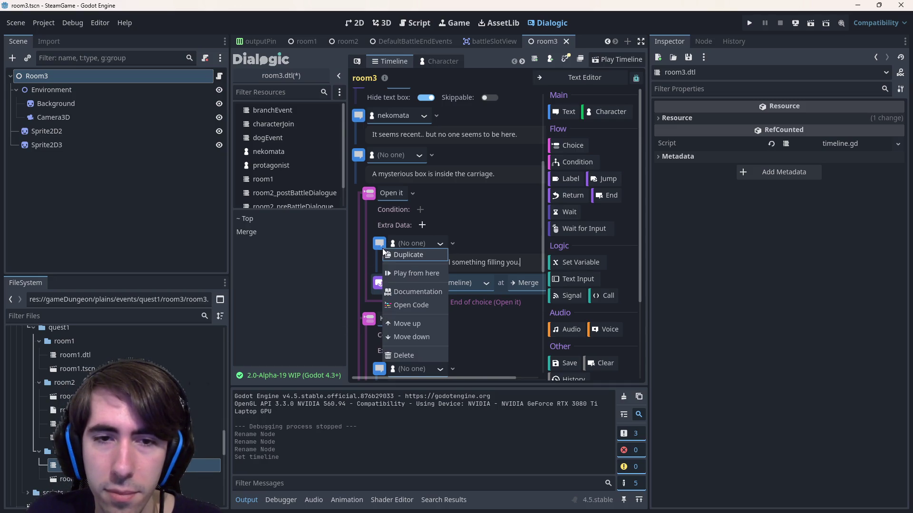
# Duplicate the Suddenly line, rewrite the copy as "The box is empty.", then switch to 2D view
pyautogui.click(393, 255)
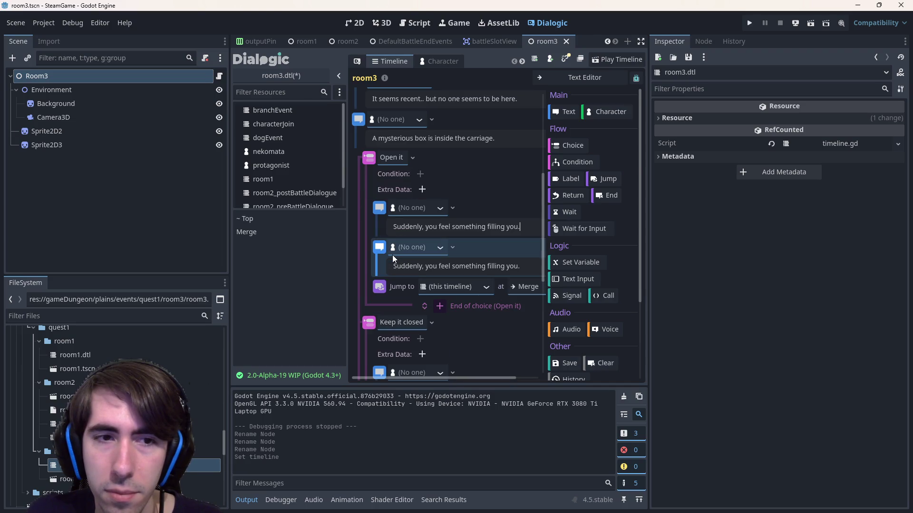
pyautogui.doubleClick(399, 266)
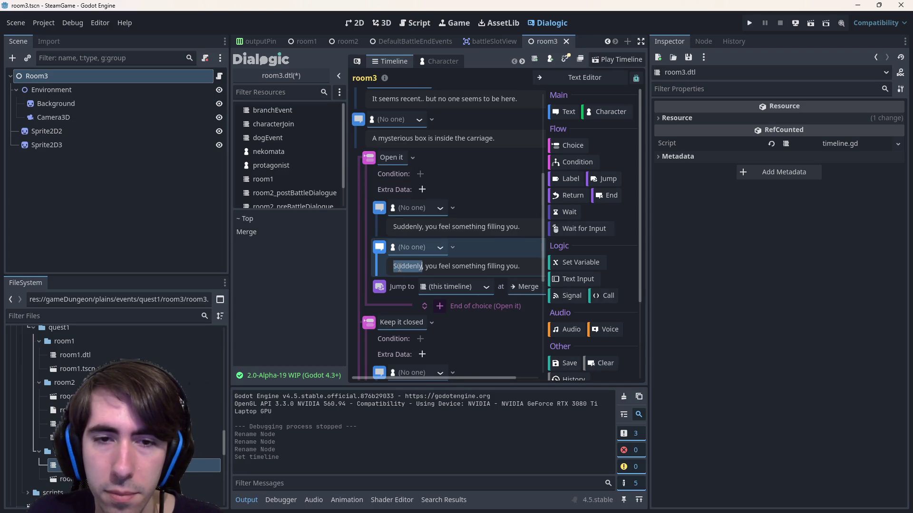
pyautogui.doubleClick(430, 228)
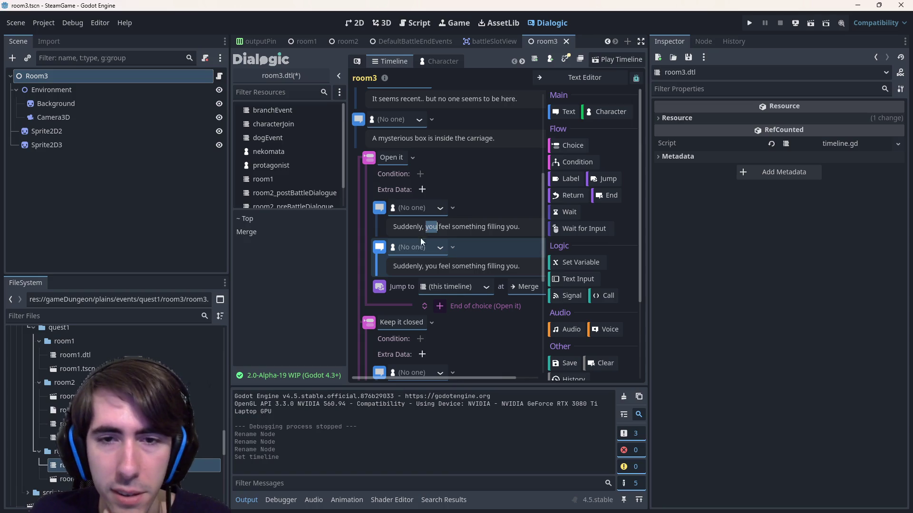
pyautogui.doubleClick(407, 266)
pyautogui.moveTo(512, 270); pyautogui.dragTo(377, 265)
pyautogui.write('The box ie')
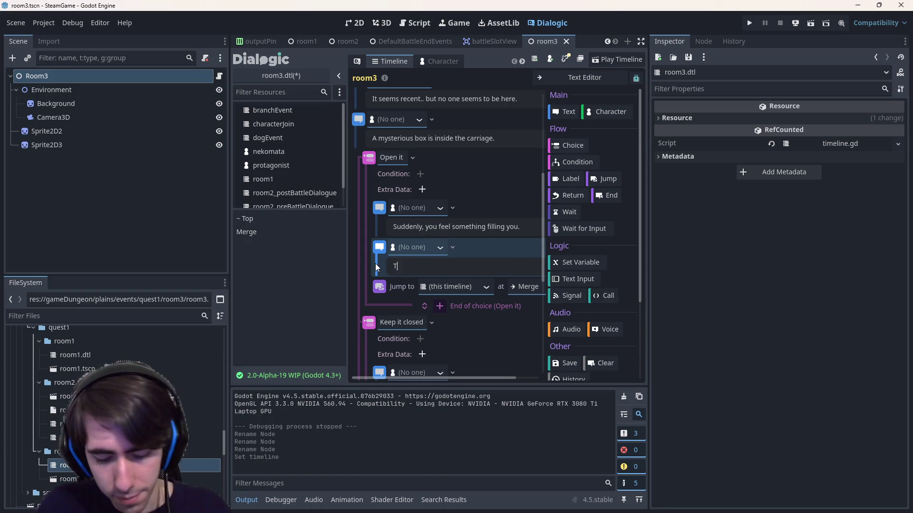
pyautogui.press('BackSpace')
pyautogui.write('s empty.')
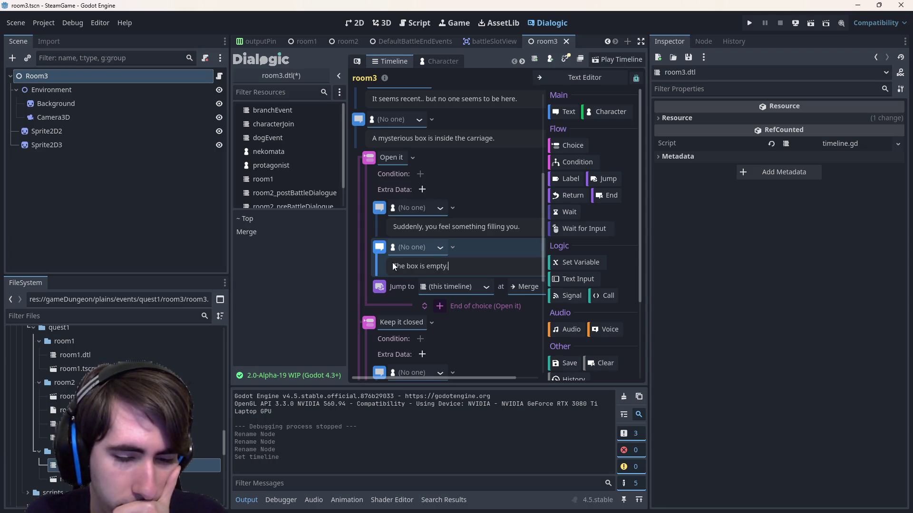
pyautogui.scroll(-3, 392, 263)
pyautogui.scroll(4, 398, 262)
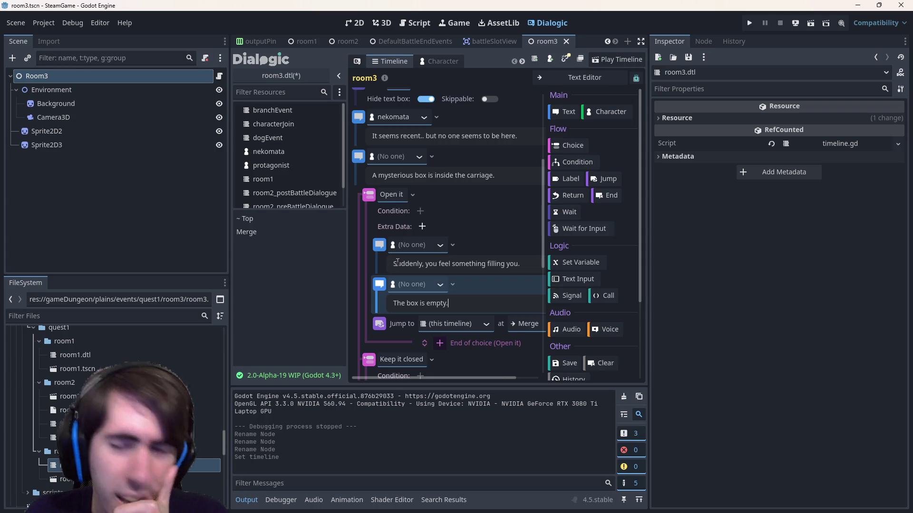
pyautogui.click(358, 27)
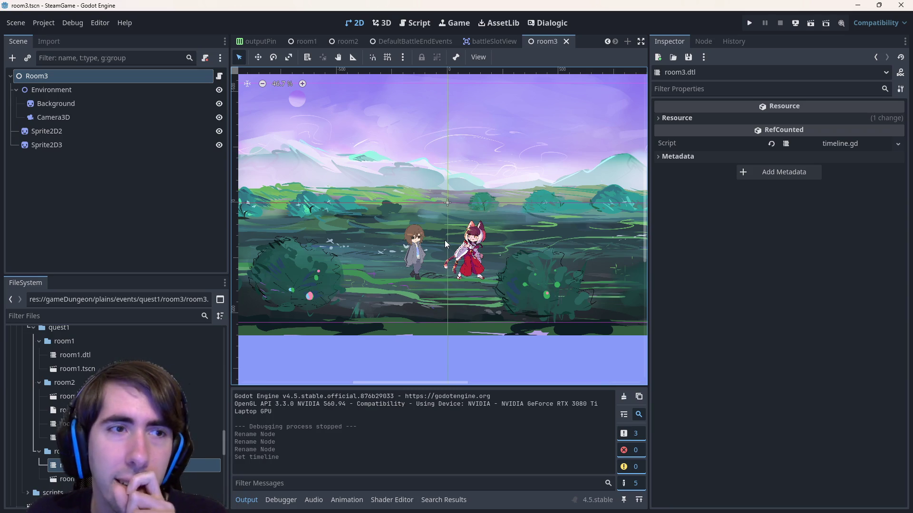
# Zoom around the room3 2D scene, check the Game and Script workspaces, then return to Dialogic
pyautogui.scroll(1, 449, 244)
pyautogui.scroll(-2, 453, 254)
pyautogui.scroll(2, 458, 265)
pyautogui.scroll(-2, 457, 263)
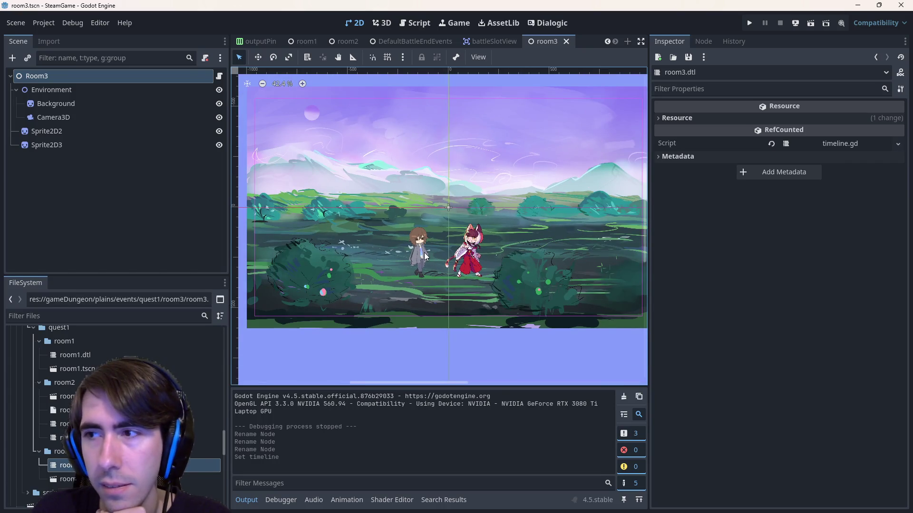
pyautogui.scroll(1, 429, 120)
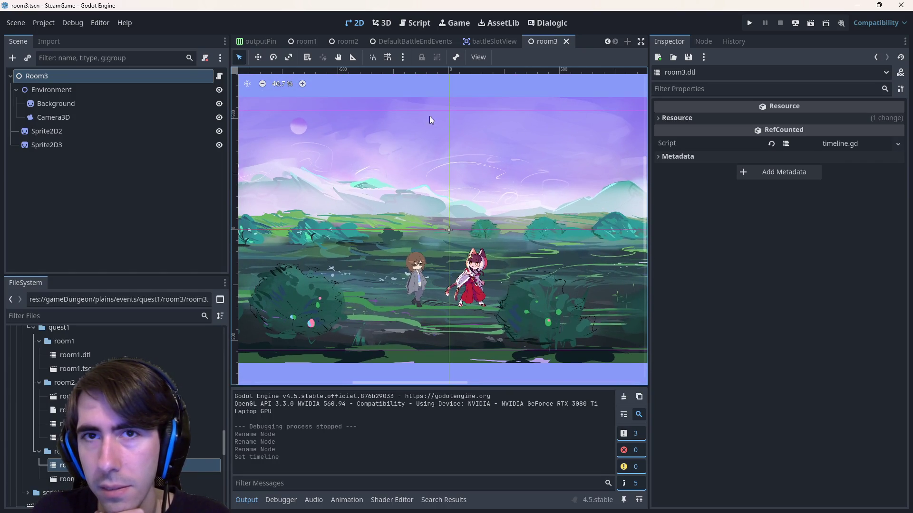
pyautogui.click(451, 28)
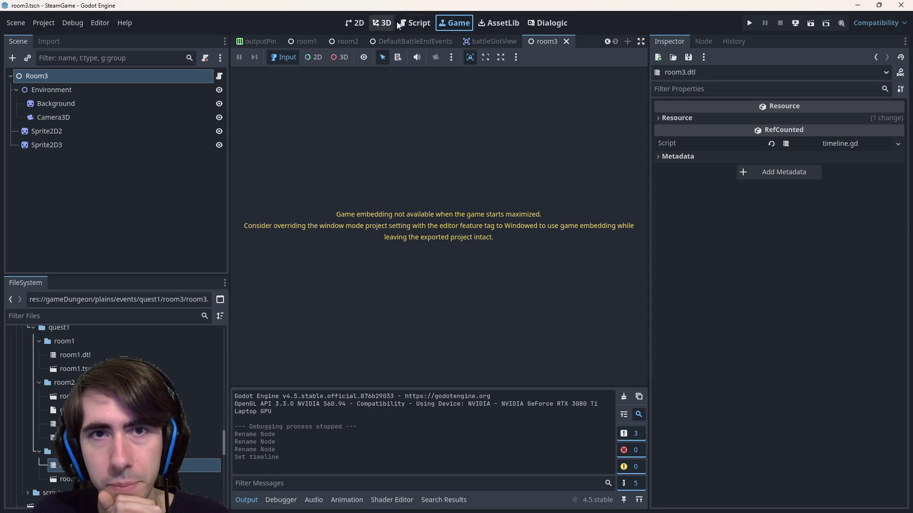
pyautogui.click(412, 23)
pyautogui.click(360, 25)
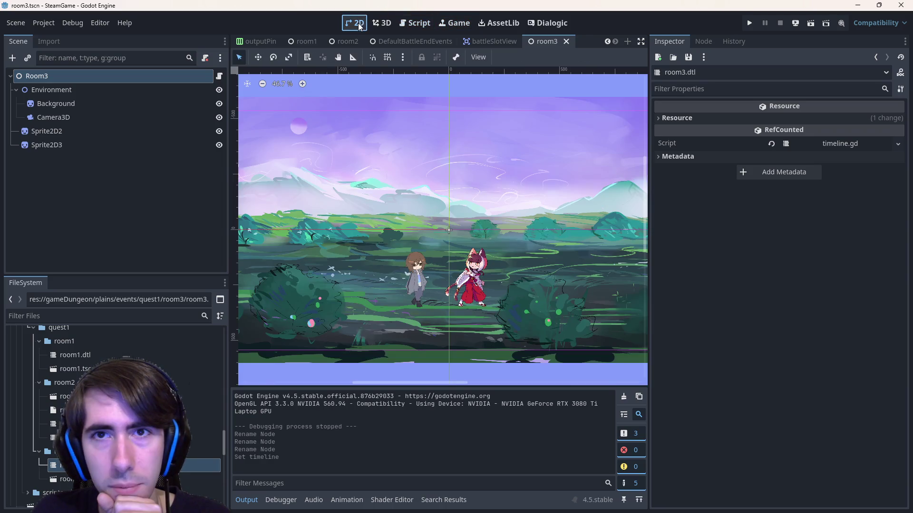
pyautogui.click(545, 25)
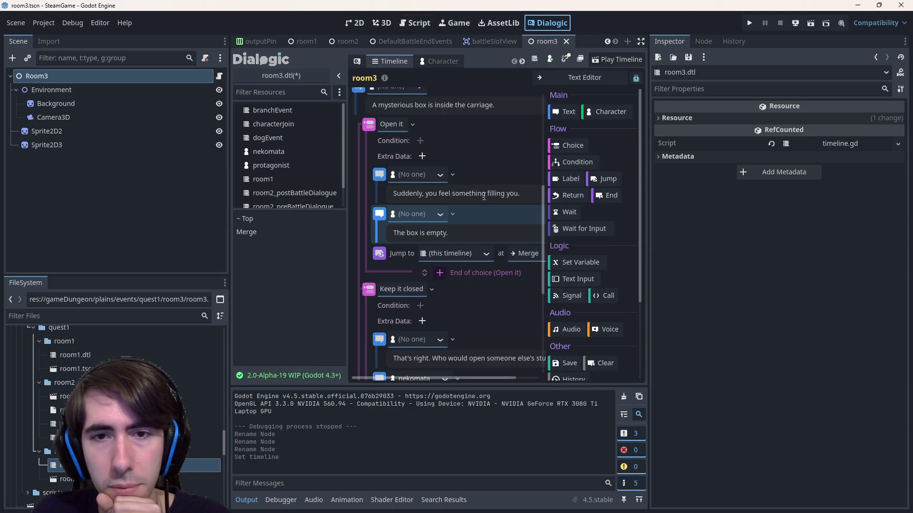
pyautogui.click(460, 236)
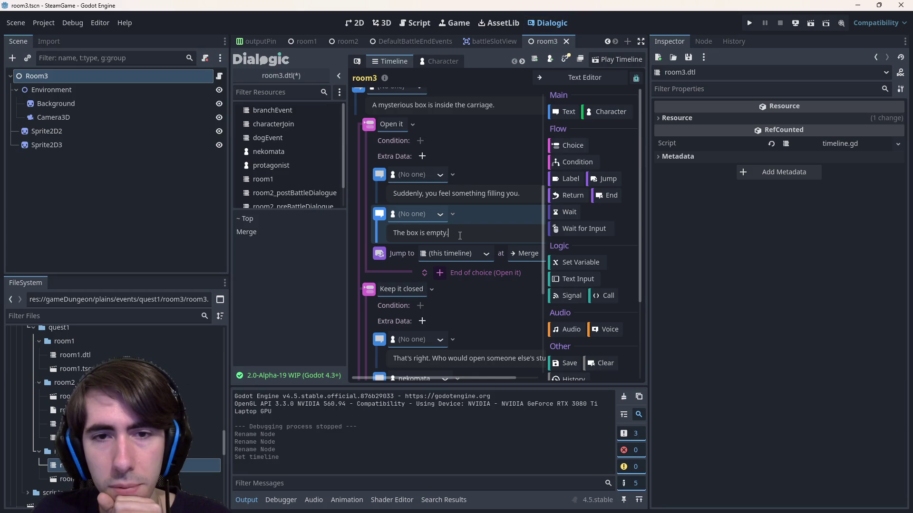
# View the source code of the "The box is empty." event, then return to the timeline
pyautogui.rightClick(380, 212)
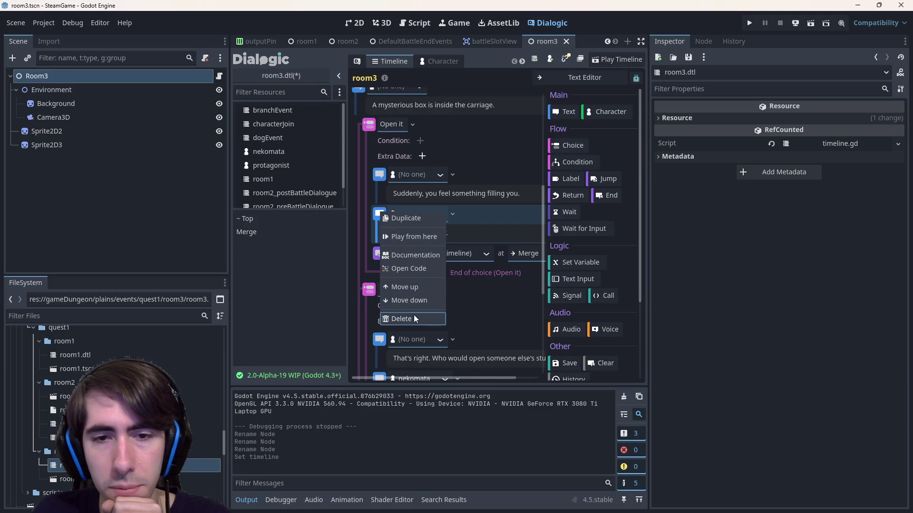
pyautogui.click(415, 270)
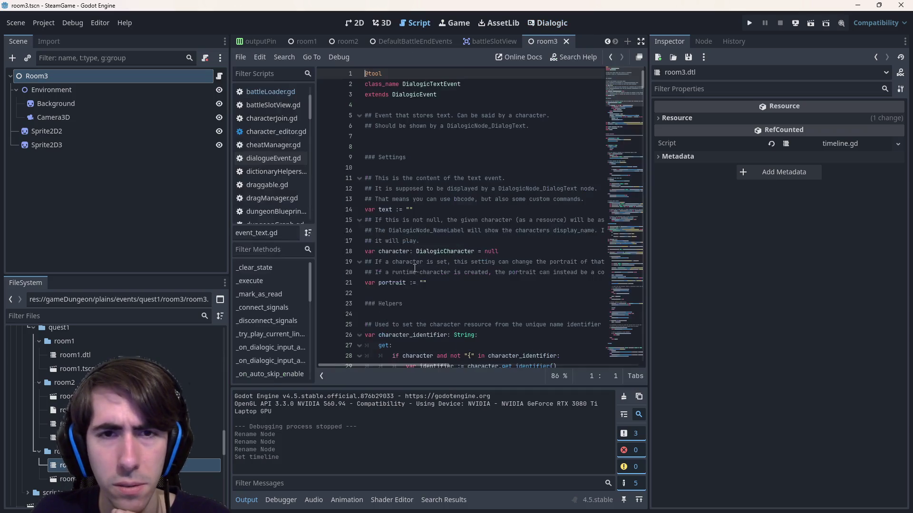
pyautogui.scroll(-10, 414, 267)
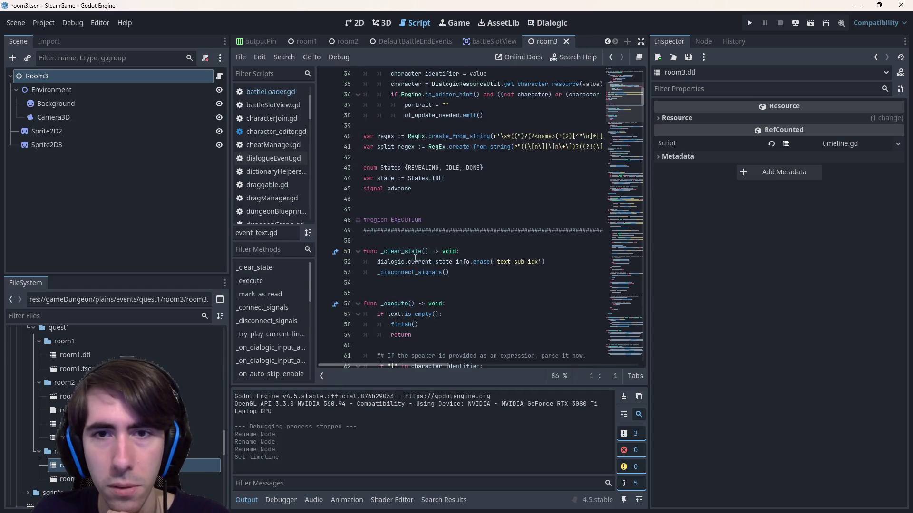
pyautogui.click(558, 21)
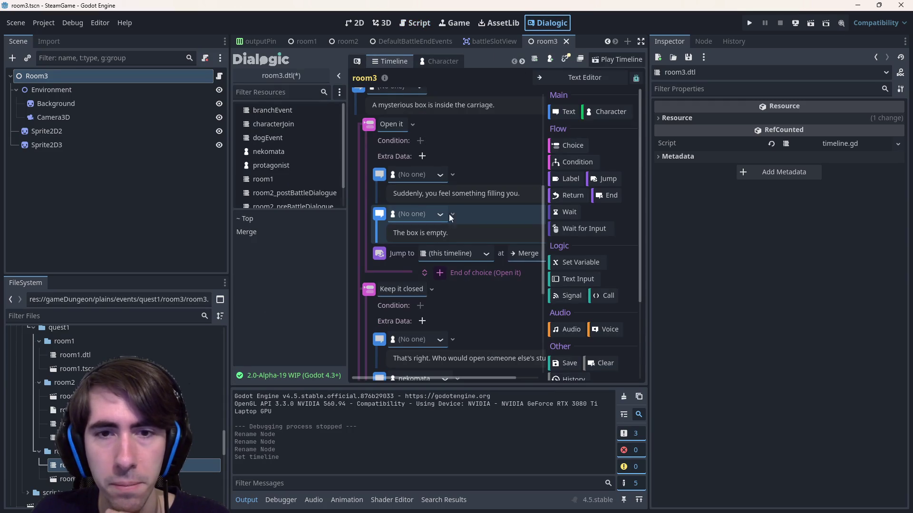
# Delete the "The box is empty." text event from the Open it branch
pyautogui.tripleClick(437, 233)
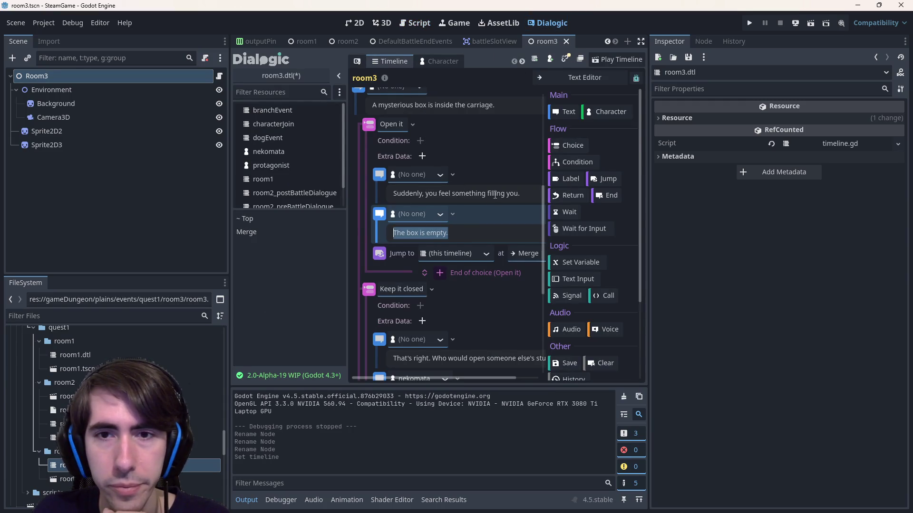
pyautogui.scroll(-5, 432, 204)
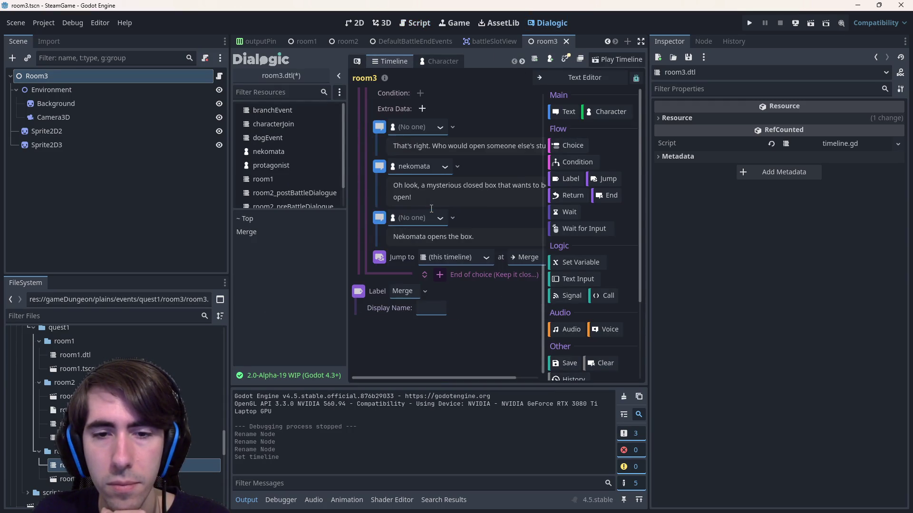
pyautogui.scroll(5, 420, 245)
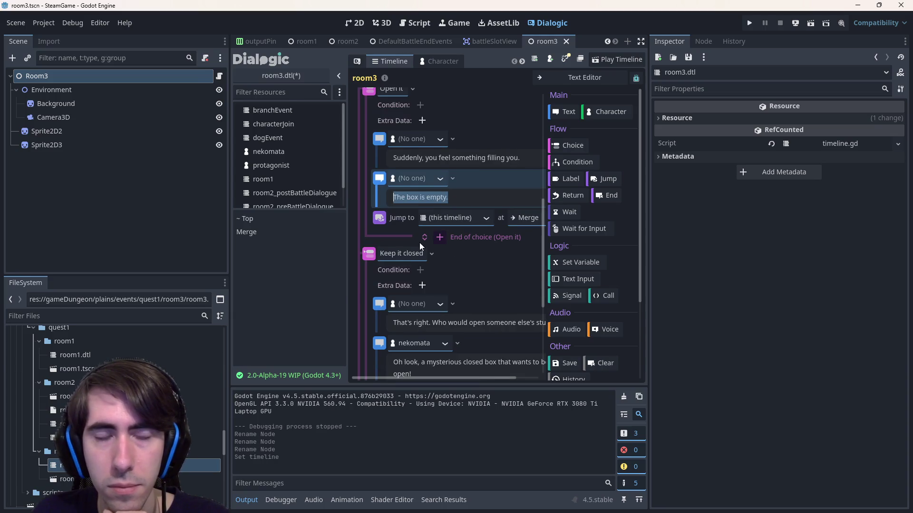
pyautogui.rightClick(383, 138)
pyautogui.click(474, 146)
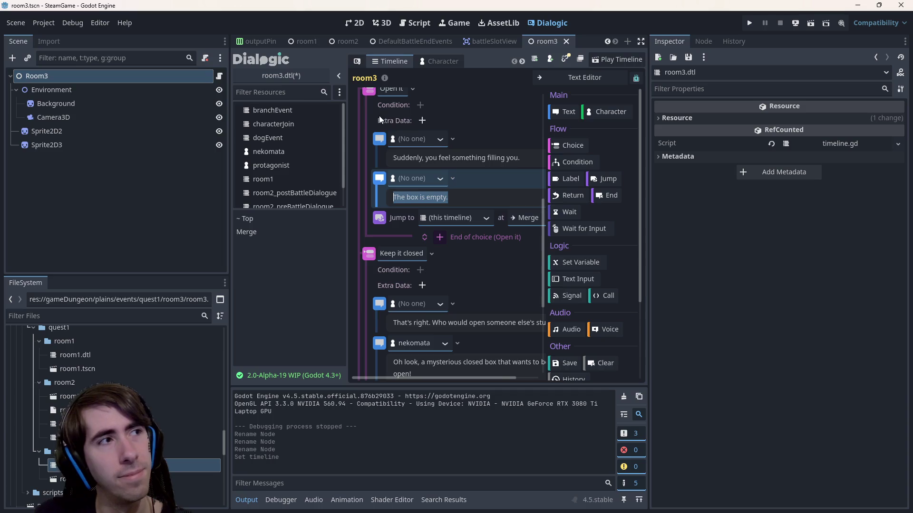
pyautogui.rightClick(383, 177)
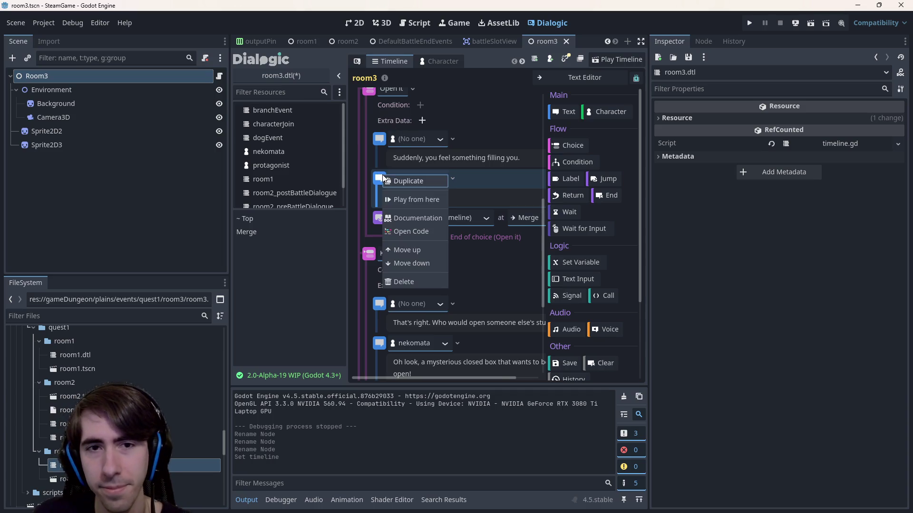
pyautogui.click(420, 284)
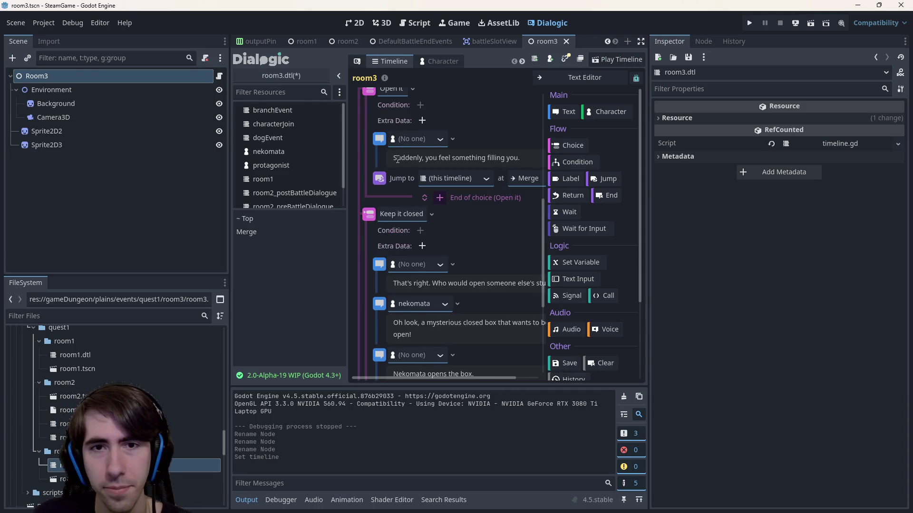
pyautogui.scroll(3, 394, 153)
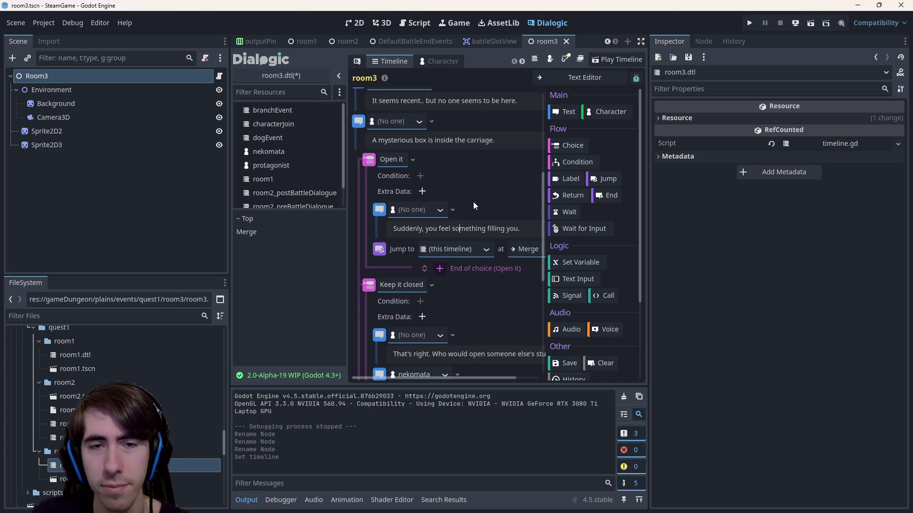
# Replace the Suddenly line with 'You see a candy inside.' and add a Text event below it
pyautogui.hotkey('ctrl', 'a')
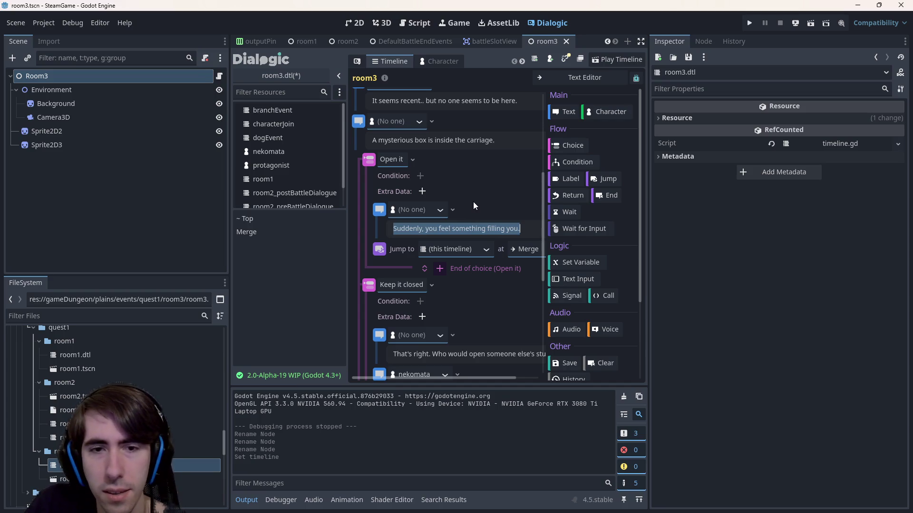
pyautogui.write('You see a candy inside.')
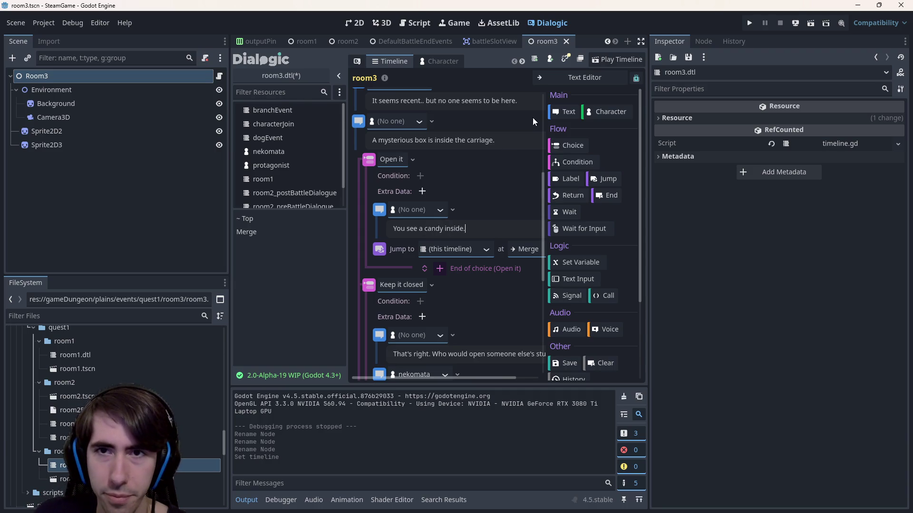
pyautogui.click(555, 114)
pyautogui.moveTo(358, 274)
pyautogui.mouseDown()
pyautogui.moveTo(361, 234)
pyautogui.moveTo(430, 219)
pyautogui.moveTo(437, 227)
pyautogui.mouseUp()
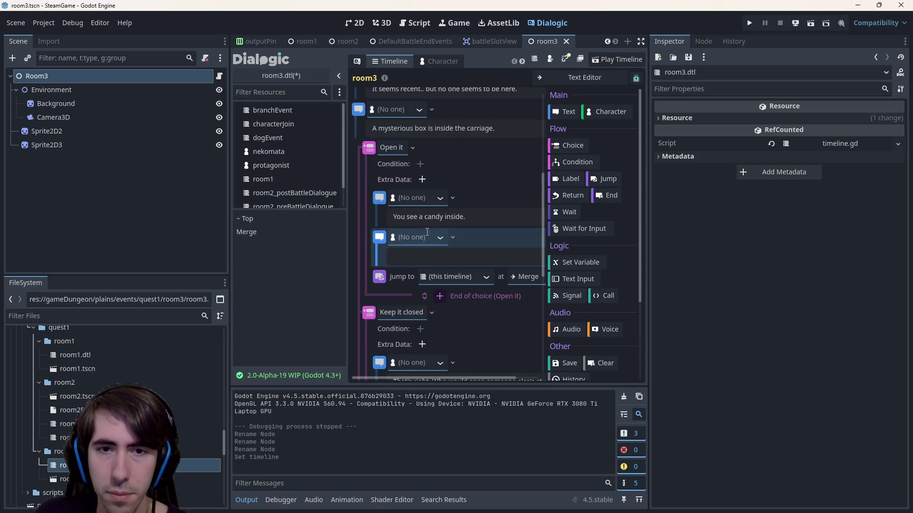
# Make nekomata the speaker of the new line, asking 'Did you find something?'
pyautogui.click(418, 237)
pyautogui.click(420, 254)
pyautogui.write('H')
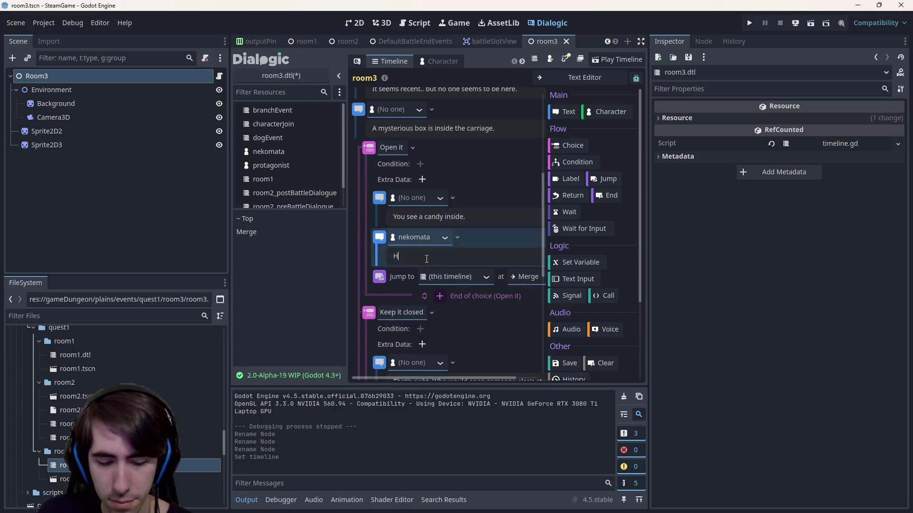
pyautogui.press('BackSpace')
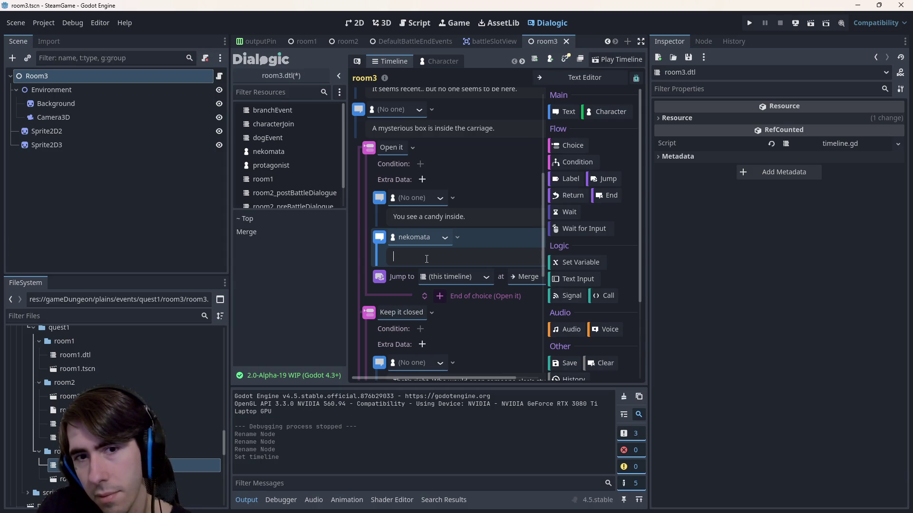
pyautogui.write('Did you find somethi')
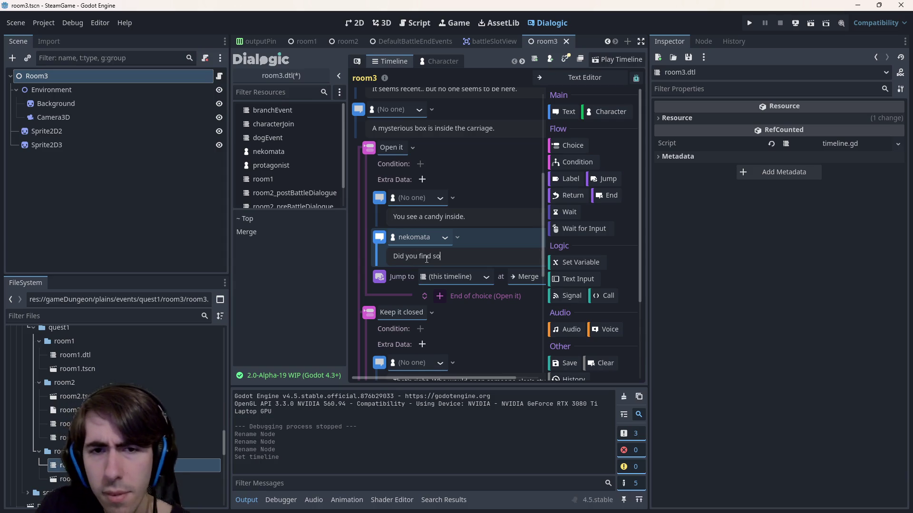
pyautogui.write('ng?')
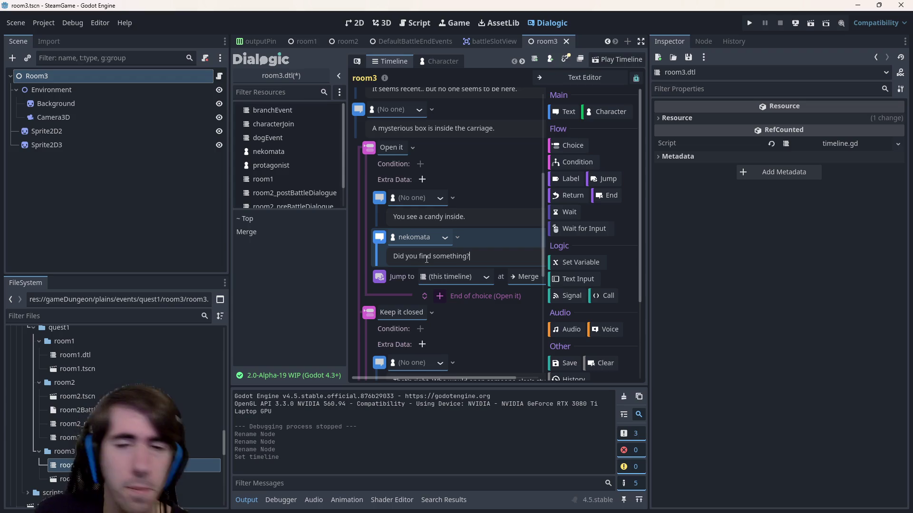
# Add an empty narration Text event below nekomata's question
pyautogui.click(565, 114)
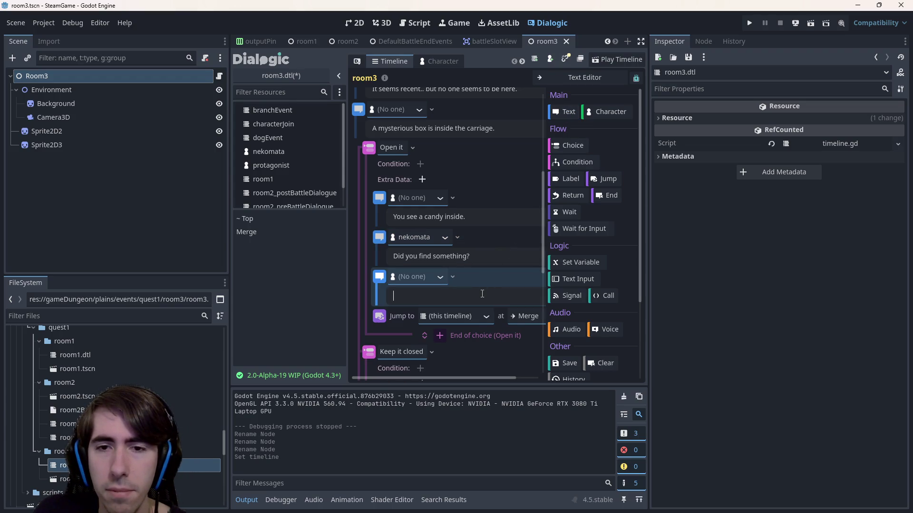
pyautogui.write('Let me take')
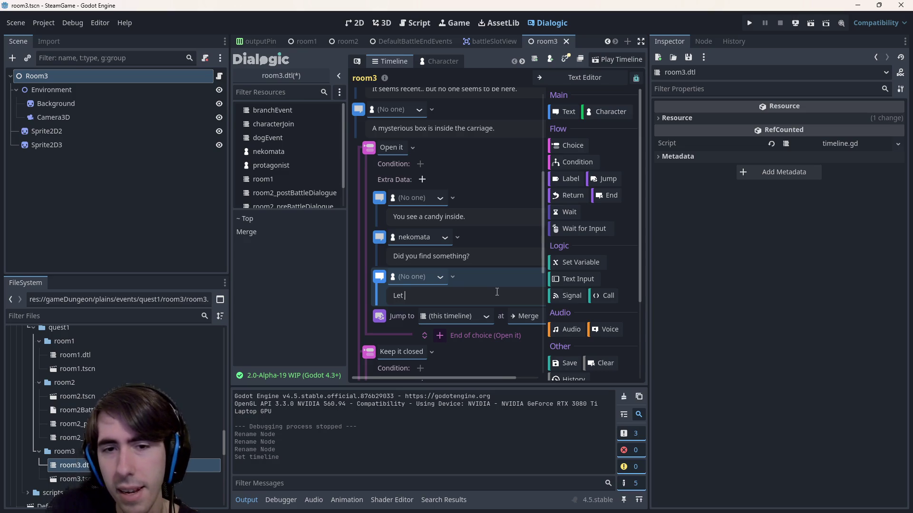
pyautogui.hotkey('ctrl', 'a')
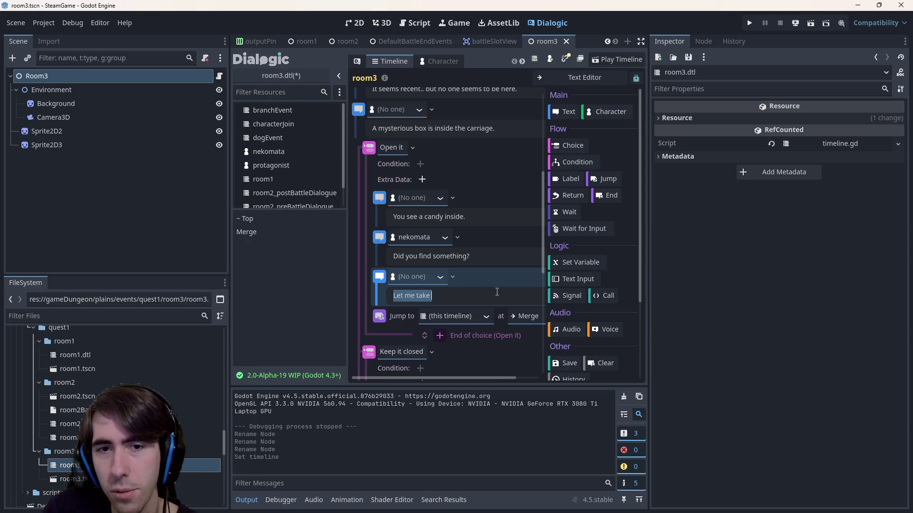
pyautogui.press('BackSpace')
pyautogui.hotkey('ctrl', 'a')
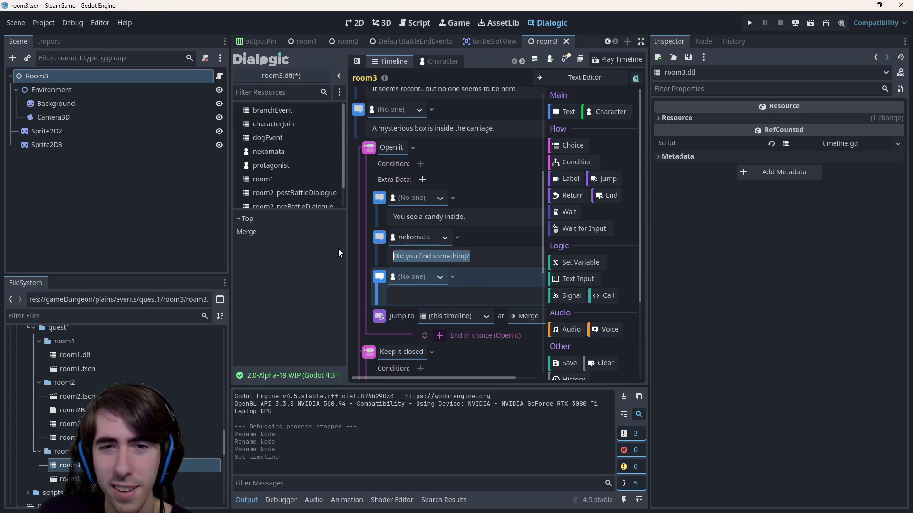
pyautogui.click(463, 295)
pyautogui.moveTo(484, 264); pyautogui.dragTo(365, 261)
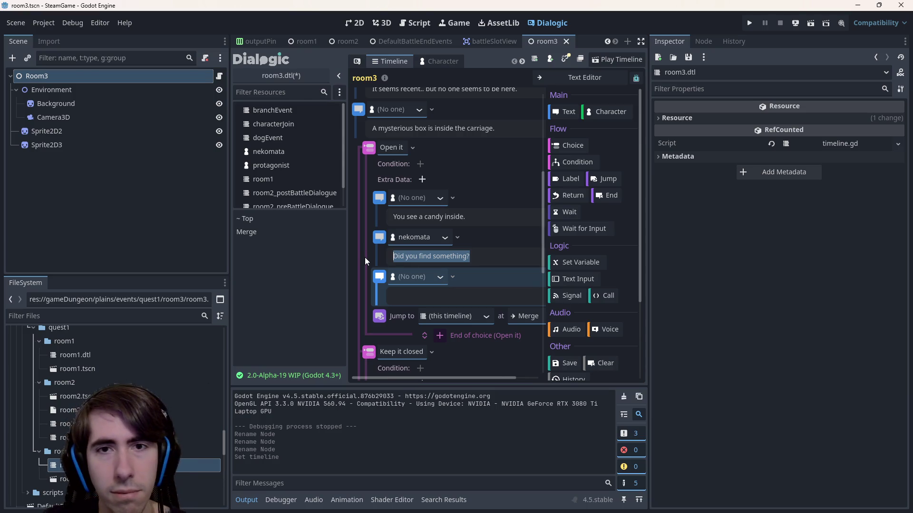
pyautogui.scroll(3, 364, 252)
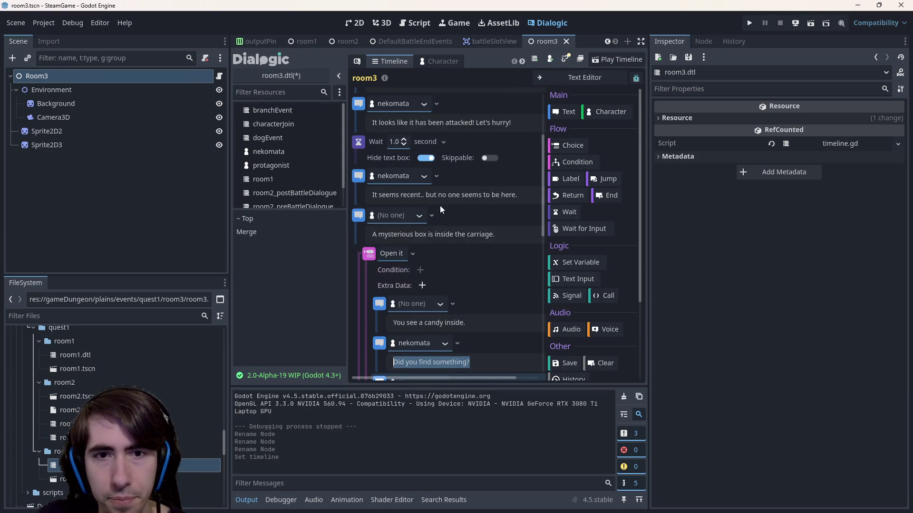
# Duplicate nekomata's 'It seems recent..' line and change the copy to 'Let's search for clues.'
pyautogui.click(453, 195)
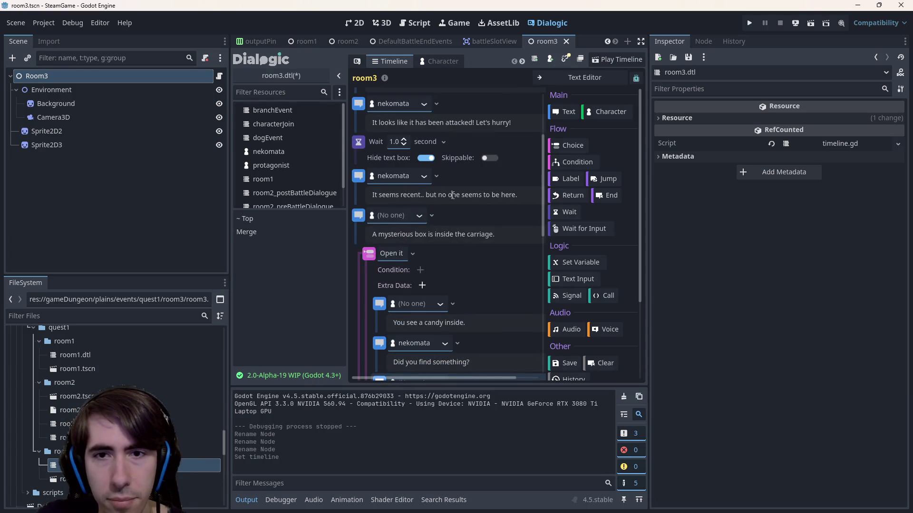
pyautogui.rightClick(363, 185)
pyautogui.click(374, 196)
pyautogui.click(421, 224)
pyautogui.hotkey('ctrl', 'a')
pyautogui.write("Let's che")
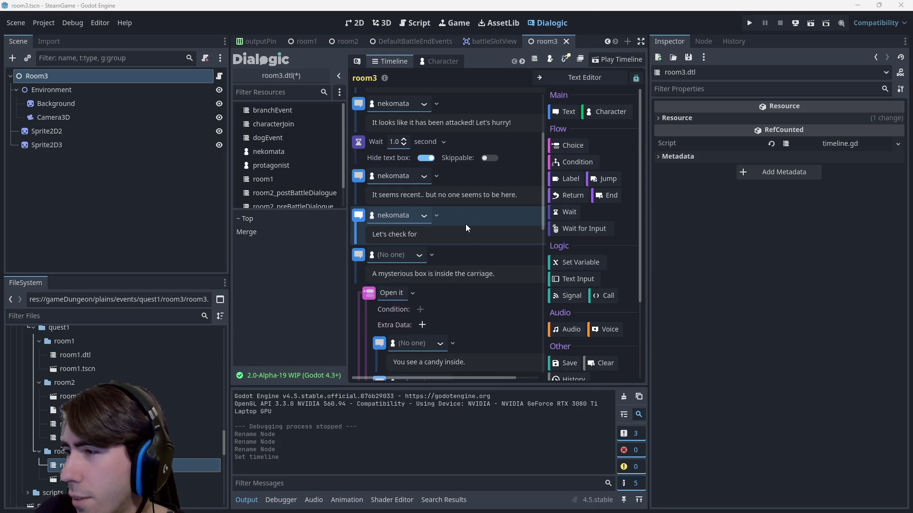
pyautogui.hotkey('ctrl', 'BackSpace')
pyautogui.hotkey('ctrl', 'BackSpace')
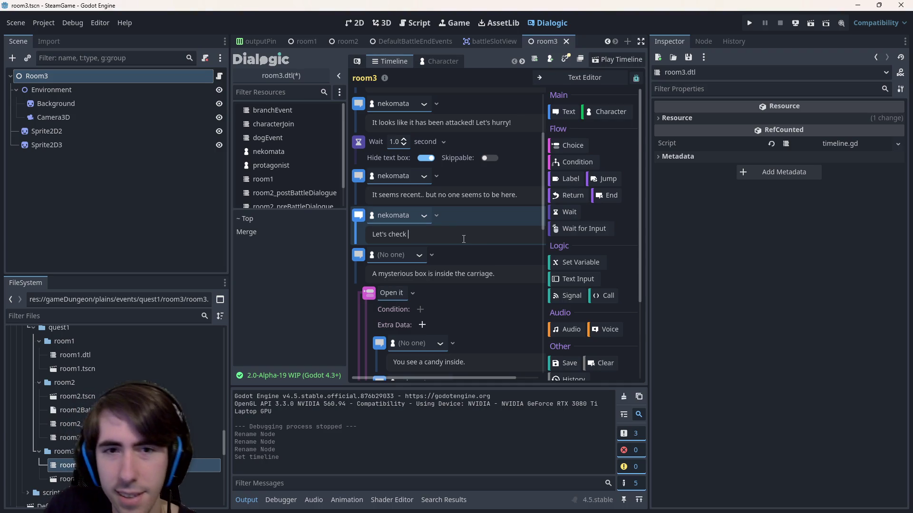
pyautogui.write('search for clues.')
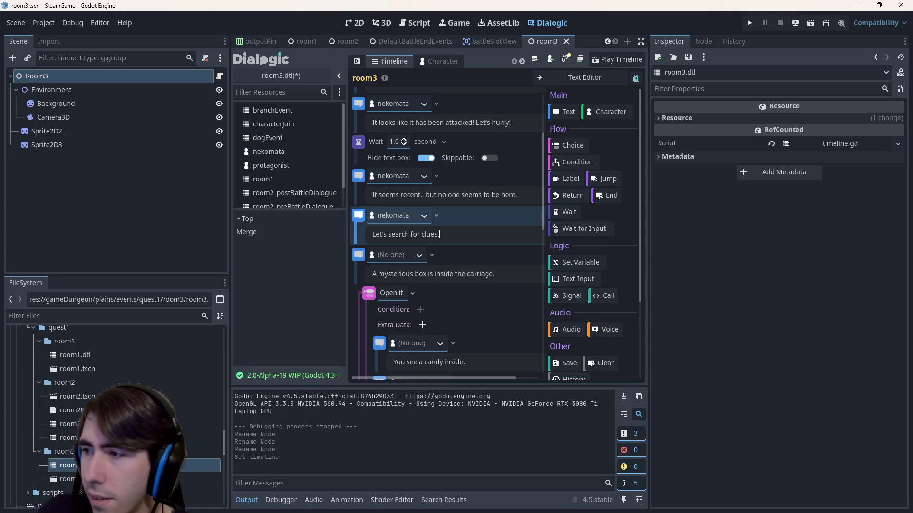
# Save the room3 timeline
pyautogui.hotkey('ctrl', 's')
pyautogui.scroll(-5, 504, 274)
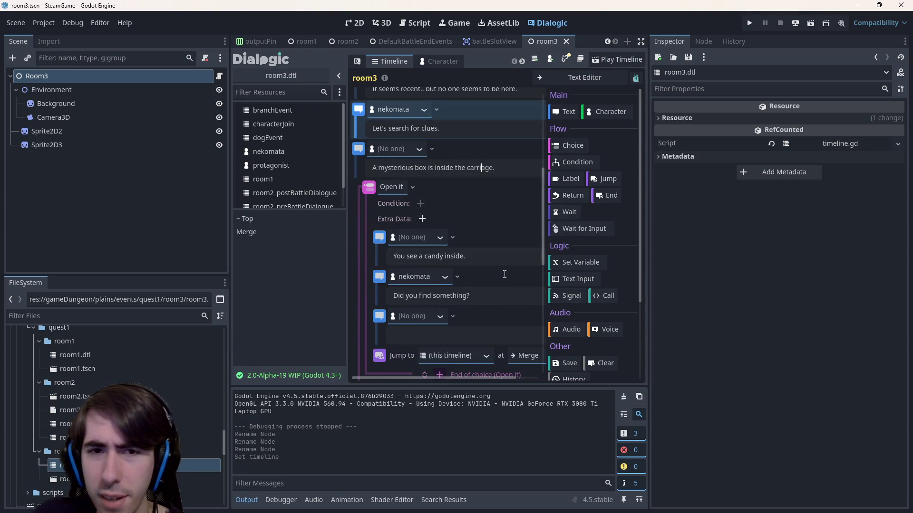
pyautogui.click(484, 222)
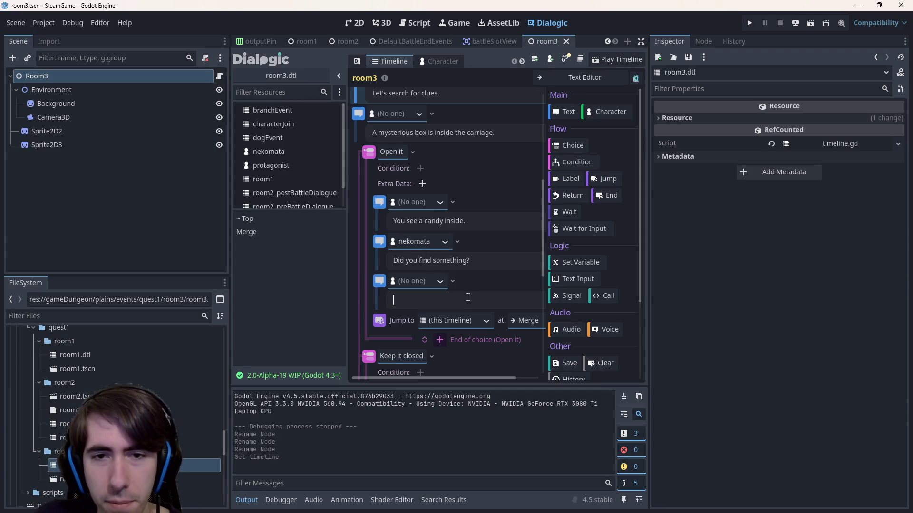
# Have nekomata ask 'Wait, did you open that box without any permission?'
pyautogui.write('Wait, did you op')
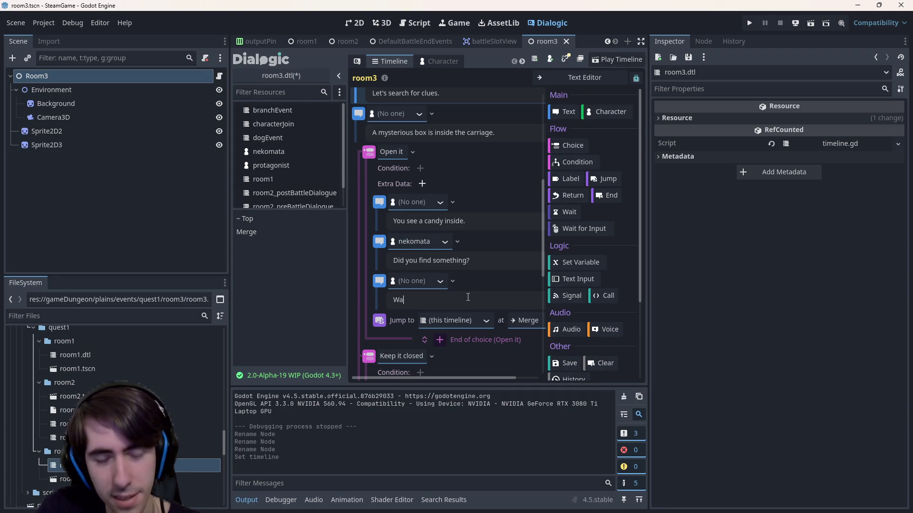
pyautogui.write('en that box with')
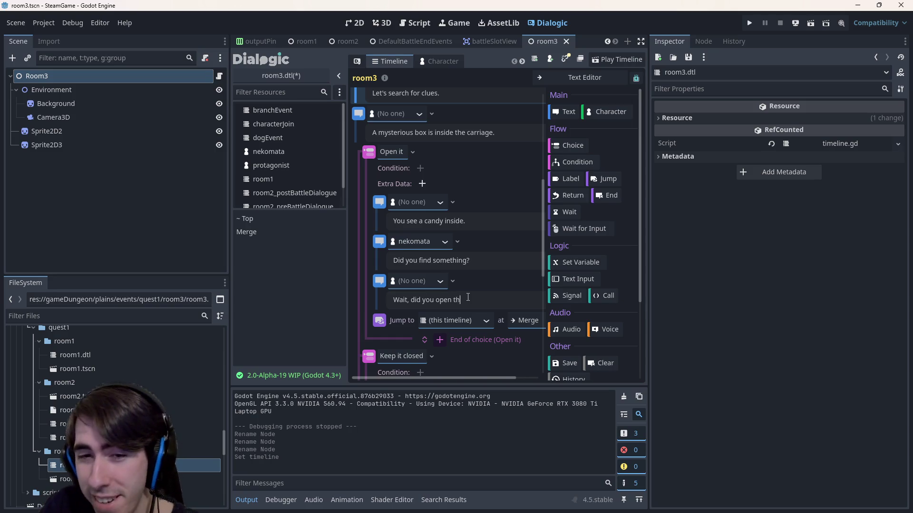
pyautogui.write('out any permission?')
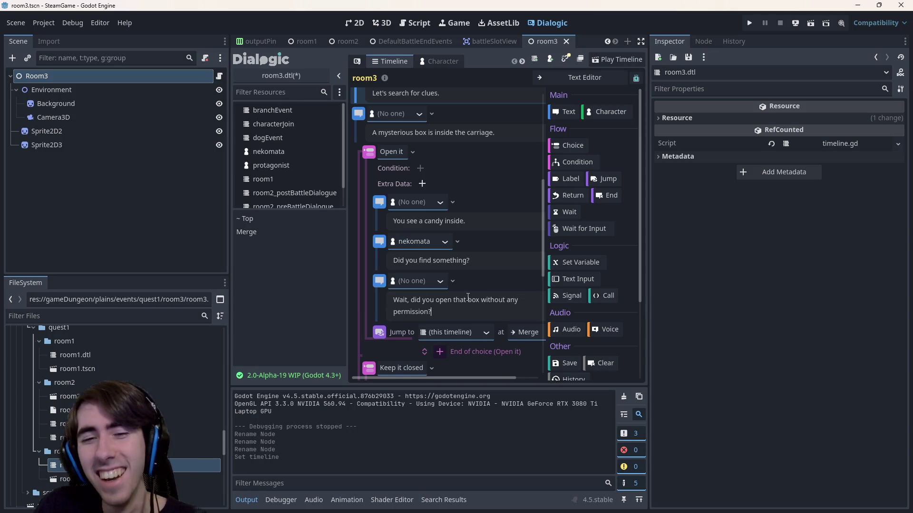
pyautogui.scroll(-3, 471, 299)
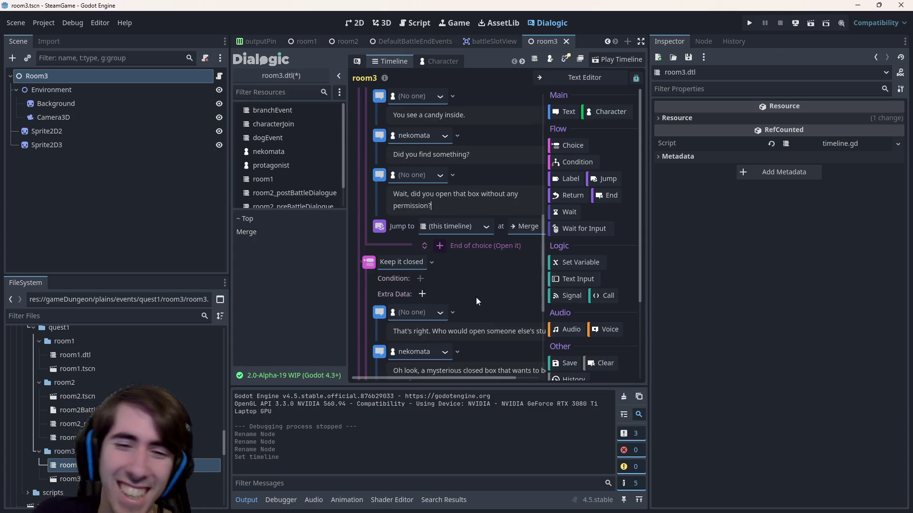
pyautogui.click(435, 170)
pyautogui.click(432, 192)
# Move the empty Text event below the Merge label, leaving it without a speaker
pyautogui.scroll(5, 432, 192)
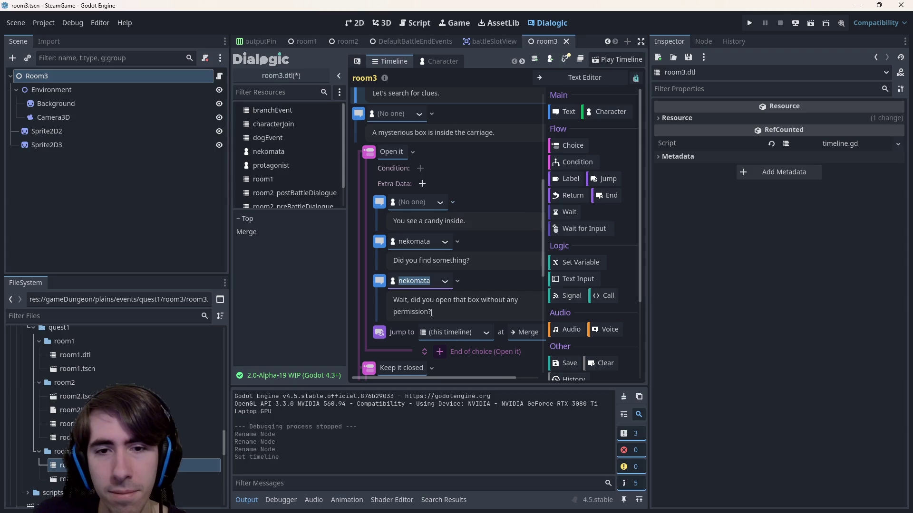
pyautogui.scroll(-5, 432, 312)
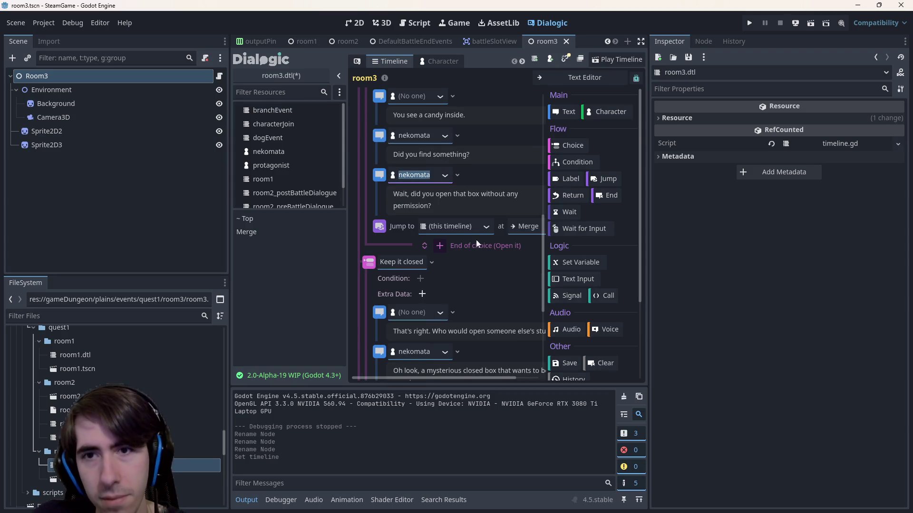
pyautogui.scroll(4, 508, 163)
pyautogui.moveTo(379, 96); pyautogui.dragTo(415, 346)
pyautogui.click(410, 322)
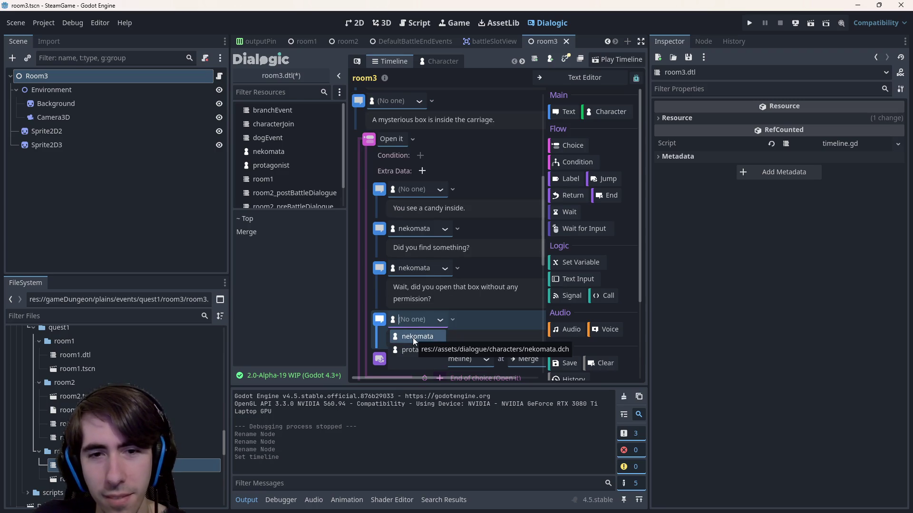
pyautogui.click(480, 336)
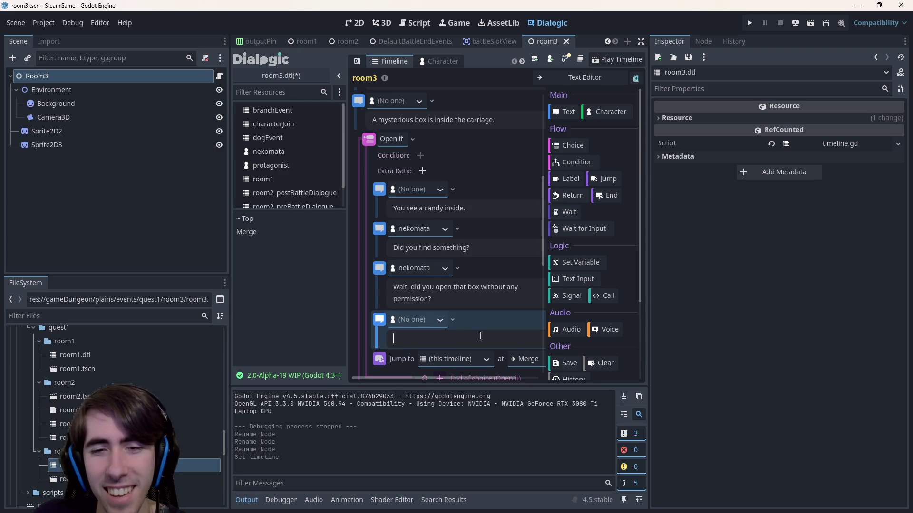
pyautogui.click(440, 320)
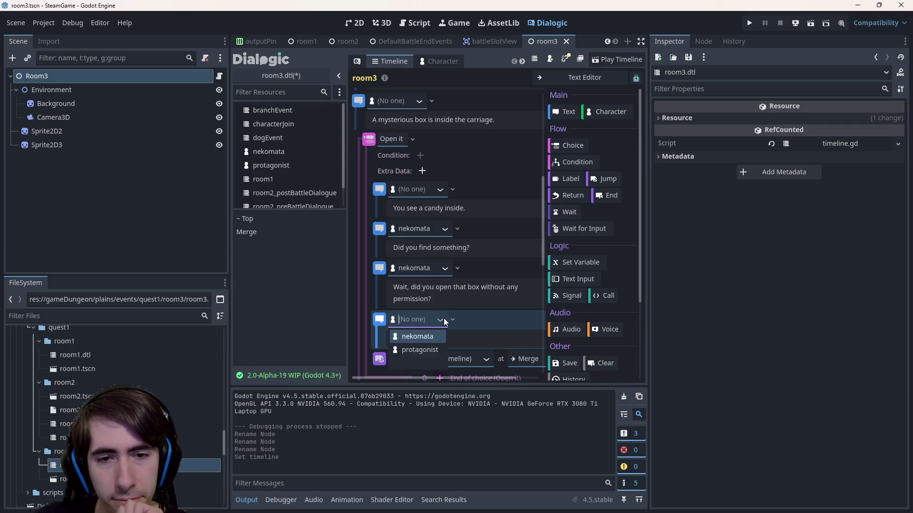
pyautogui.click(456, 334)
pyautogui.scroll(-5, 457, 338)
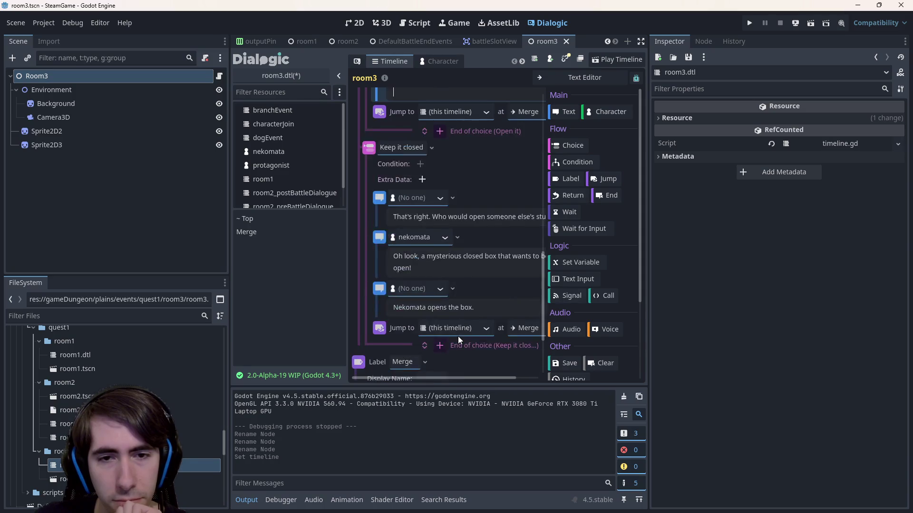
pyautogui.scroll(5, 457, 336)
pyautogui.scroll(-5, 448, 353)
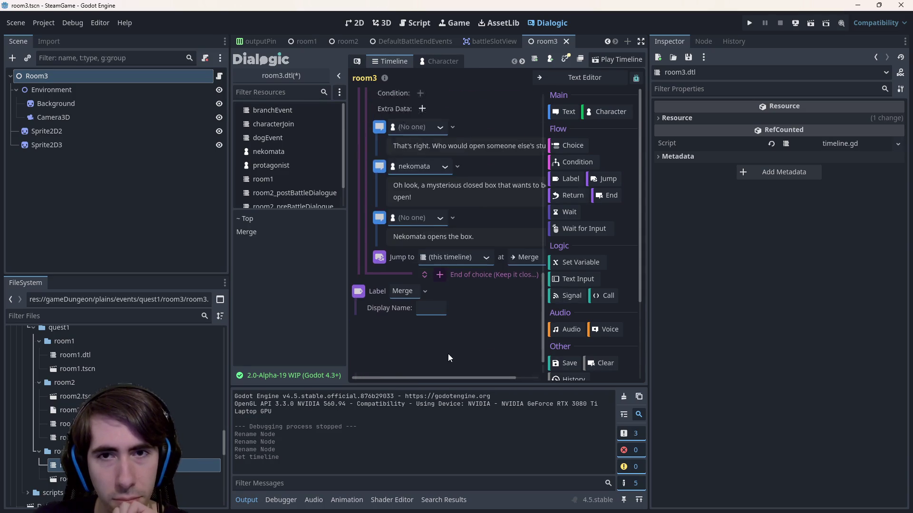
pyautogui.scroll(3, 443, 342)
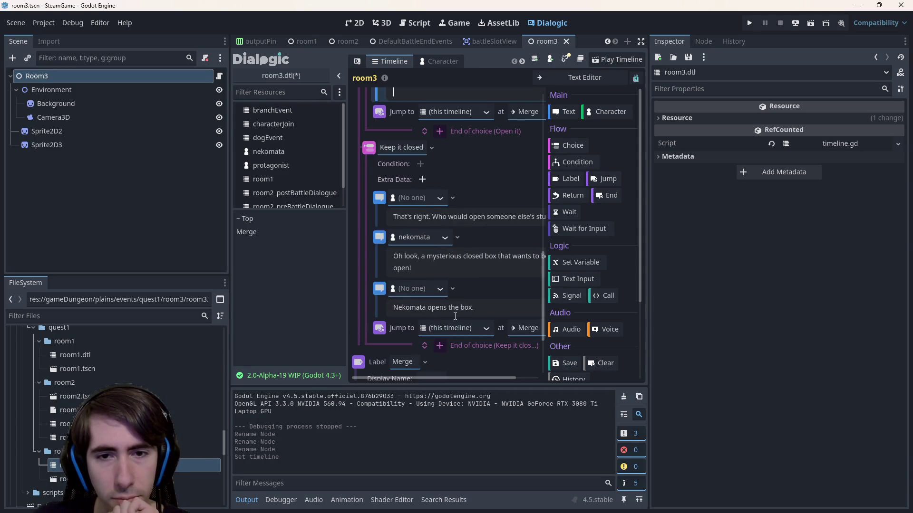
pyautogui.scroll(3, 455, 316)
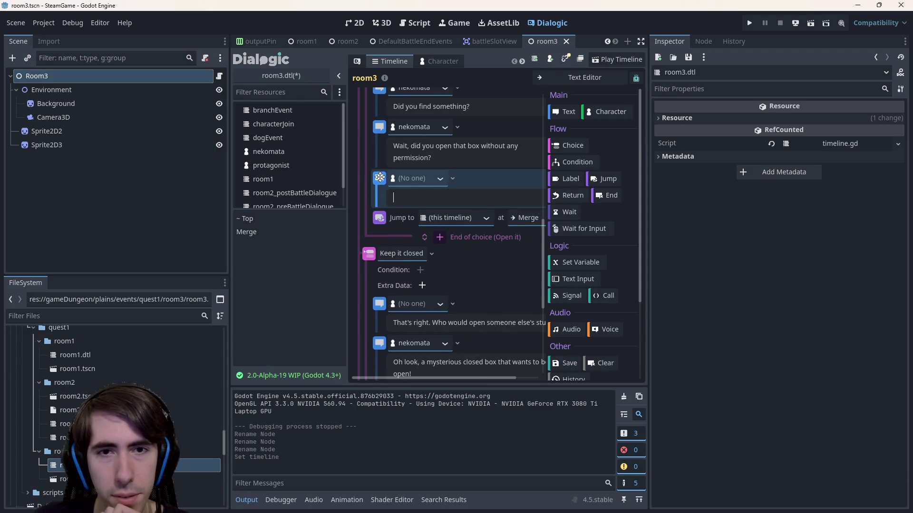
pyautogui.moveTo(380, 172)
pyautogui.mouseDown()
pyautogui.moveTo(404, 323)
pyautogui.moveTo(406, 299)
pyautogui.mouseUp()
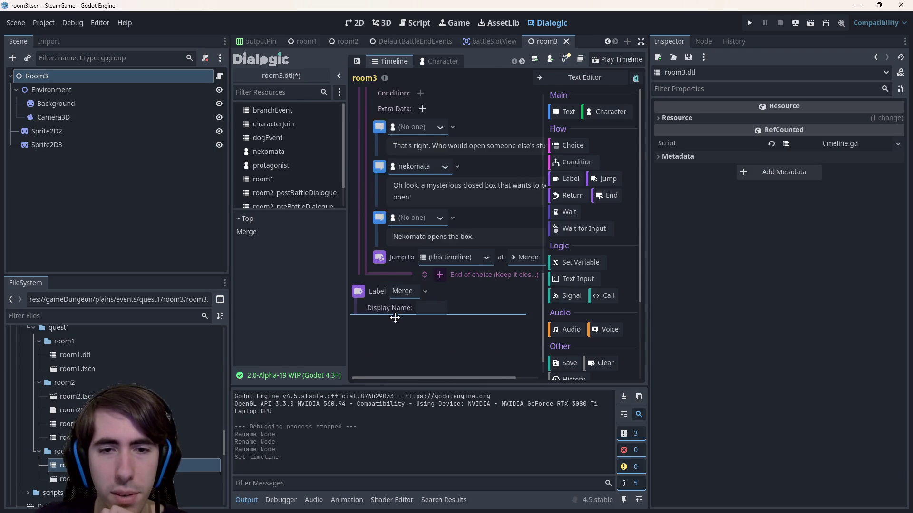
# Set the Merge label's display name to 'Merge' and save
pyautogui.scroll(-1, 408, 300)
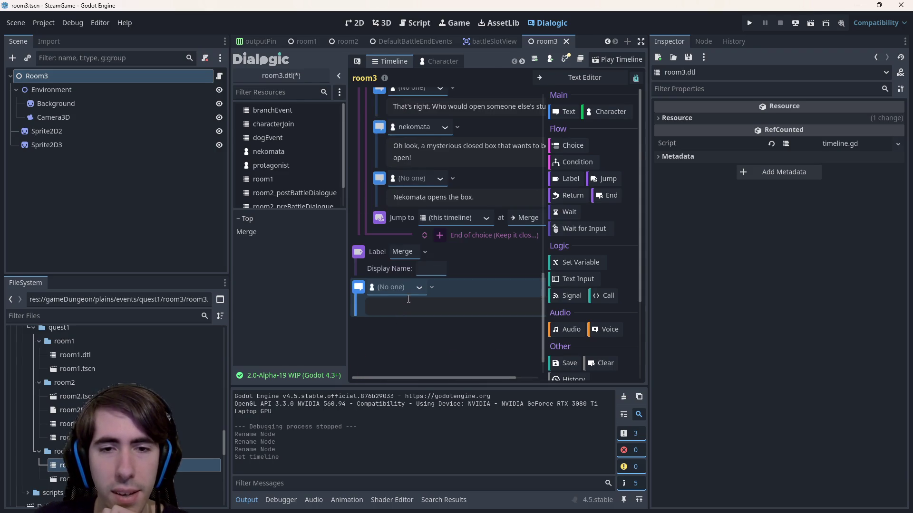
pyautogui.click(429, 265)
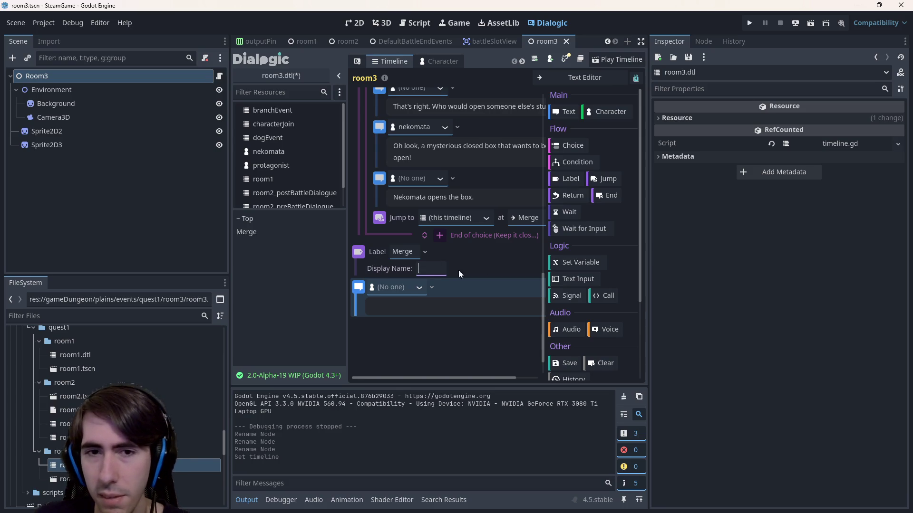
pyautogui.write('Merge')
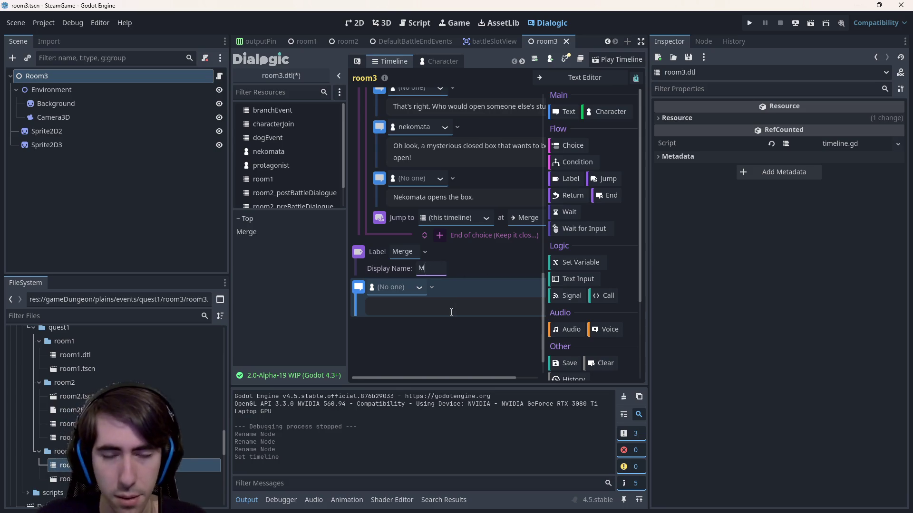
pyautogui.moveTo(432, 379); pyautogui.dragTo(507, 368)
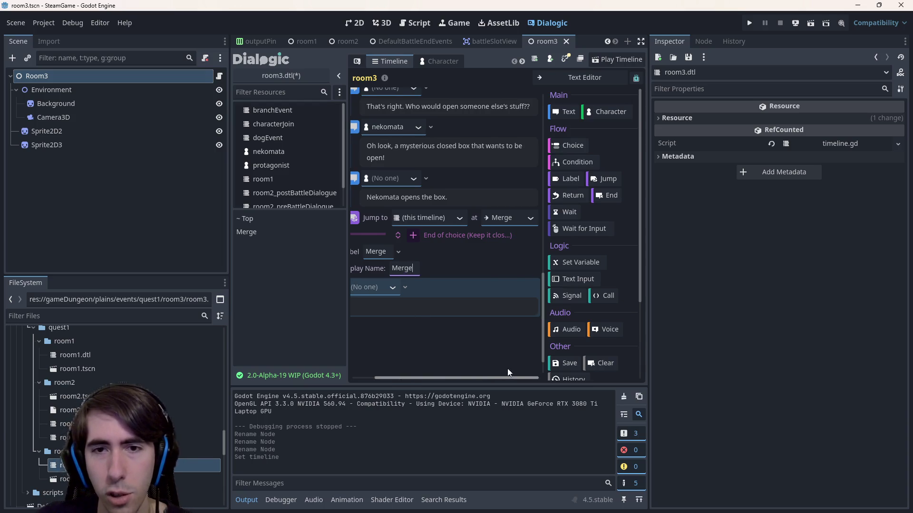
pyautogui.press('BackSpace')
pyautogui.press('BackSpace')
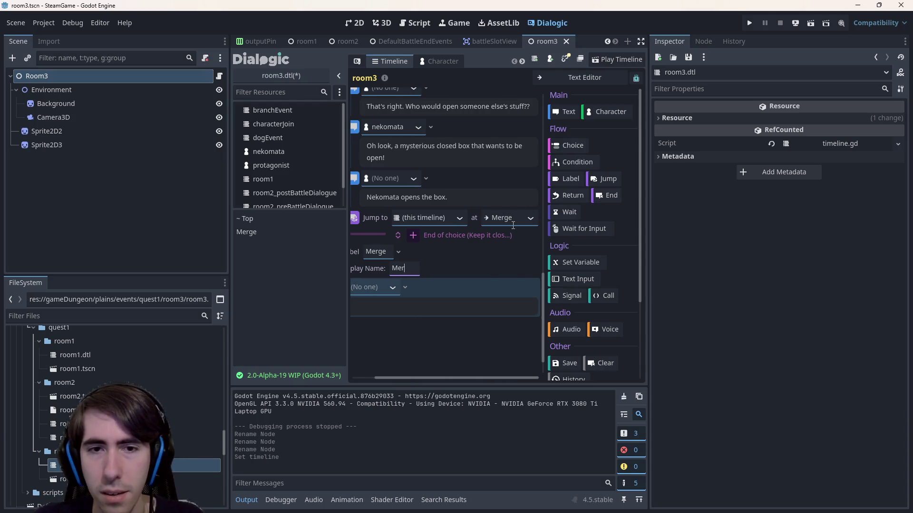
pyautogui.hotkey('ctrl', 's')
pyautogui.write('ge')
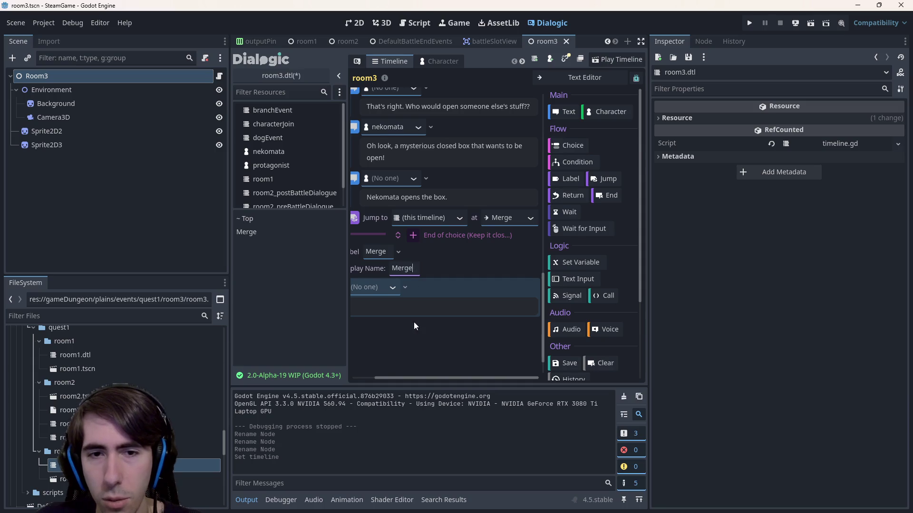
# Make nekomata say 'Oh! It's a candy!' after the Merge label, then save
pyautogui.click(422, 309)
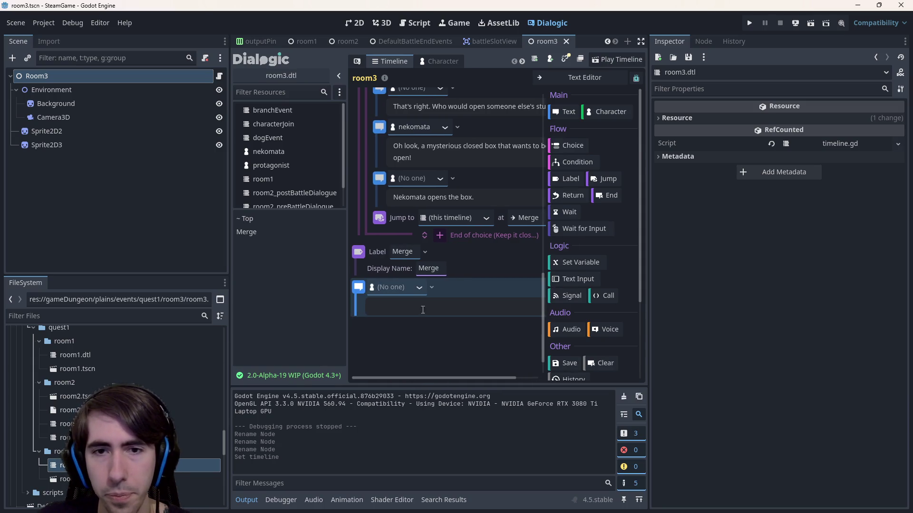
pyautogui.press('Tab')
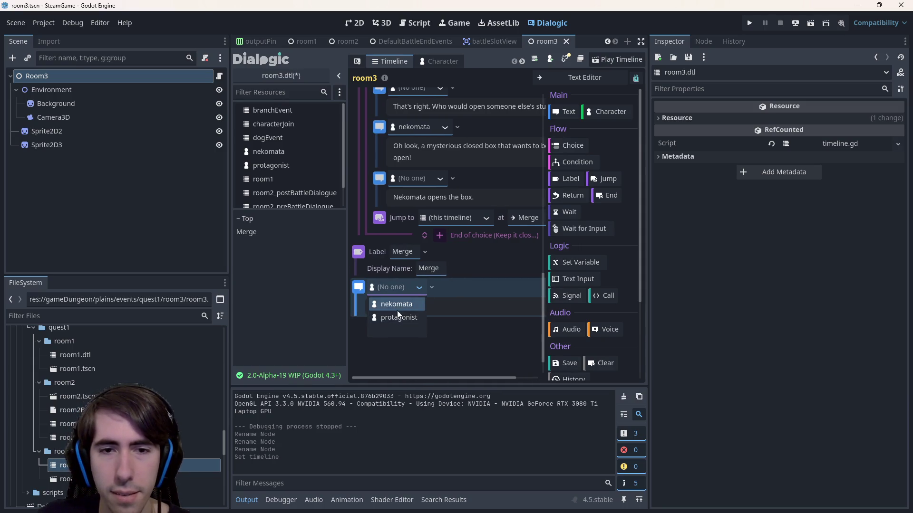
pyautogui.write('oh')
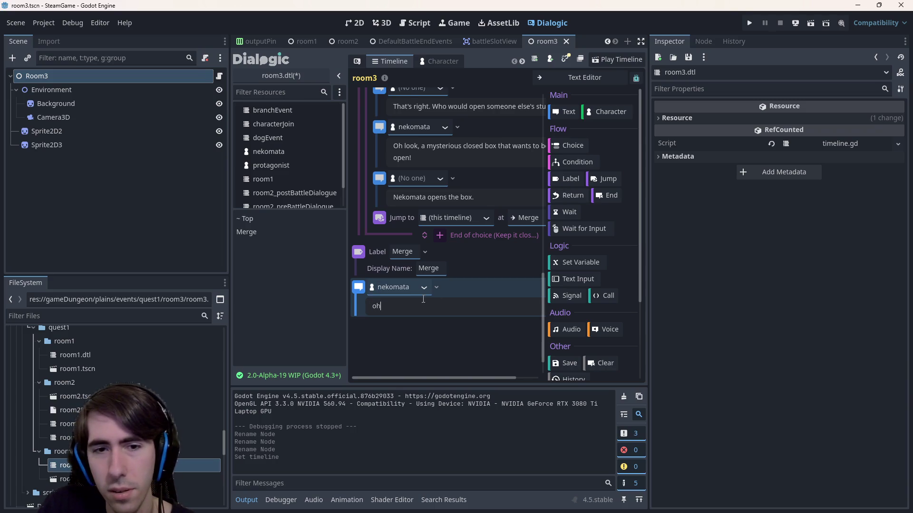
pyautogui.press('BackSpace')
pyautogui.press('BackSpace')
pyautogui.write("Oh! It's")
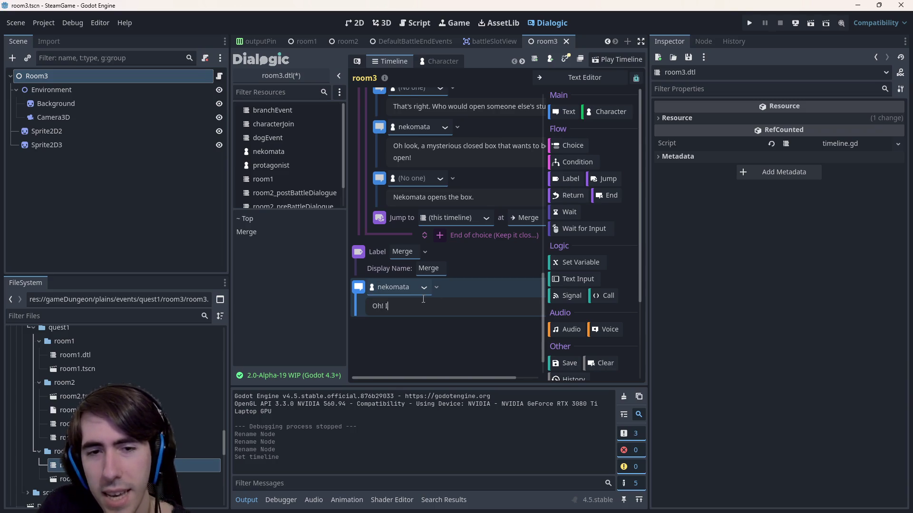
pyautogui.write(' a candy!')
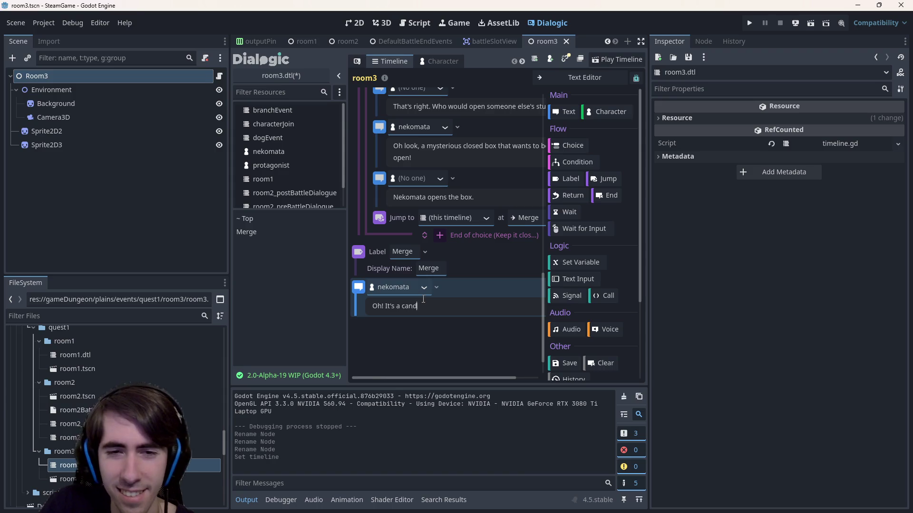
pyautogui.hotkey('ctrl', 's')
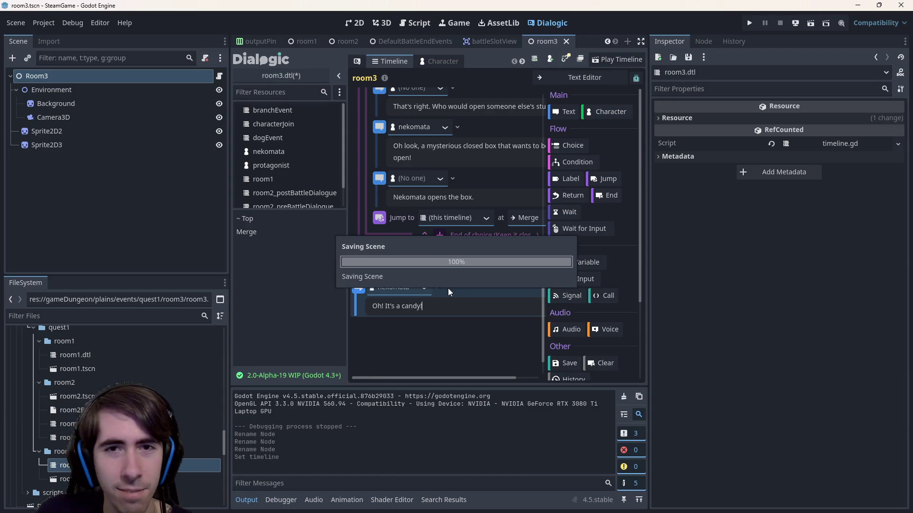
pyautogui.scroll(10, 435, 286)
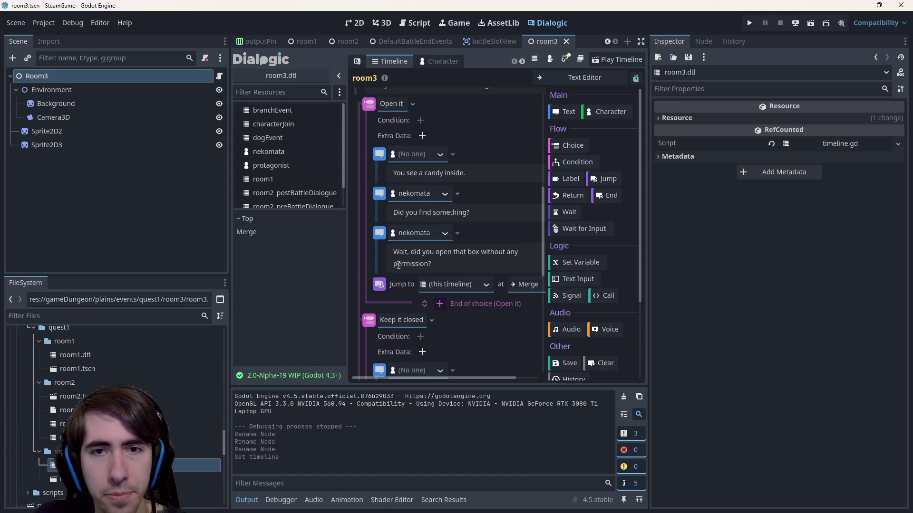
pyautogui.scroll(-10, 438, 269)
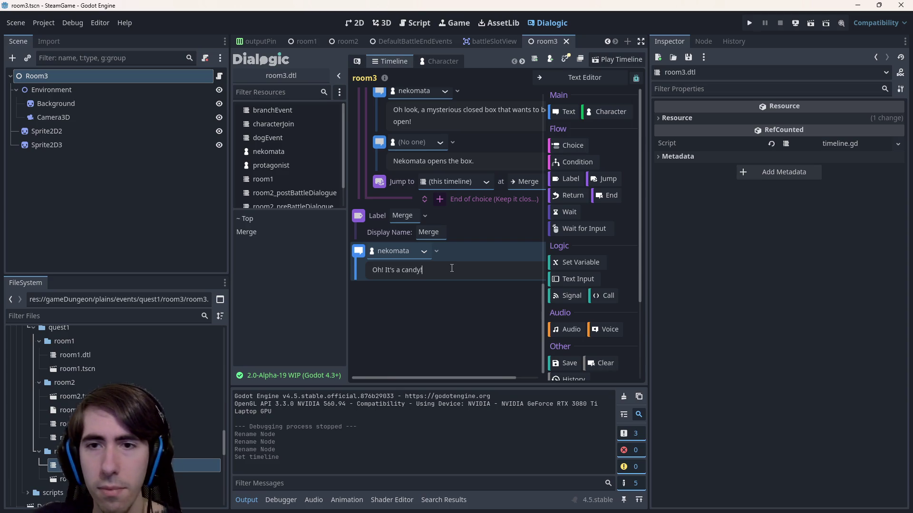
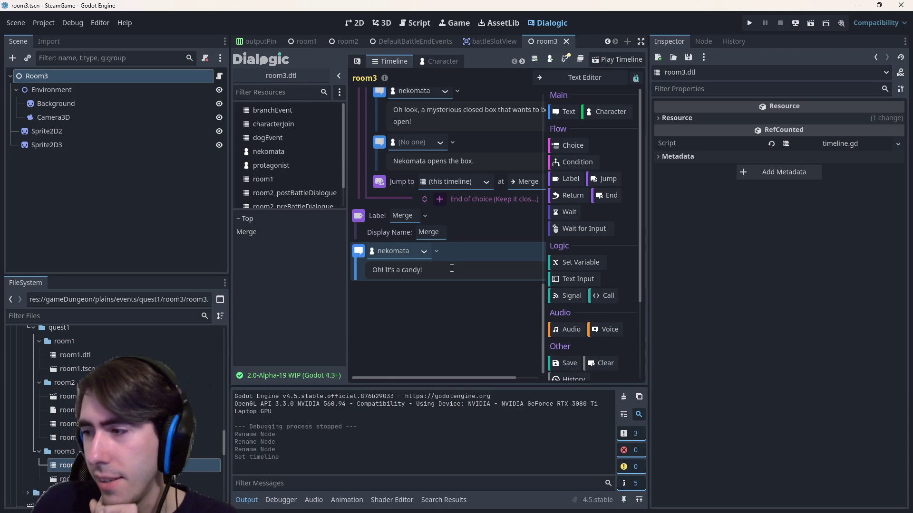
# Replace 'candy' with 'biscuit' in both room3 lines, including "It's a biscuit", and save
pyautogui.moveTo(424, 275); pyautogui.dragTo(386, 275)
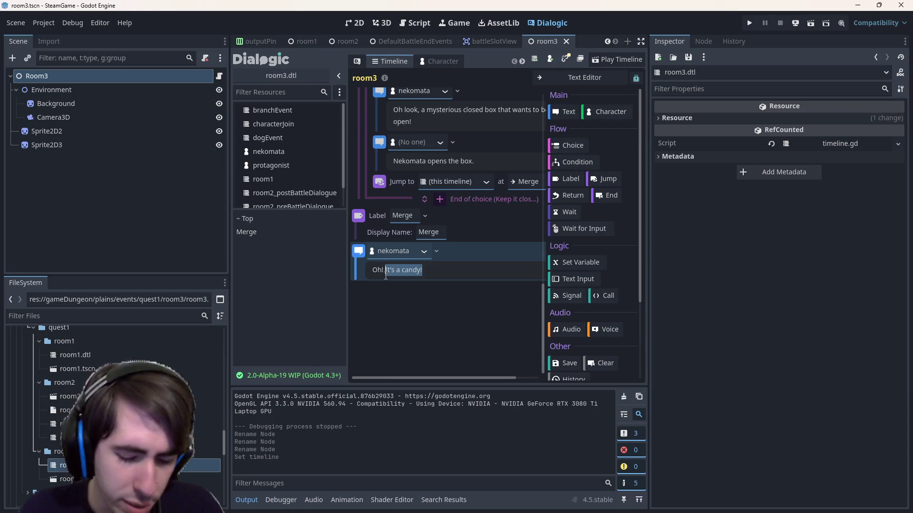
pyautogui.write('biscuit')
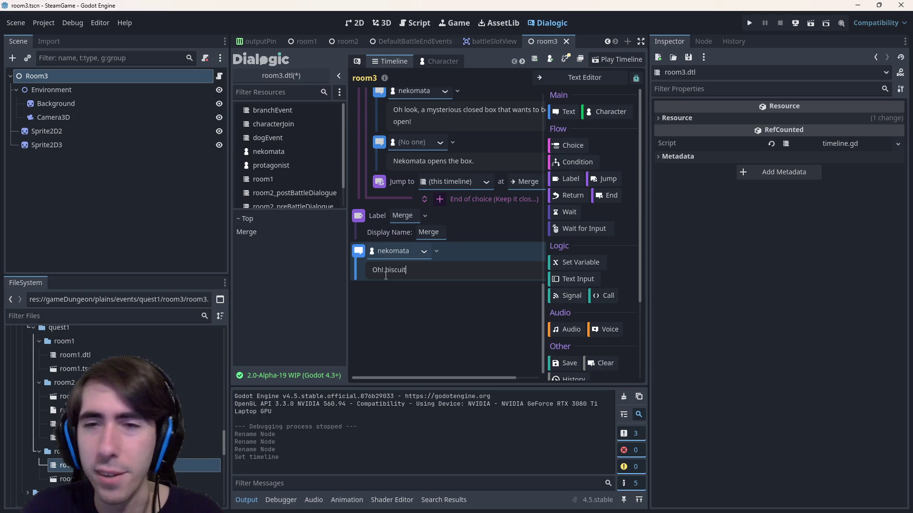
pyautogui.hotkey('ctrl', 'BackSpace')
pyautogui.write("It's a biscuit")
pyautogui.scroll(5, 386, 273)
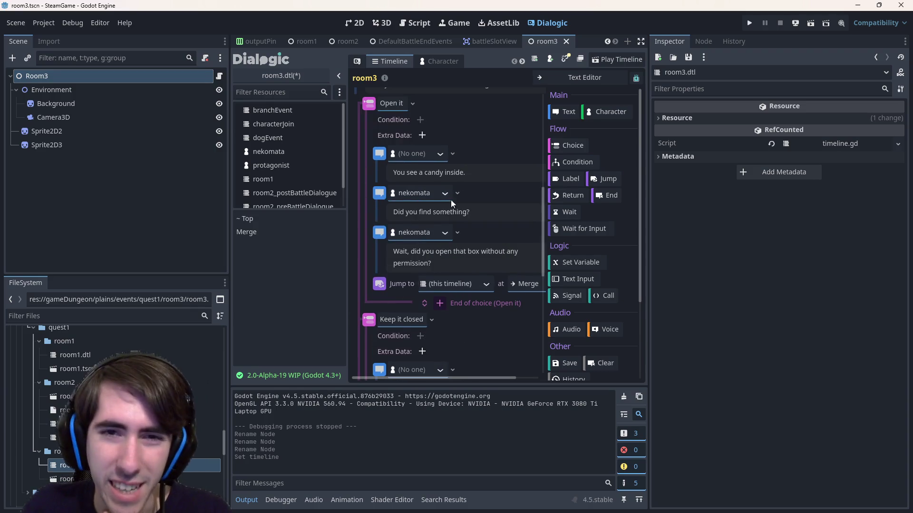
pyautogui.scroll(-5, 457, 258)
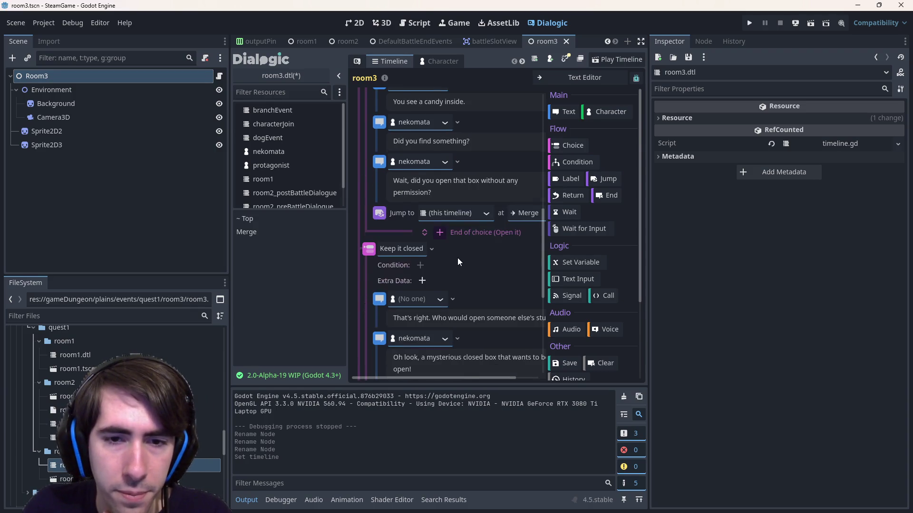
pyautogui.scroll(7, 459, 249)
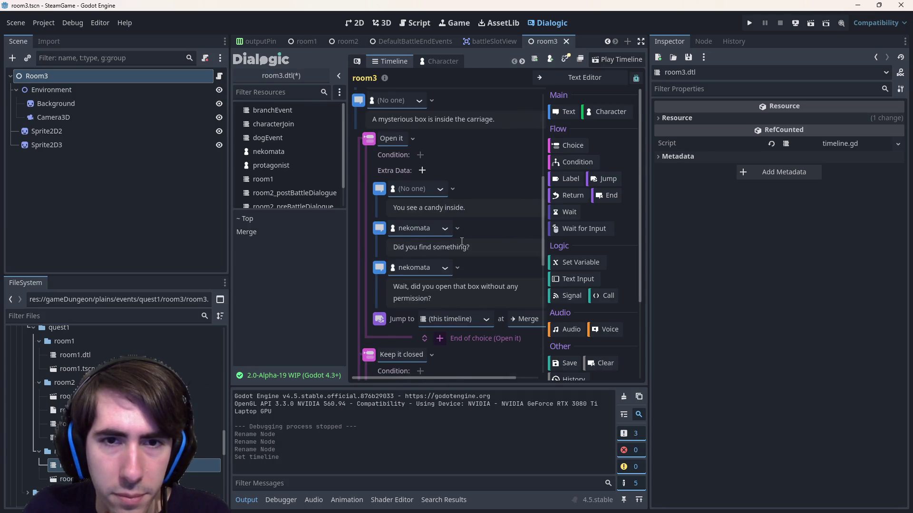
pyautogui.doubleClick(433, 243)
pyautogui.write('biscuit')
pyautogui.hotkey('ctrl', 's')
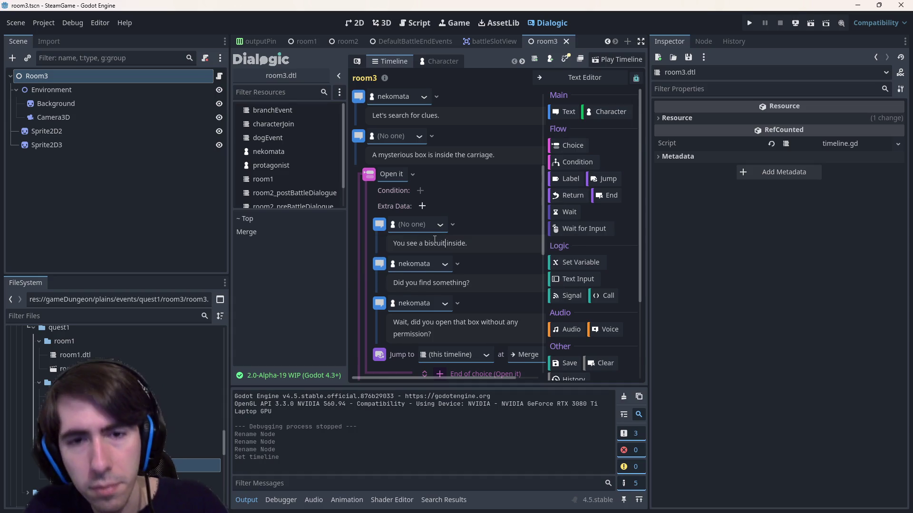
# Add 'magical' before biscuit so the line reads "It's a magical biscuit!" and save
pyautogui.scroll(-10, 433, 240)
pyautogui.click(442, 268)
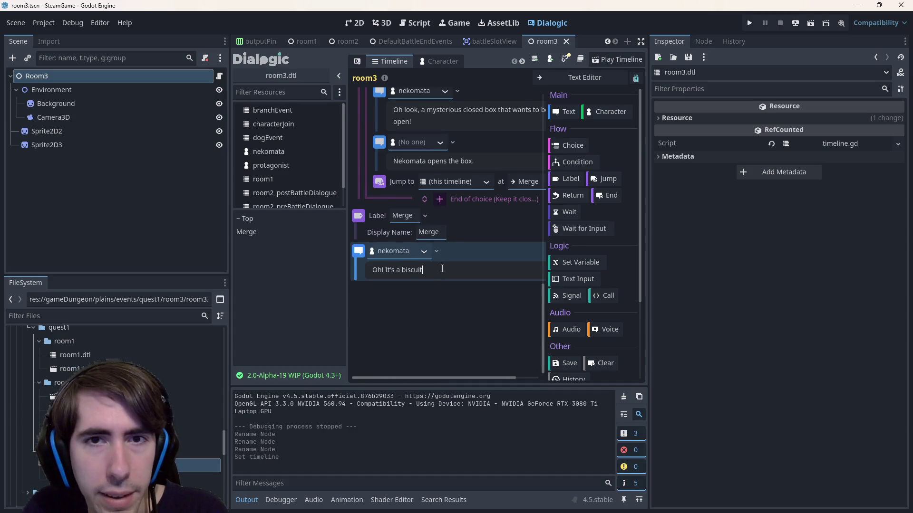
pyautogui.scroll(1, 443, 268)
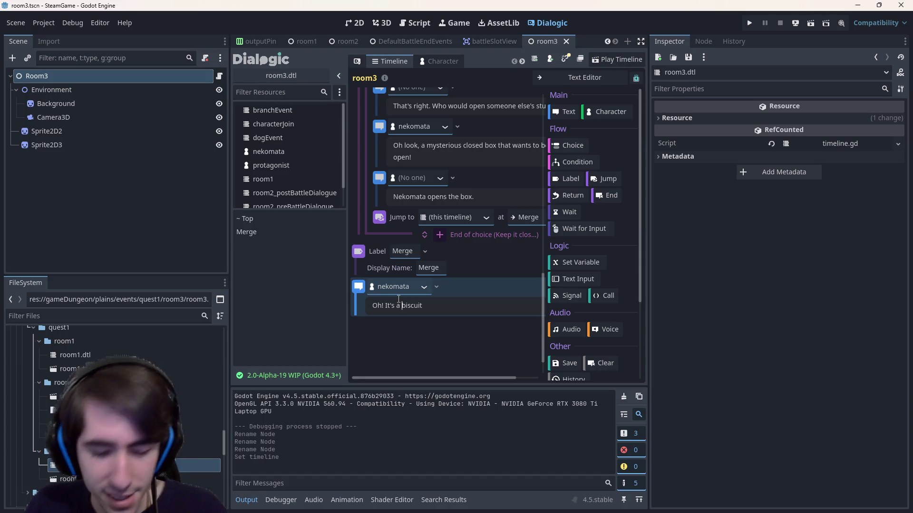
pyautogui.write('magical')
pyautogui.press('End')
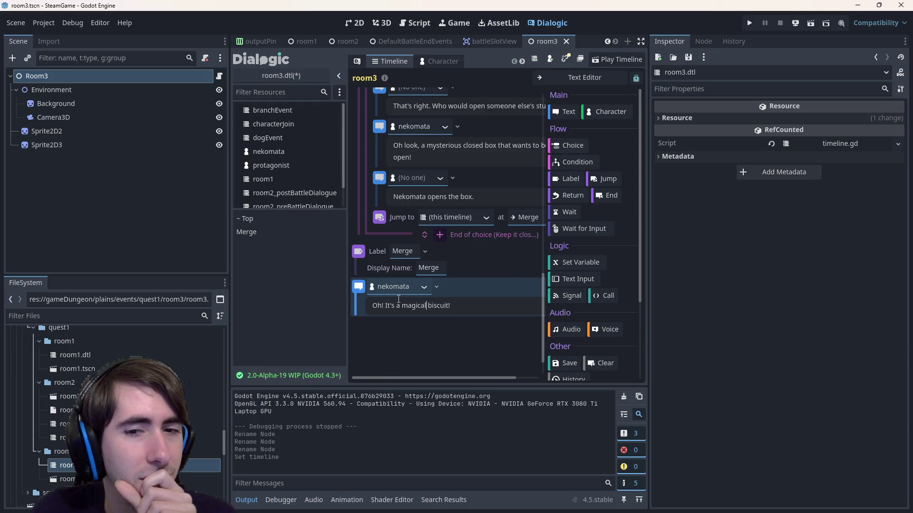
pyautogui.hotkey('ctrl', 's')
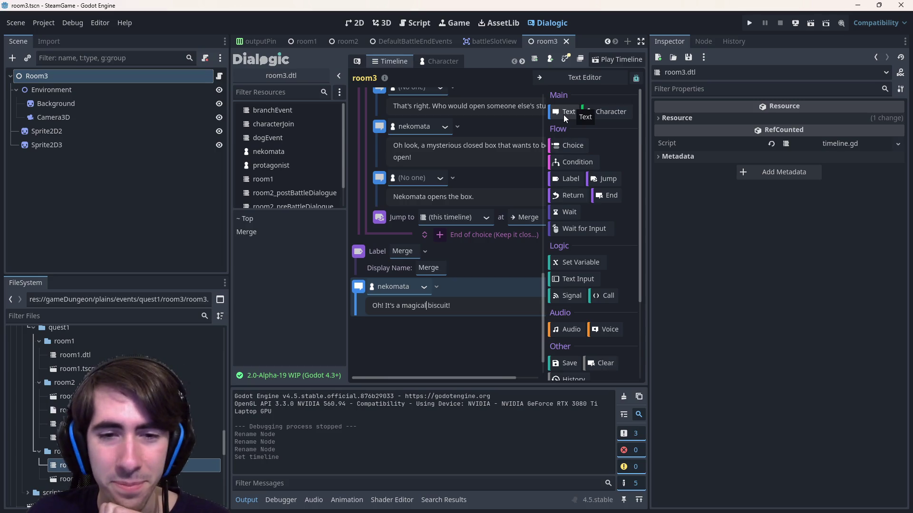
# Add a nekomata line: "Apparently, if you eat one, you can get new powers"
pyautogui.click(564, 115)
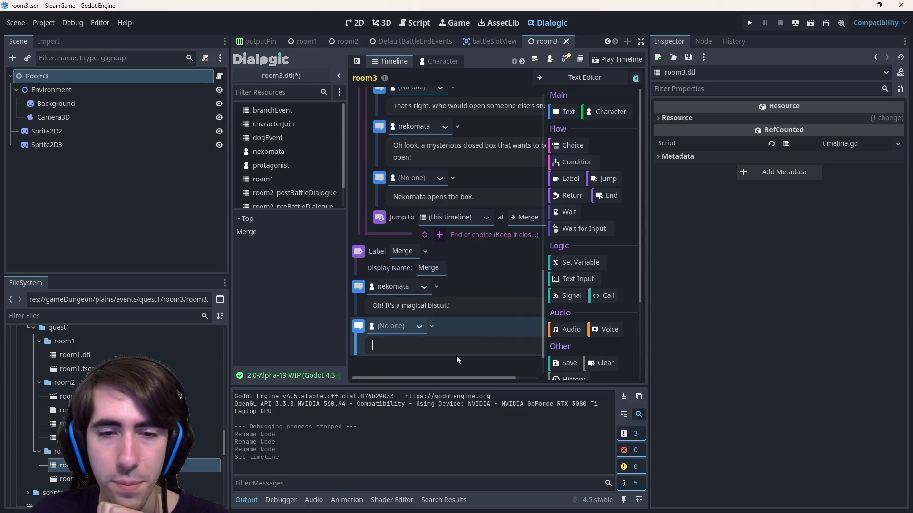
pyautogui.click(402, 340)
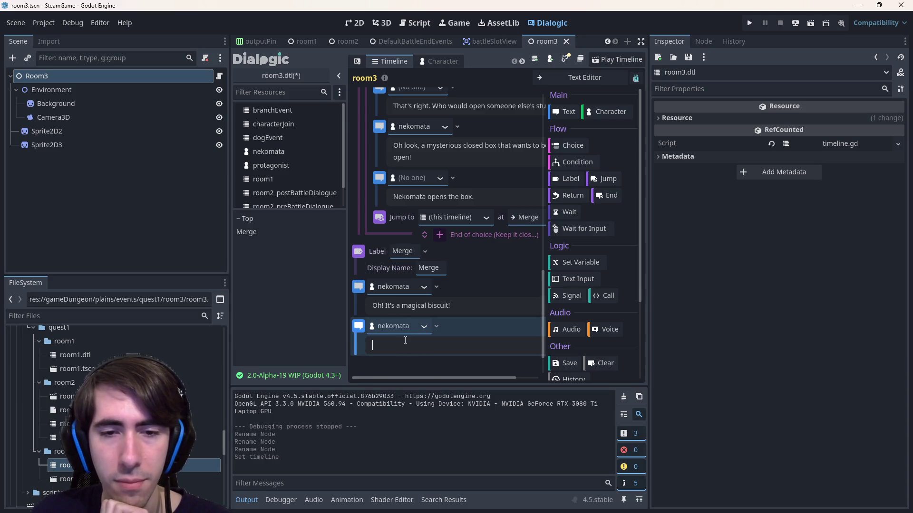
pyautogui.write('If you eat ')
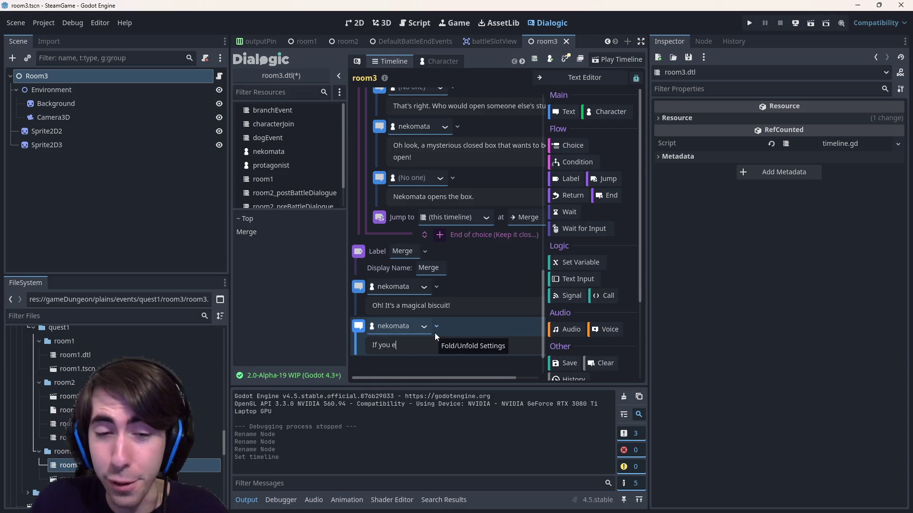
pyautogui.write('it, ')
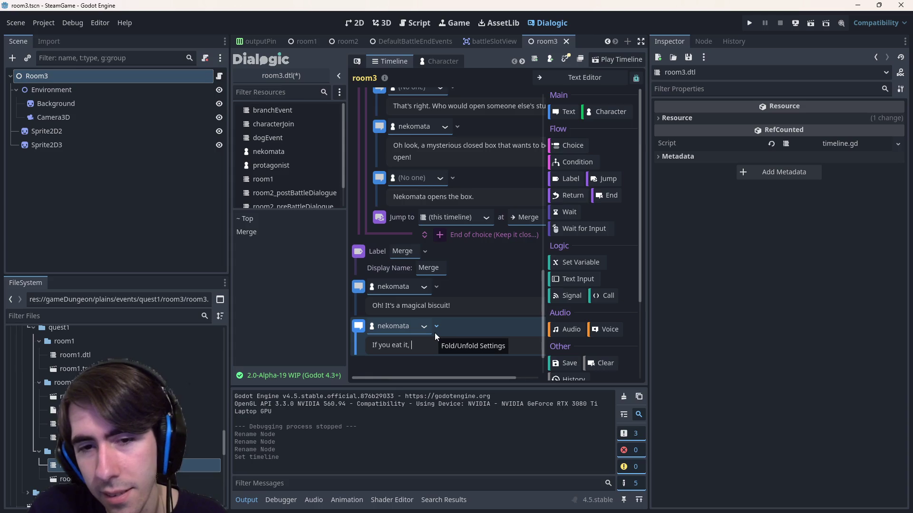
pyautogui.write('you get new abili')
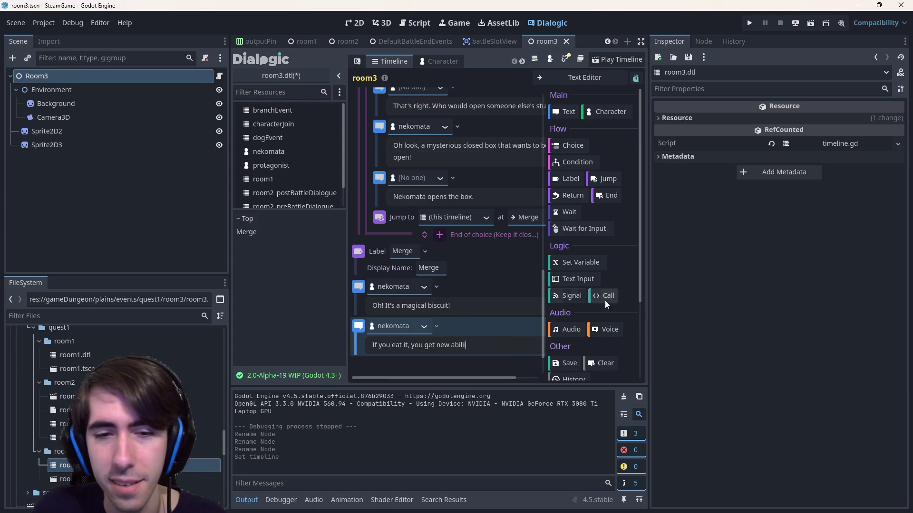
pyautogui.hotkey('ctrl', 'a')
pyautogui.write('Apparently, if you eat one, ')
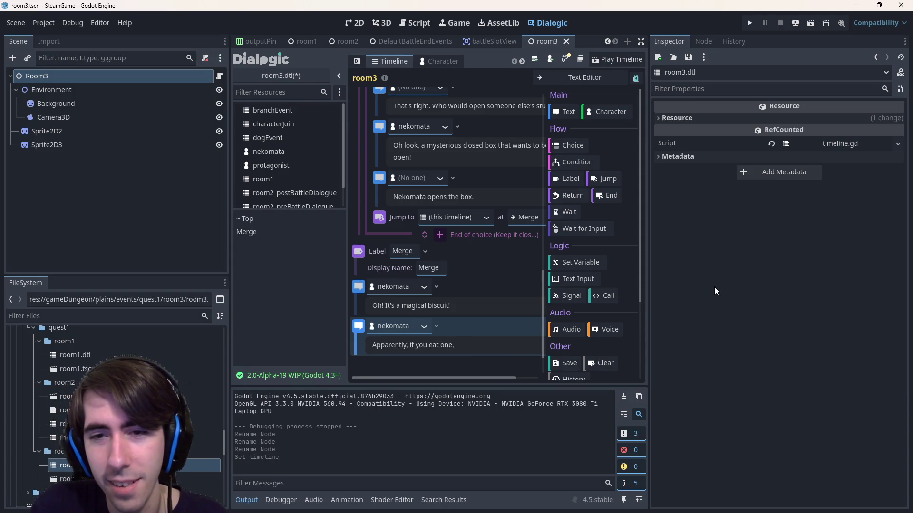
pyautogui.write('you can get')
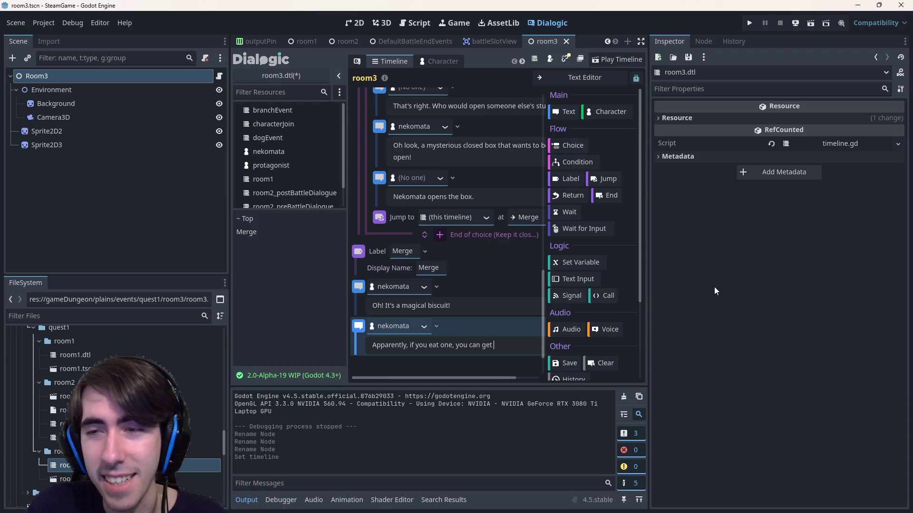
pyautogui.write(' new abilities.')
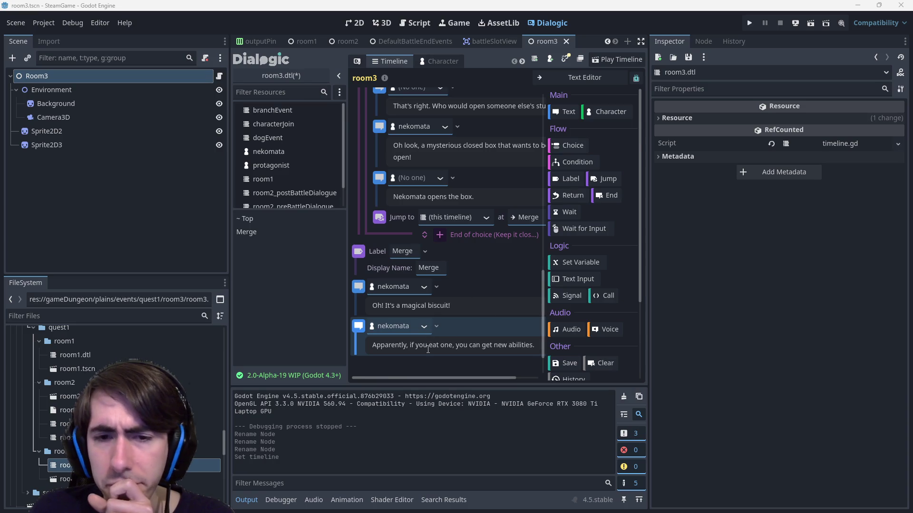
pyautogui.doubleClick(520, 348)
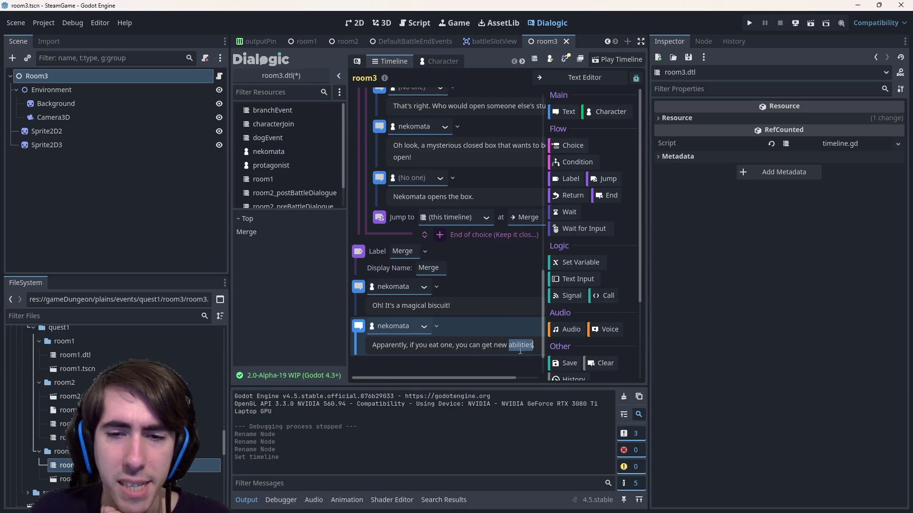
pyautogui.write('powers')
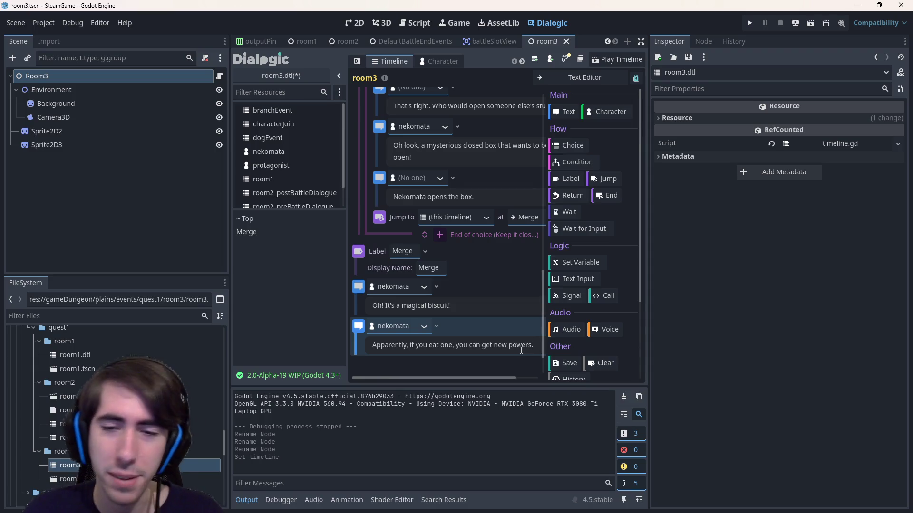
# Save the room3 timeline and add another dialogue line at the end
pyautogui.hotkey('ctrl', 's')
pyautogui.click(569, 111)
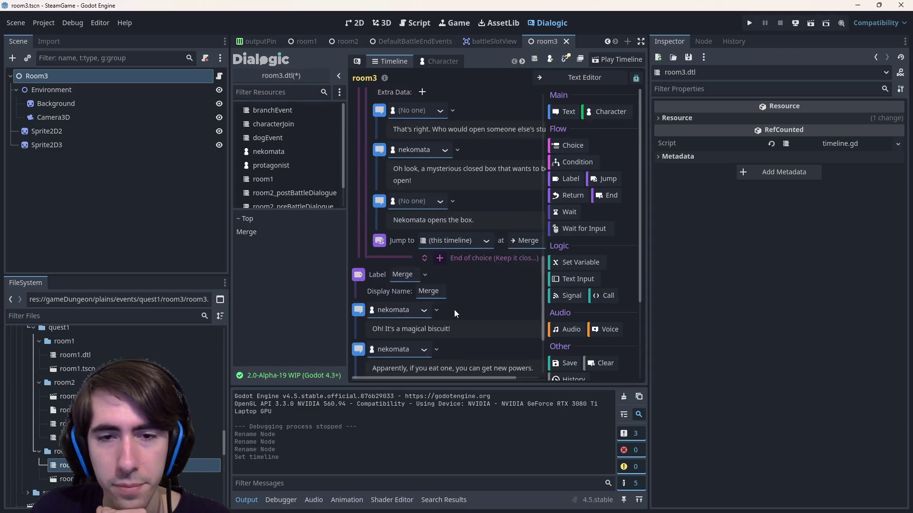
pyautogui.click(409, 279)
# Have nekomata say "Go ahead-" and add a protagonist line below it
pyautogui.click(405, 295)
pyautogui.write('Go ahead-')
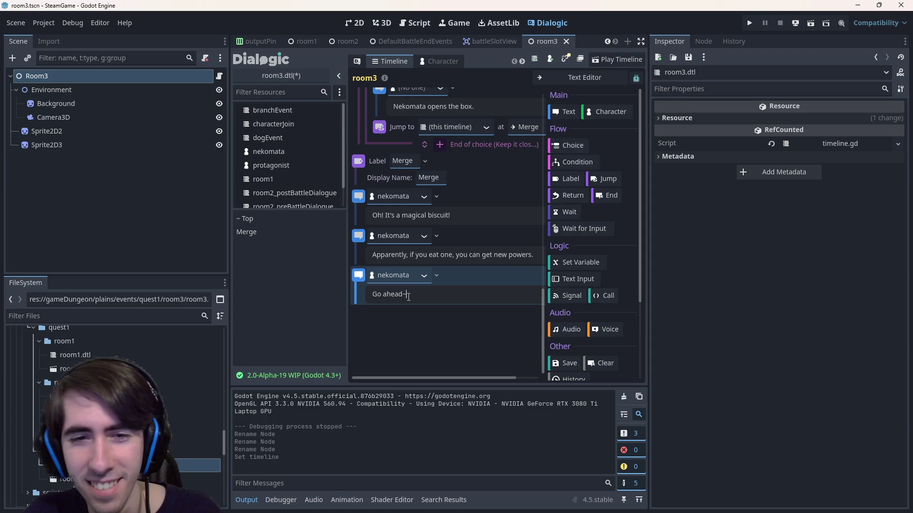
pyautogui.click(571, 114)
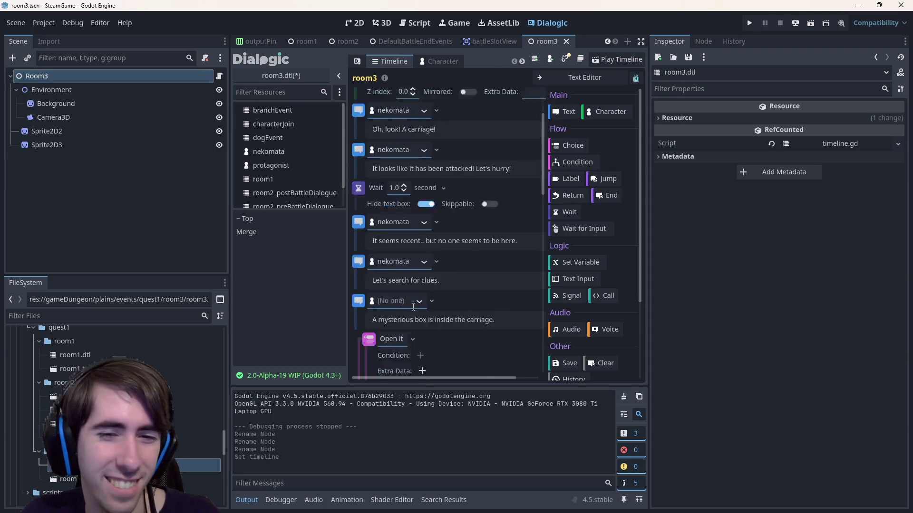
pyautogui.click(419, 323)
pyautogui.click(405, 351)
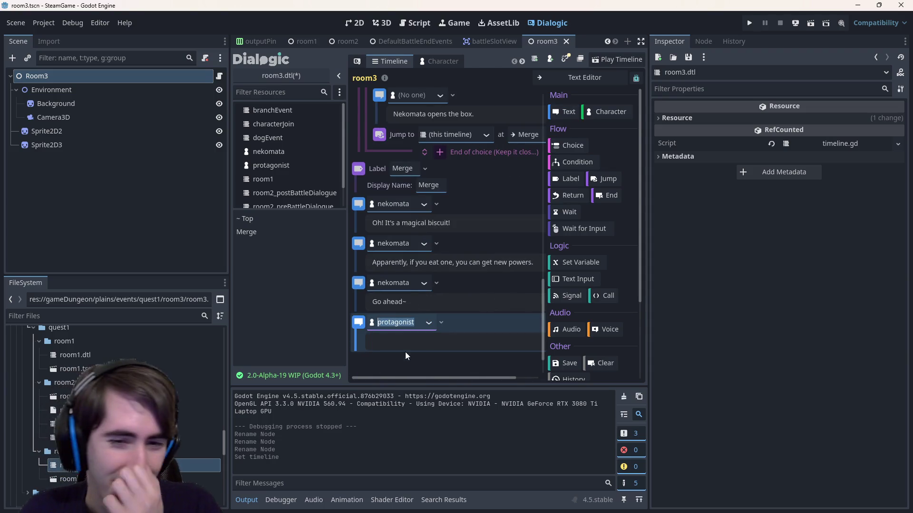
# Write the protagonist's reply "'Apparently'? Wait, are you using me as a test subject?" and save
pyautogui.click(405, 339)
pyautogui.write('Wa')
pyautogui.press('BackSpace')
pyautogui.press('BackSpace')
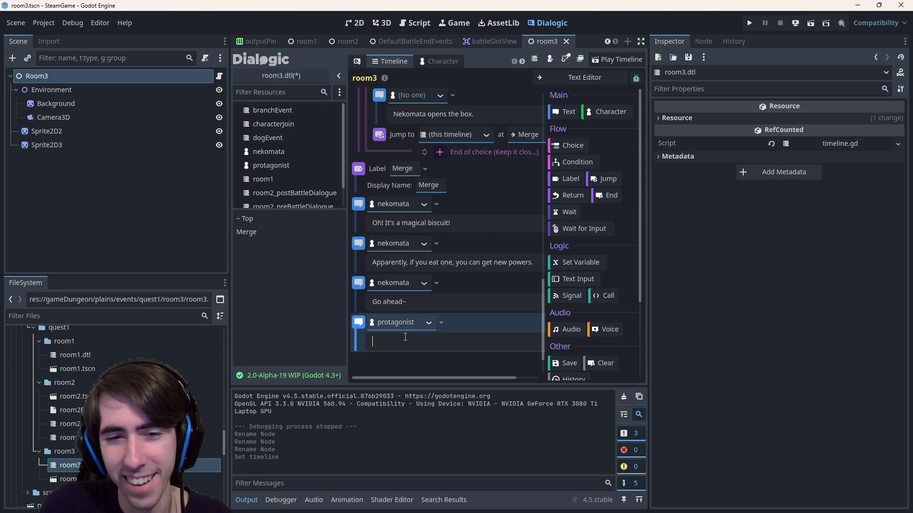
pyautogui.write('Yeah')
pyautogui.hotkey('ctrl', 'BackSpace')
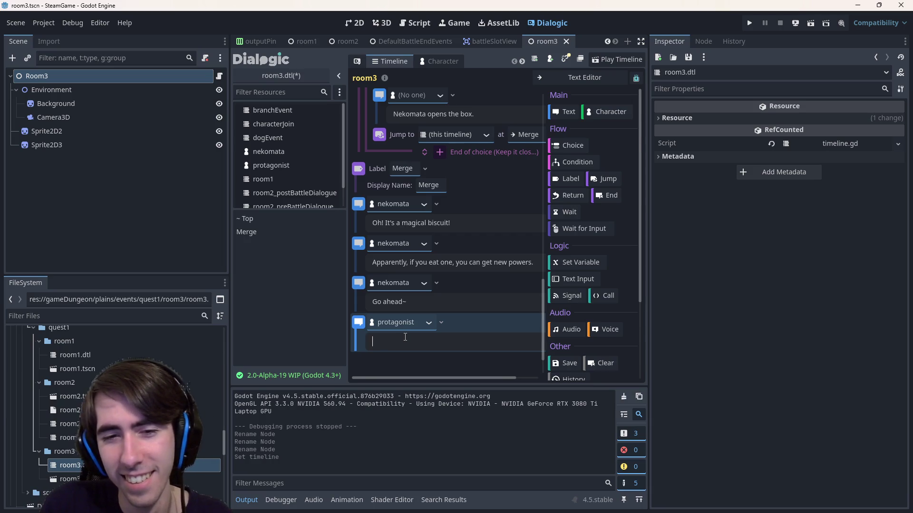
pyautogui.write('"Apparently"?')
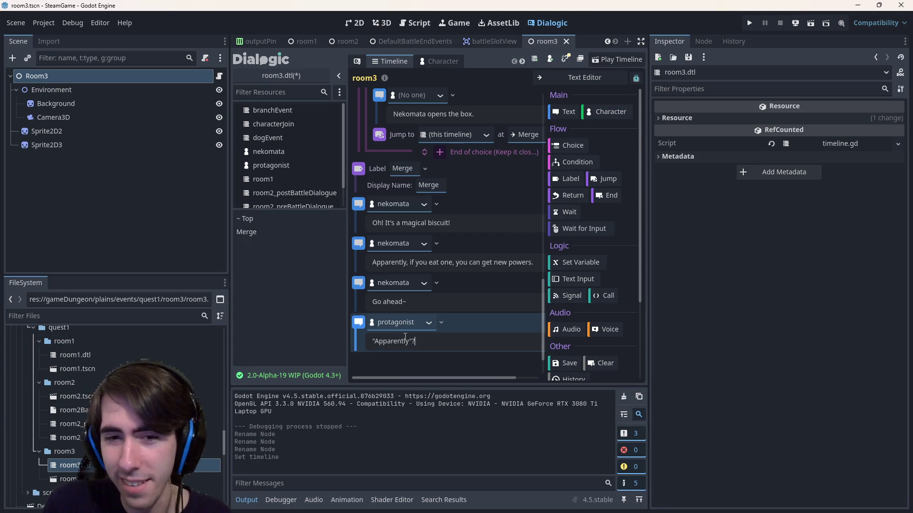
pyautogui.write(' Wait, are')
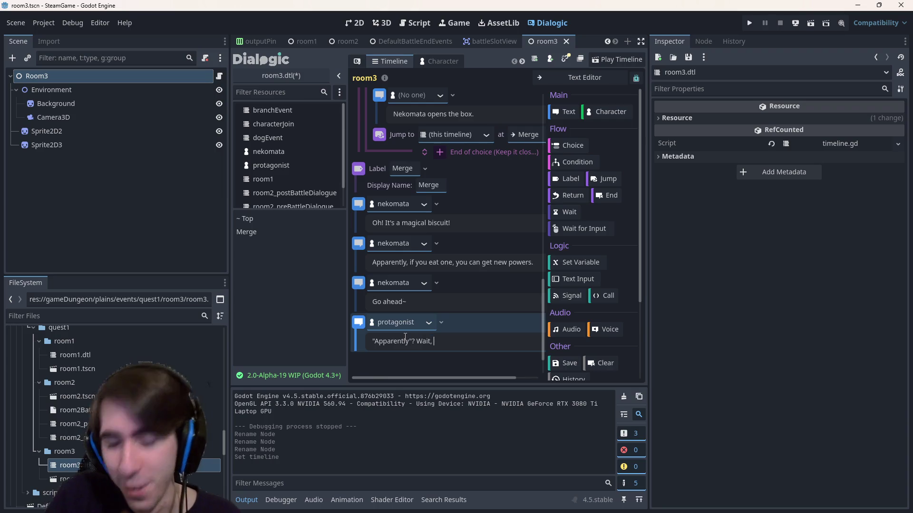
pyautogui.write(' you using me as a ')
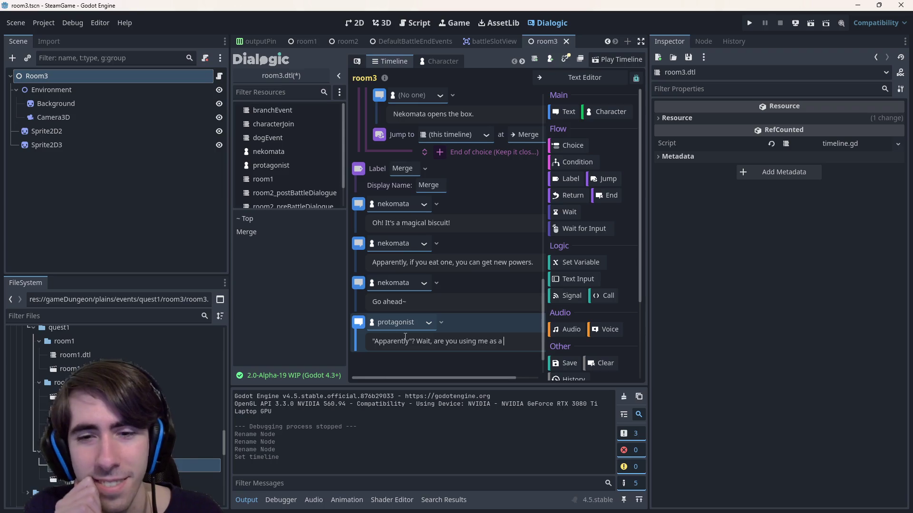
pyautogui.write('test subject?')
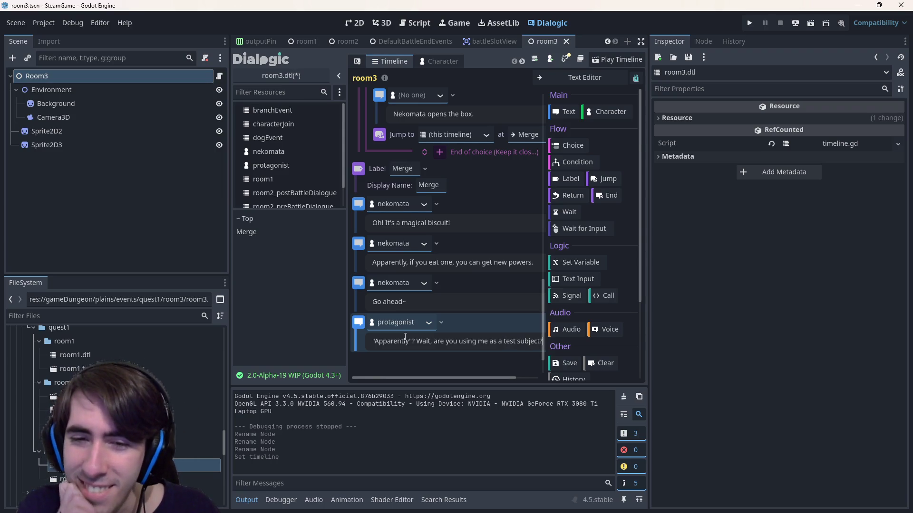
pyautogui.hotkey('ctrl', 's')
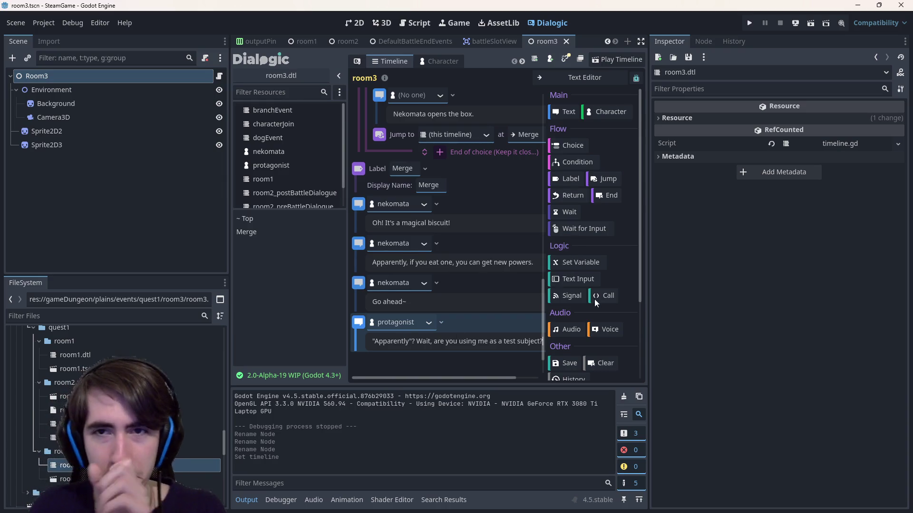
pyautogui.click(566, 111)
# Add the protagonist line "The plane is comiiing~~"
pyautogui.click(399, 363)
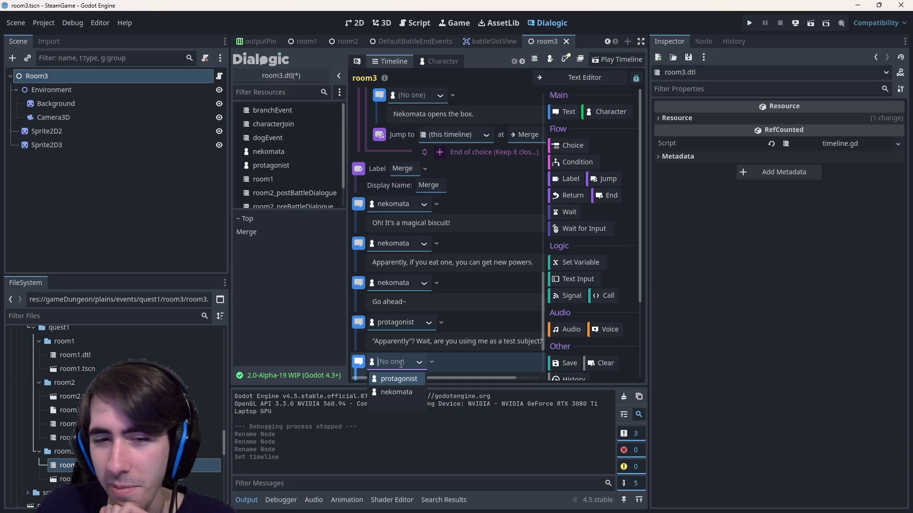
pyautogui.click(400, 384)
pyautogui.click(404, 297)
pyautogui.write('The biscuit is comiiing~')
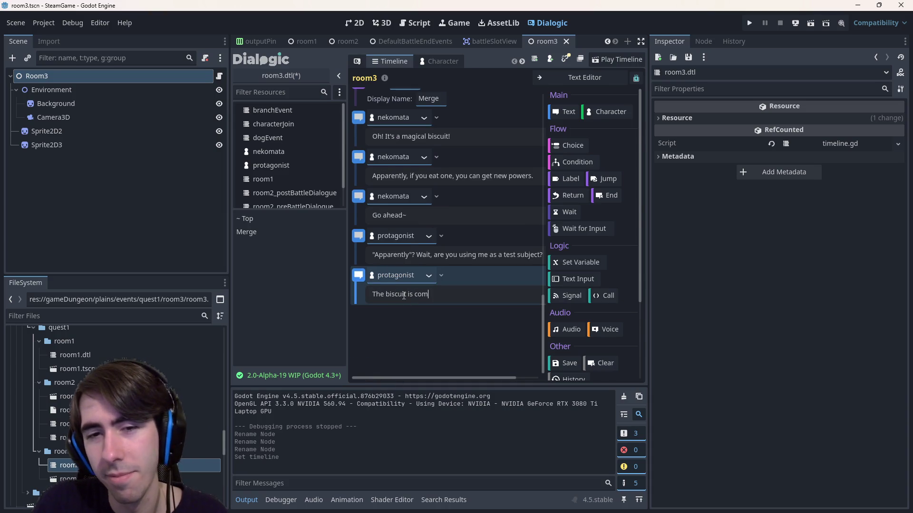
pyautogui.write('~')
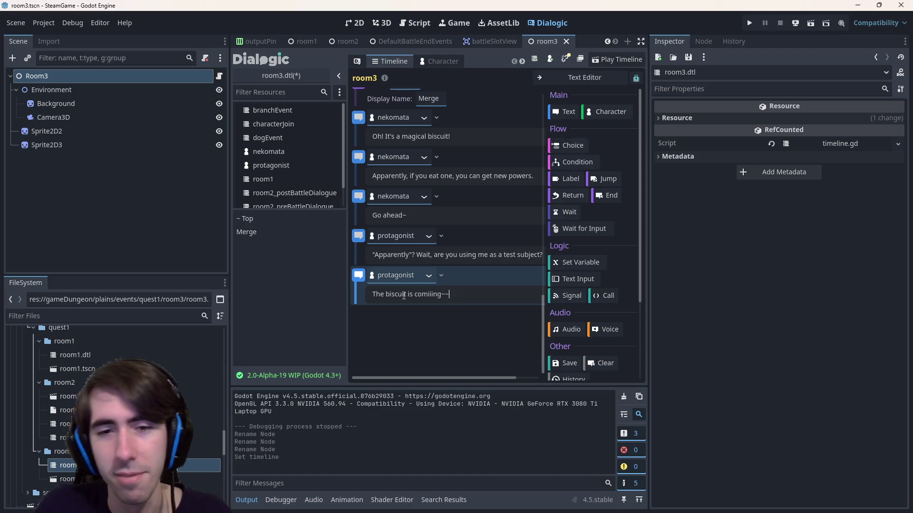
pyautogui.scroll(2, 509, 321)
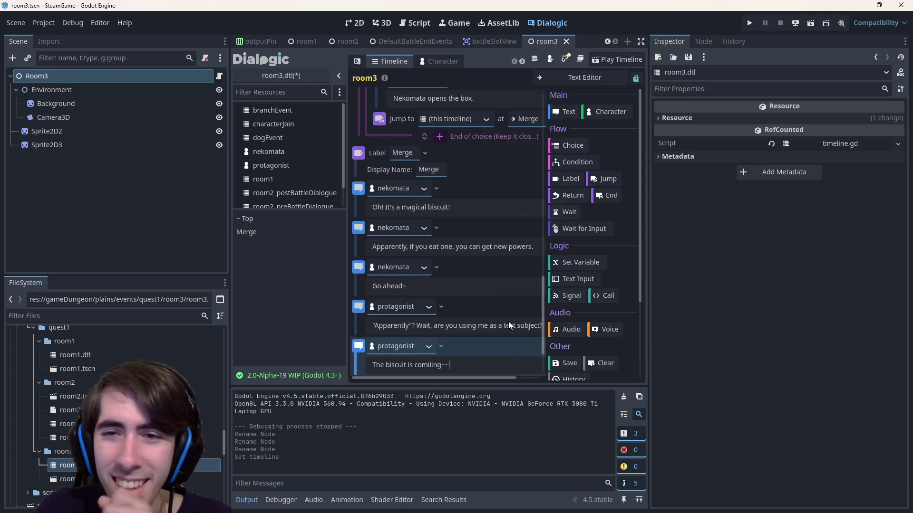
pyautogui.doubleClick(394, 328)
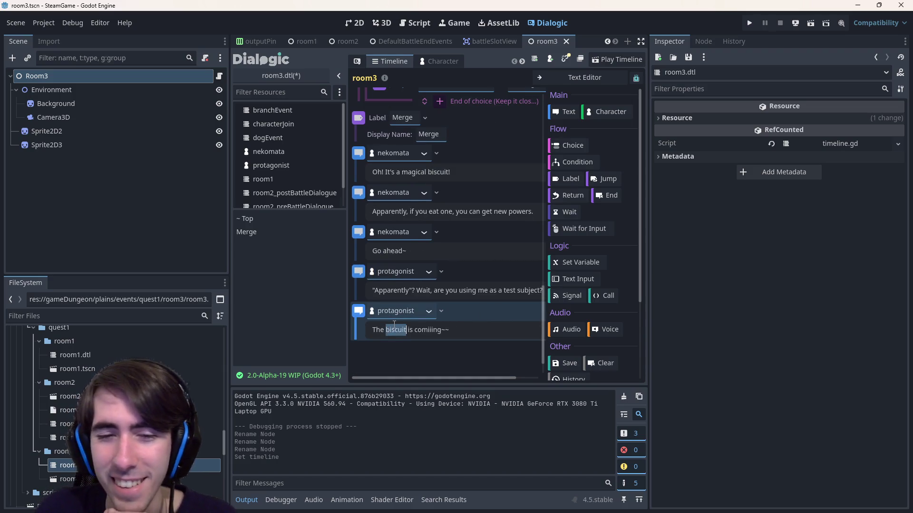
pyautogui.write('plane')
pyautogui.press('BackSpace')
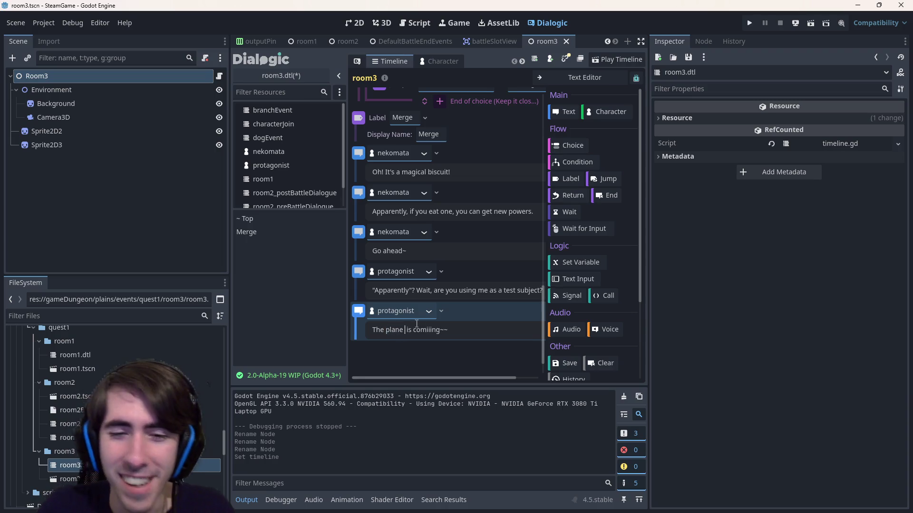
# Add the lines "Nom" and "You obtained new cards." and save
pyautogui.click(560, 115)
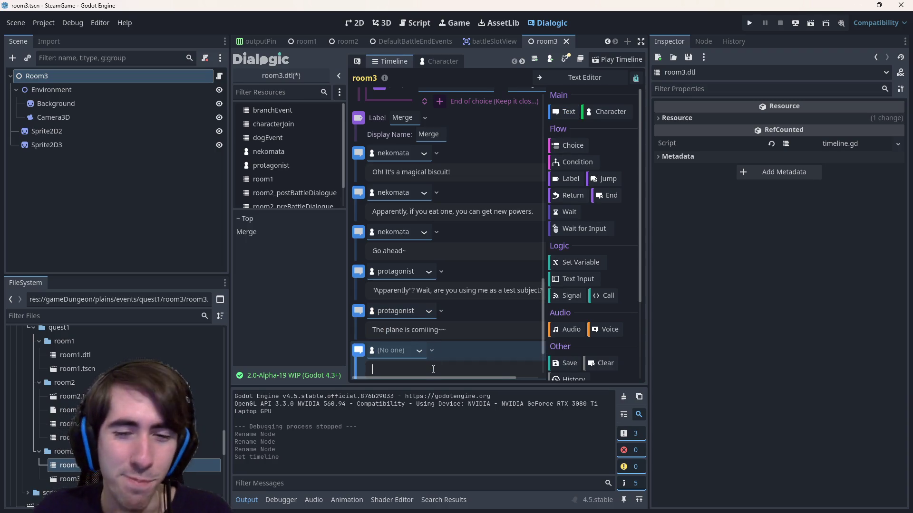
pyautogui.write('Nom')
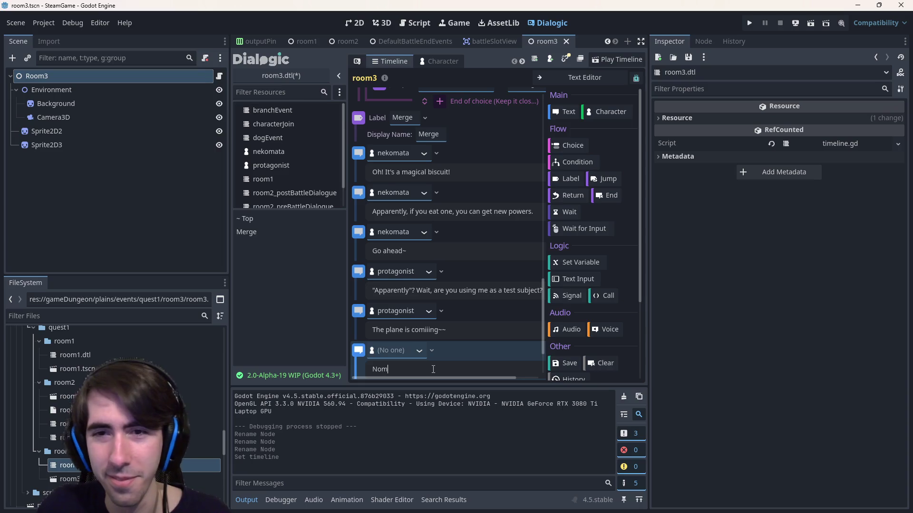
pyautogui.scroll(-3, 414, 319)
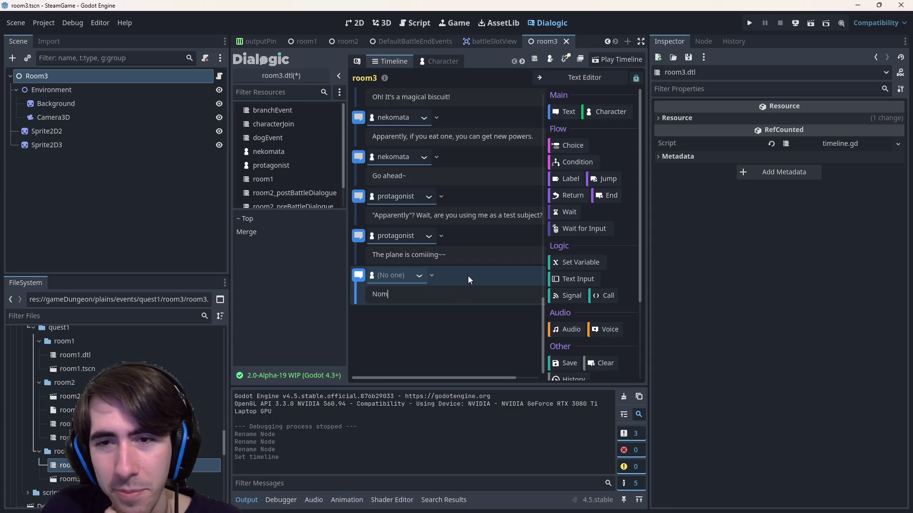
pyautogui.click(568, 111)
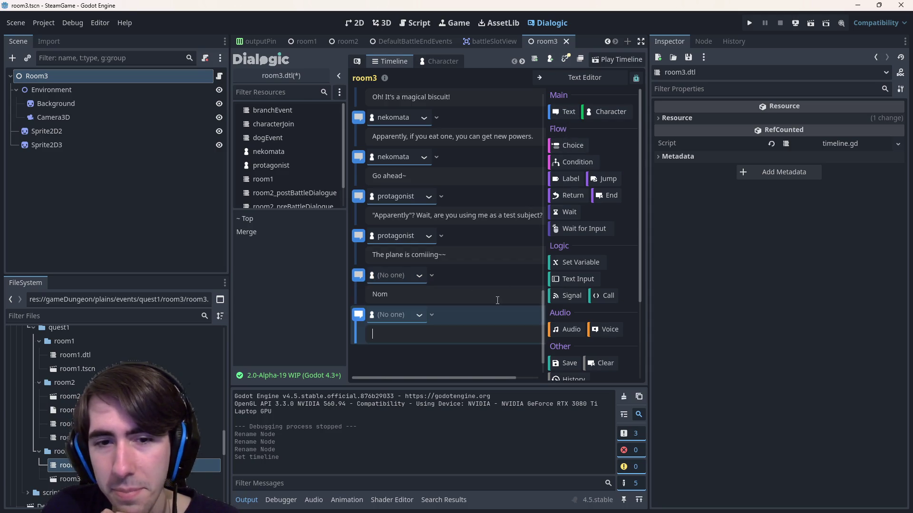
pyautogui.write('You bob')
pyautogui.press('BackSpace')
pyautogui.press('BackSpace')
pyautogui.press('BackSpace')
pyautogui.write('obtained new cards.')
pyautogui.hotkey('ctrl', 's')
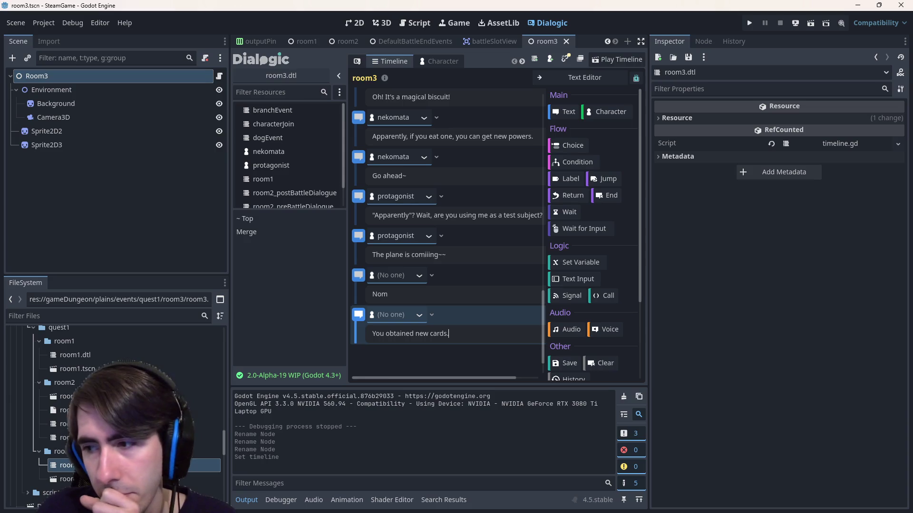
# Look at the timeline as script text, then return to the visual event view
pyautogui.scroll(10, 511, 259)
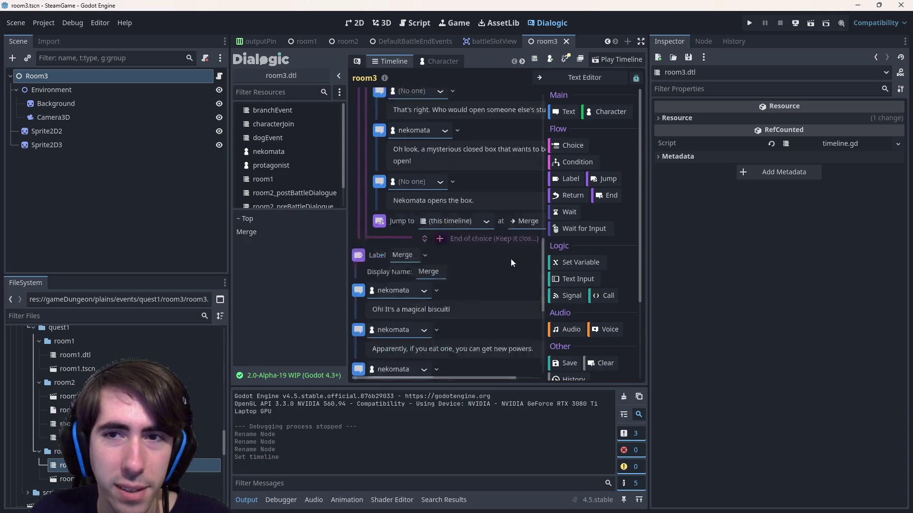
pyautogui.click(578, 79)
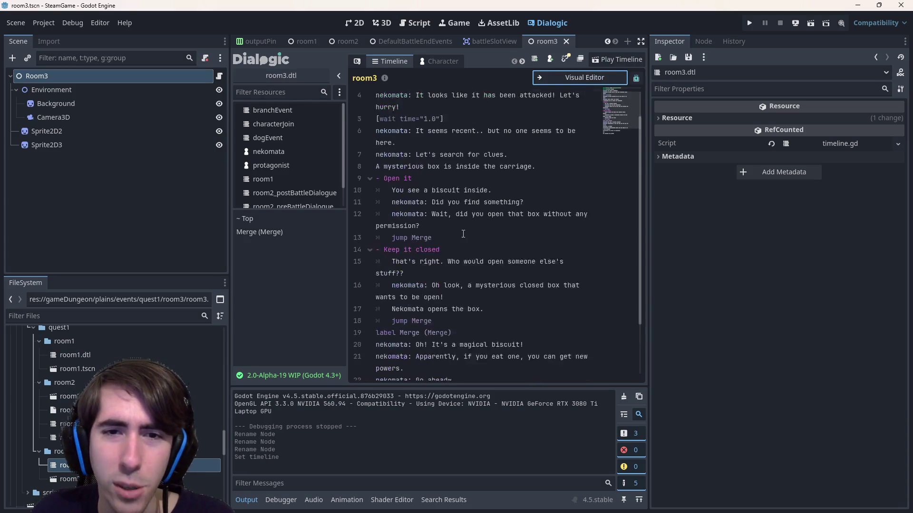
pyautogui.scroll(3, 470, 238)
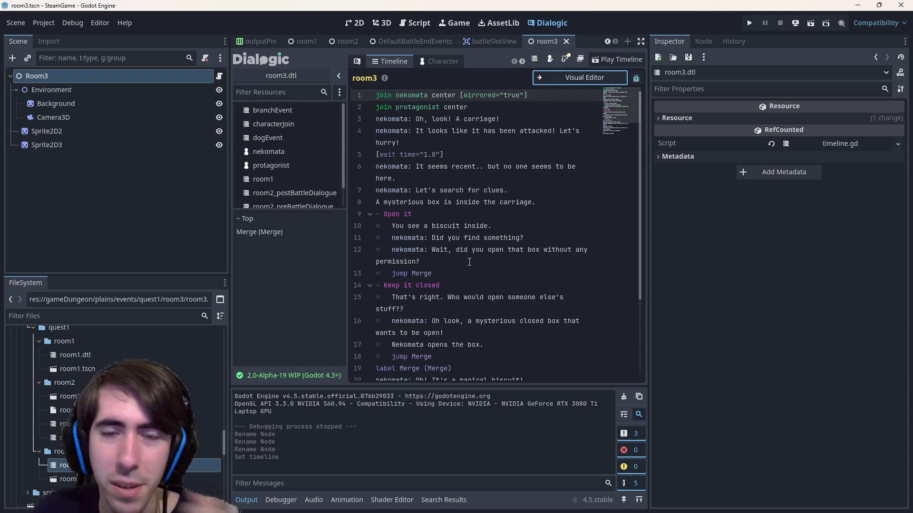
pyautogui.scroll(-3, 469, 262)
pyautogui.click(571, 78)
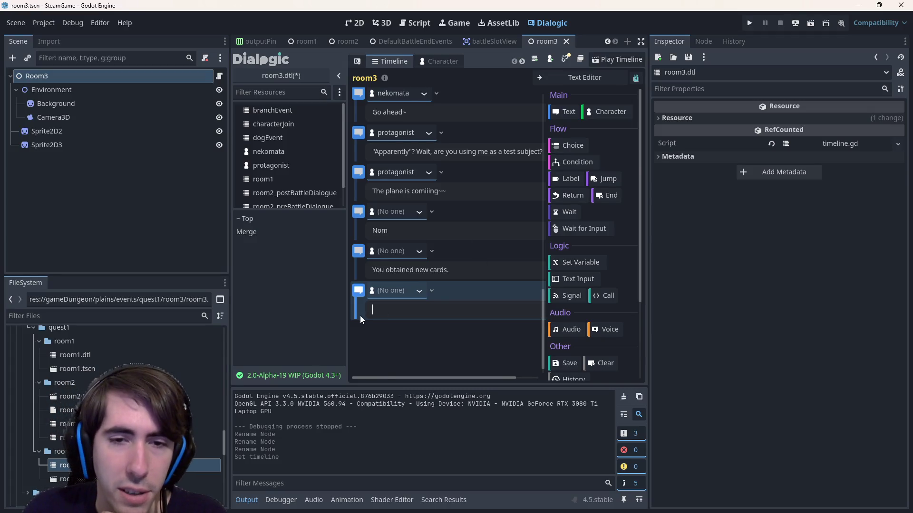
# Make nekomata say "So? How was it?" as the last line, then add a comment event
pyautogui.click(419, 290)
pyautogui.click(410, 318)
pyautogui.write('So? How was it?')
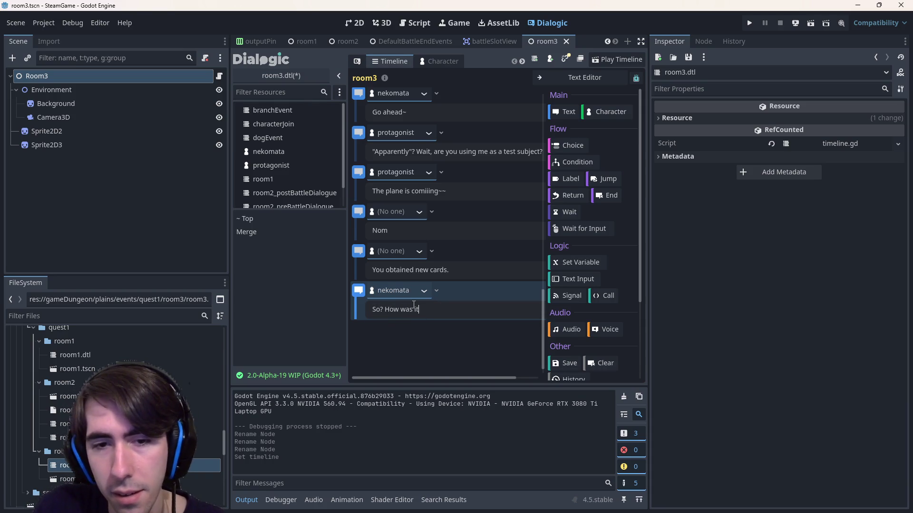
pyautogui.scroll(-2, 572, 212)
pyautogui.scroll(2, 573, 194)
pyautogui.scroll(-2, 572, 194)
pyautogui.scroll(2, 575, 209)
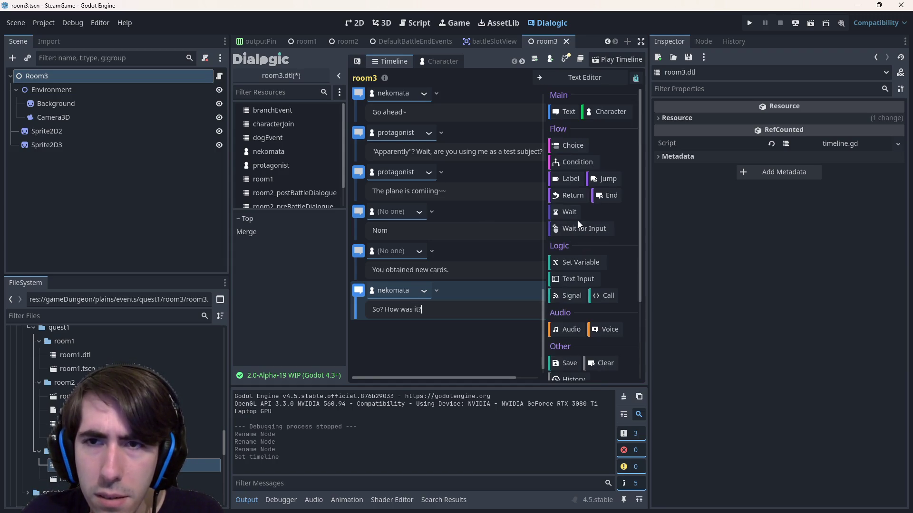
pyautogui.scroll(-5, 583, 199)
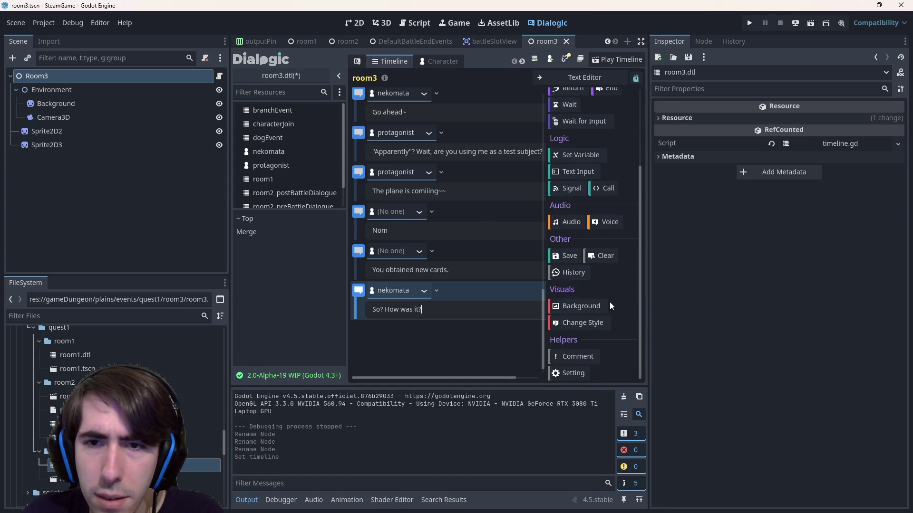
pyautogui.click(591, 358)
# Place the comment after "You obtained new cards." with a TODO about adding visuals
pyautogui.moveTo(358, 329)
pyautogui.mouseDown()
pyautogui.moveTo(366, 251)
pyautogui.moveTo(364, 282)
pyautogui.mouseUp()
pyautogui.click(393, 288)
pyautogui.write('TODO : add s')
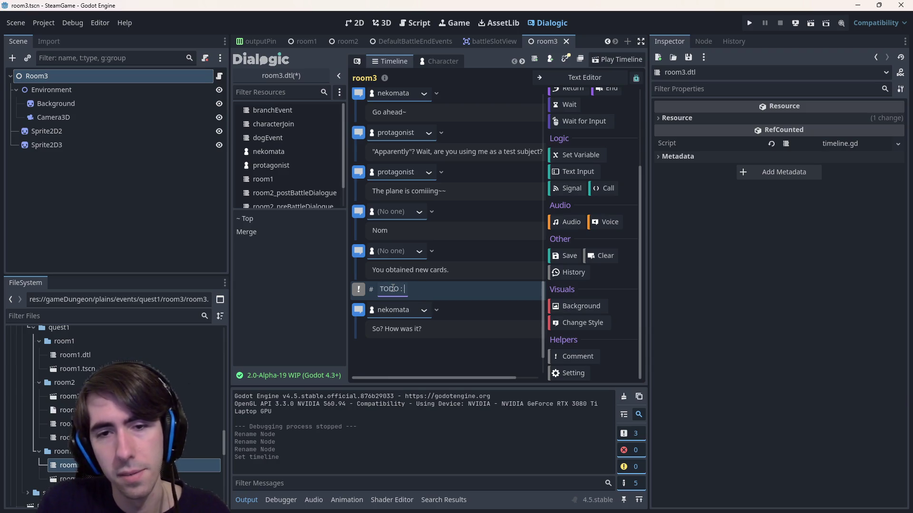
pyautogui.write('ome visuals')
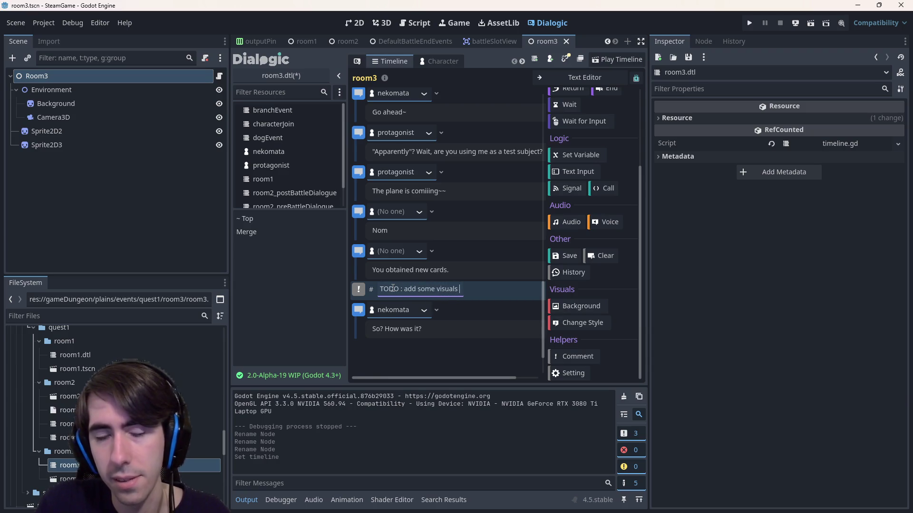
pyautogui.write('the player can')
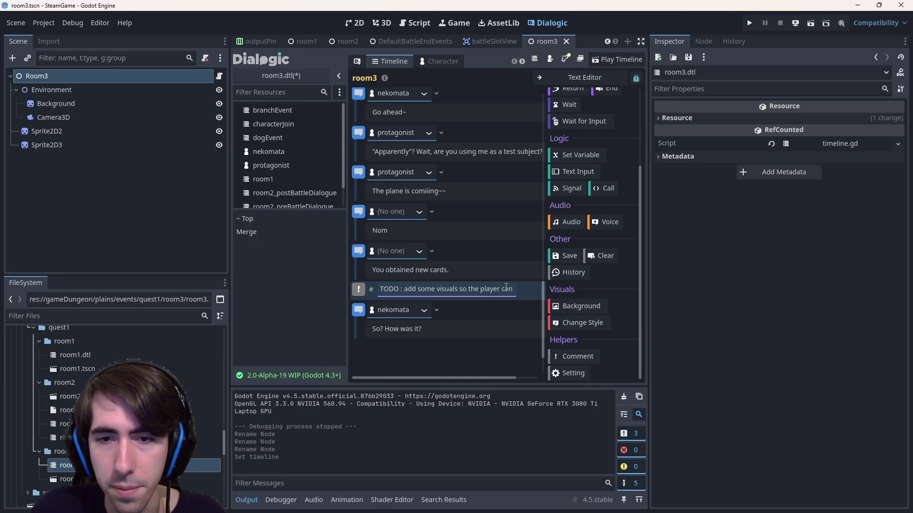
pyautogui.write(' check the')
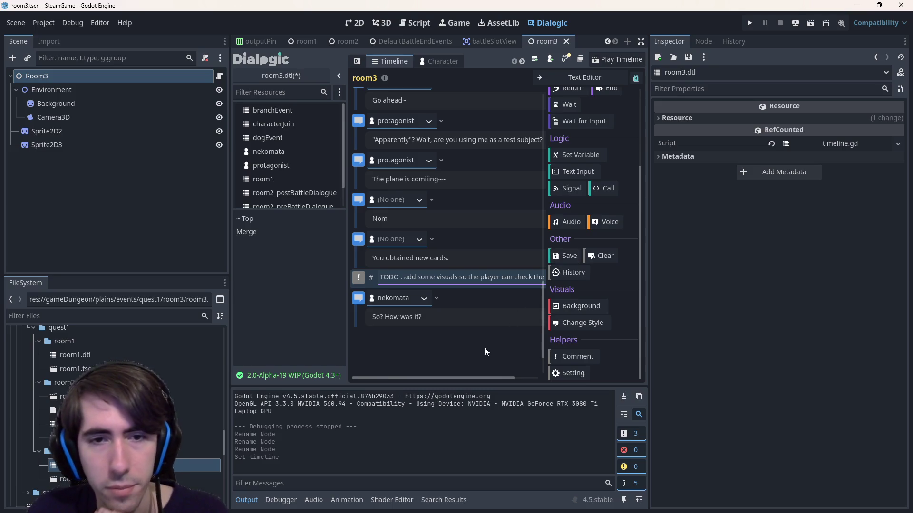
pyautogui.scroll(5, 470, 309)
pyautogui.scroll(6, 447, 260)
pyautogui.scroll(-10, 441, 225)
pyautogui.scroll(-2, 439, 255)
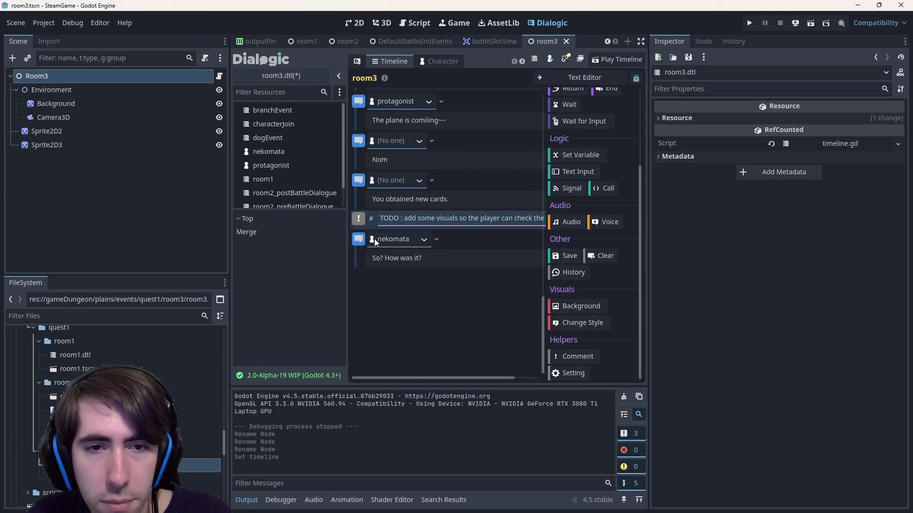
# Duplicate the TODO comment to the timeline's top and change it to "TODO : Improve"
pyautogui.rightClick(358, 220)
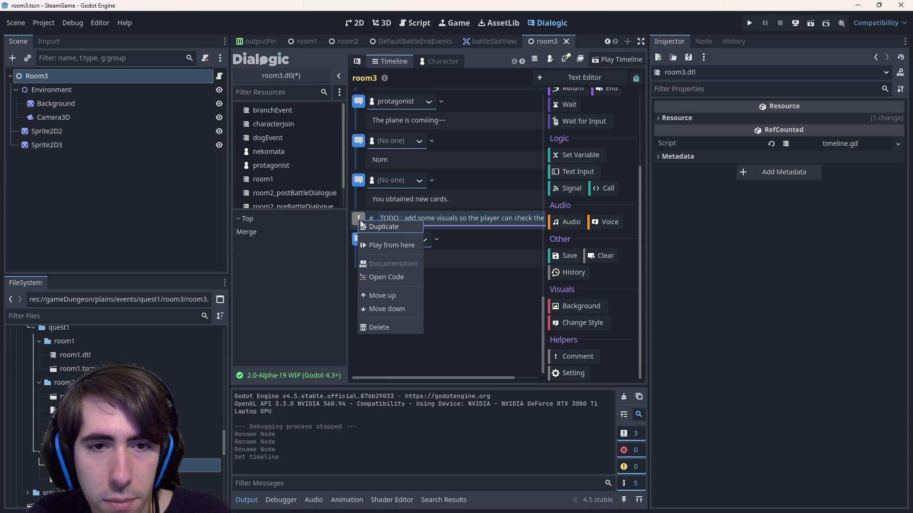
pyautogui.click(372, 228)
pyautogui.moveTo(373, 227)
pyautogui.mouseDown()
pyautogui.moveTo(375, 97)
pyautogui.moveTo(542, 99)
pyautogui.mouseUp()
pyautogui.press('BackSpace')
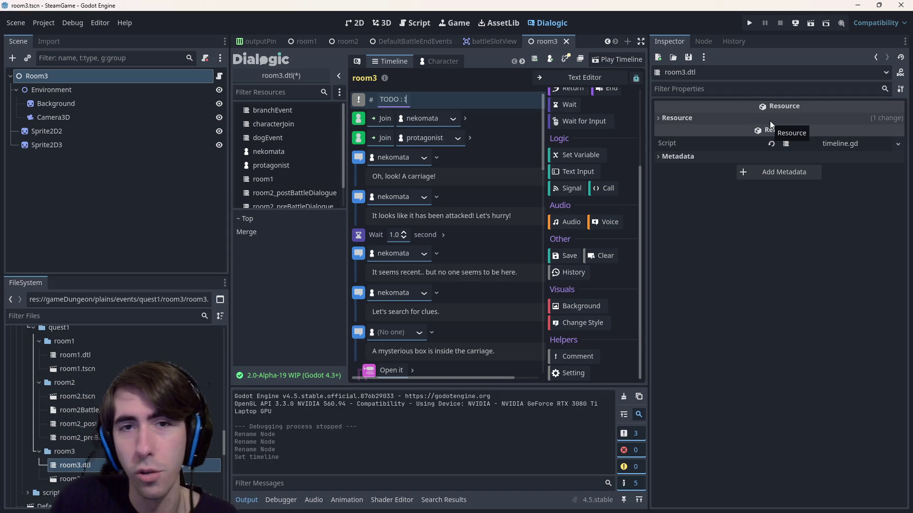
pyautogui.click(404, 103)
pyautogui.write('Improve')
pyautogui.hotkey('ctrl', 'a')
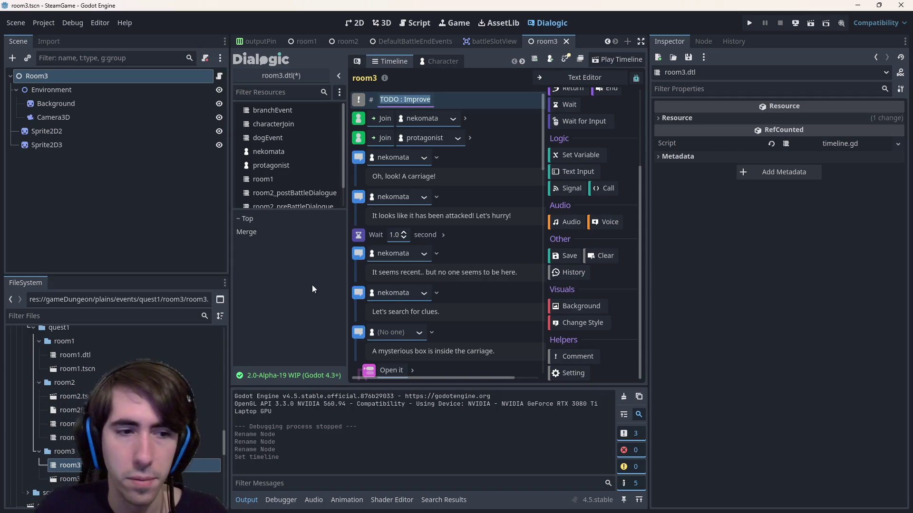
# Switch the room3 timeline to its plain text view
pyautogui.rightClick(356, 96)
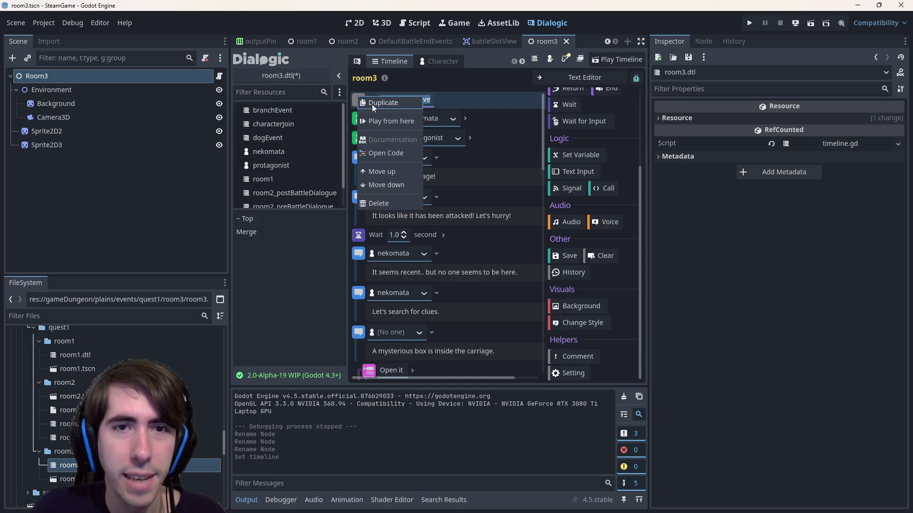
pyautogui.rightClick(354, 103)
pyautogui.rightClick(357, 102)
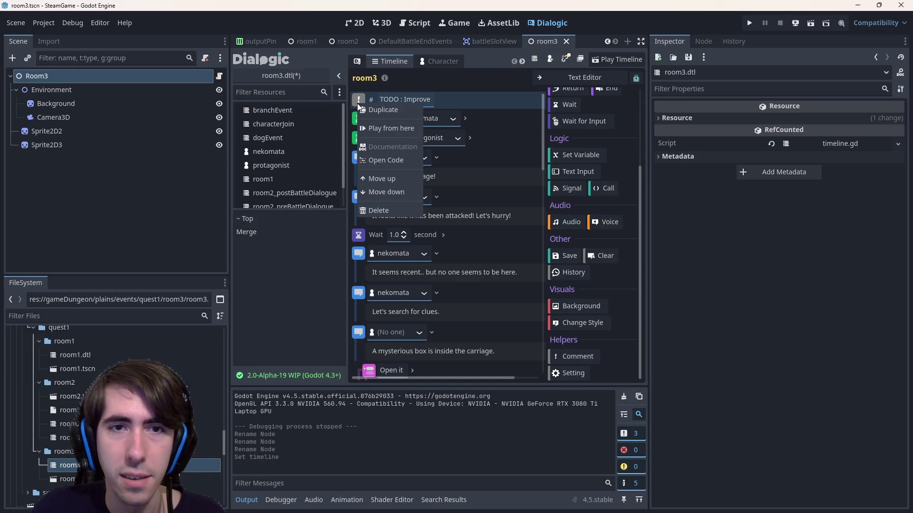
pyautogui.click(354, 98)
pyautogui.click(599, 79)
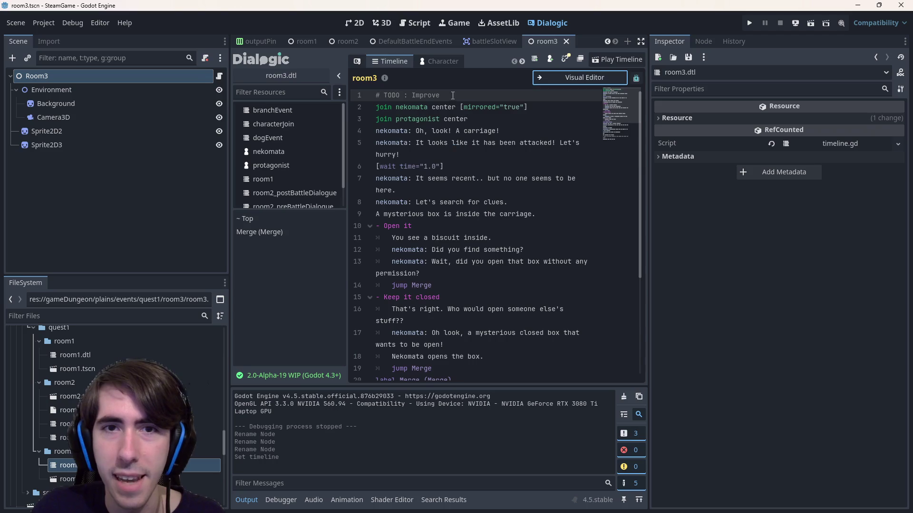
# Insert "# TODO : Improve" as line 1 of the room2 post-battle dialogue timeline
pyautogui.doubleClick(71, 396)
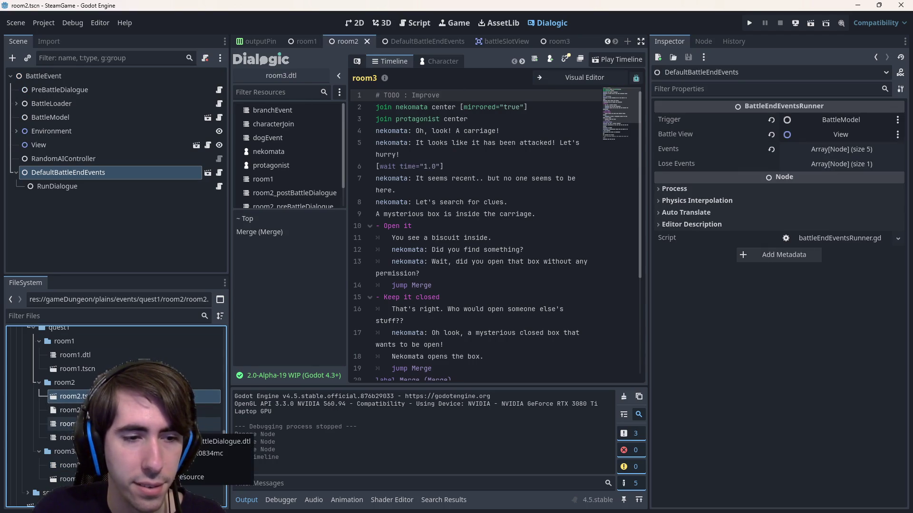
pyautogui.doubleClick(157, 424)
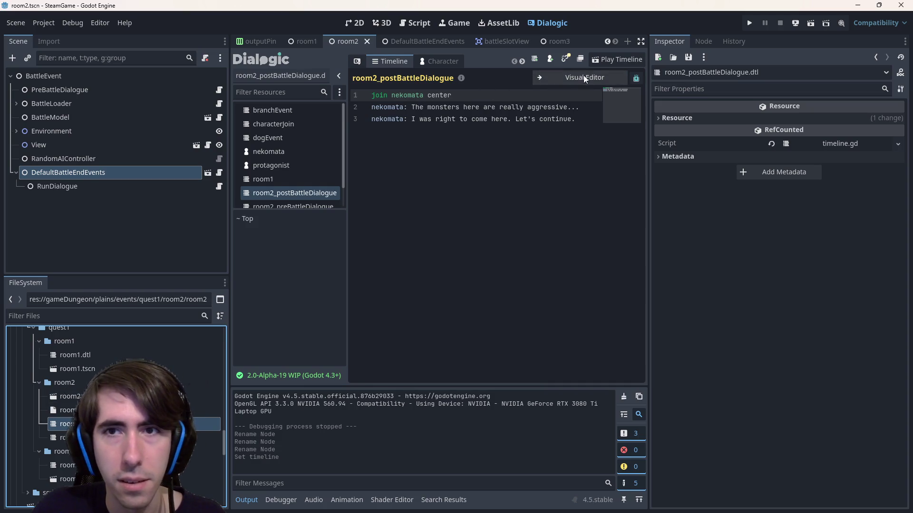
pyautogui.press('Home')
pyautogui.press('Return')
pyautogui.press('Up')
pyautogui.write('# TODO : Improve')
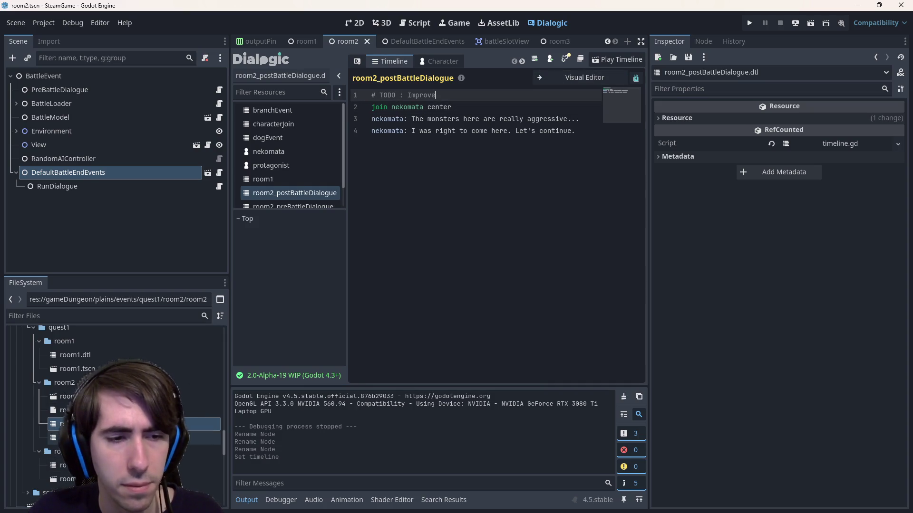
# Insert "# TODO : Improve" as line 1 of the room2 pre-battle dialogue timeline
pyautogui.click(293, 206)
pyautogui.press('Return')
pyautogui.press('Up')
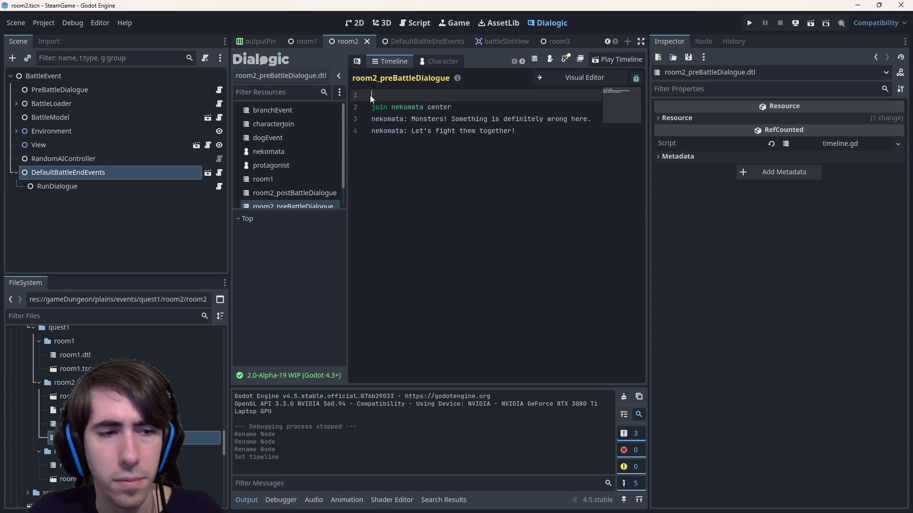
pyautogui.write('# TODO : Improve')
# Paste "# TODO : Improve" as line 1 of the room1 timeline and save it
pyautogui.doubleClick(106, 357)
pyautogui.click(373, 93)
pyautogui.press('Return')
pyautogui.press('Up')
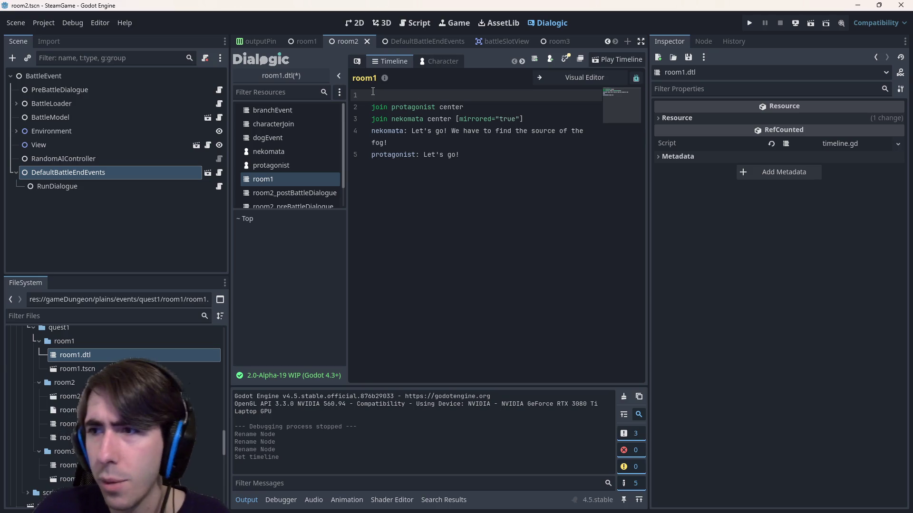
pyautogui.write('# TODO : Improve')
pyautogui.hotkey('ctrl', 's')
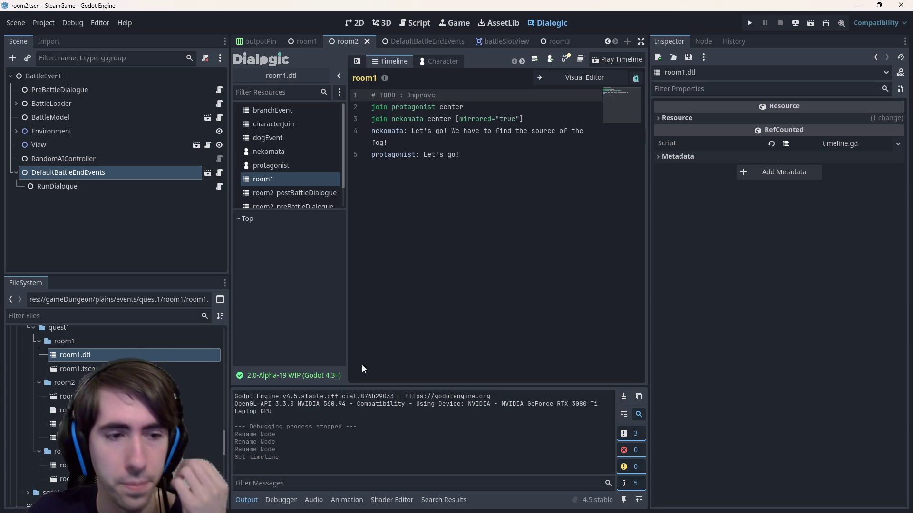
pyautogui.doubleClick(209, 465)
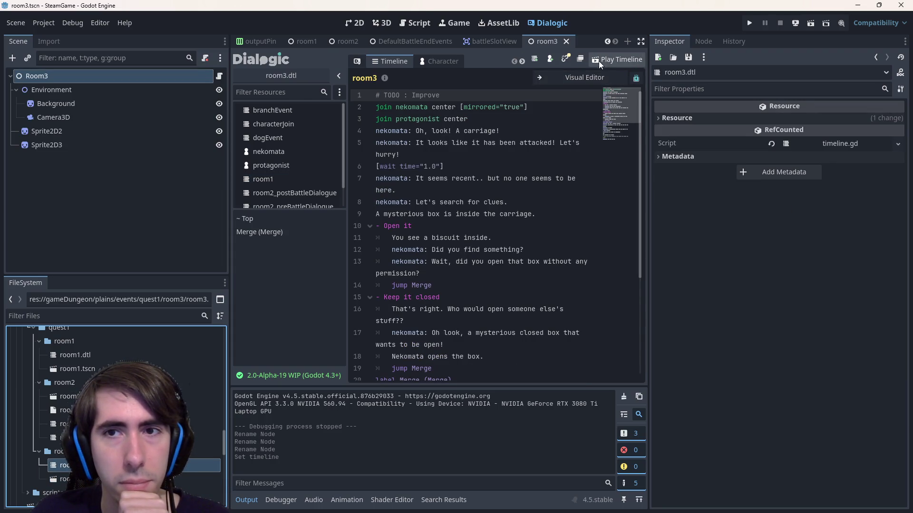
# Show the room3 timeline in the visual editor, scrolled to its end
pyautogui.click(600, 75)
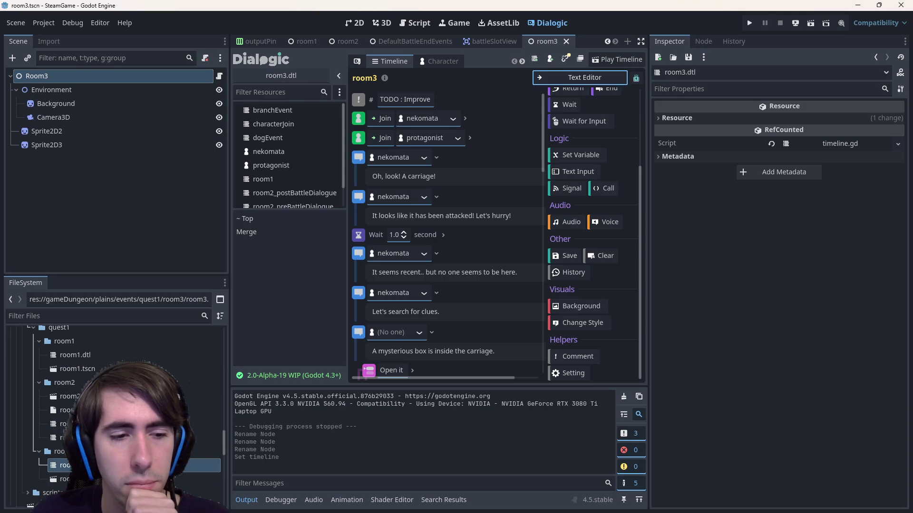
pyautogui.click(199, 479)
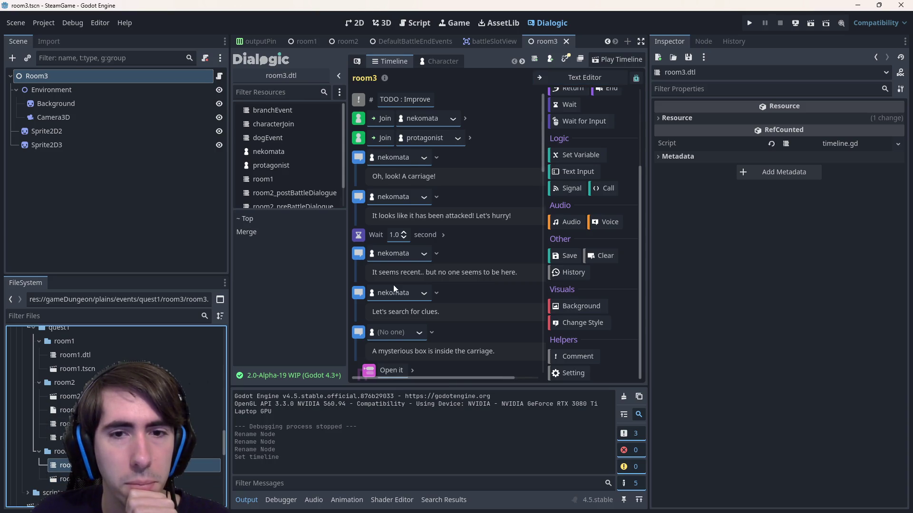
pyautogui.scroll(-10, 392, 284)
pyautogui.scroll(-3, 387, 295)
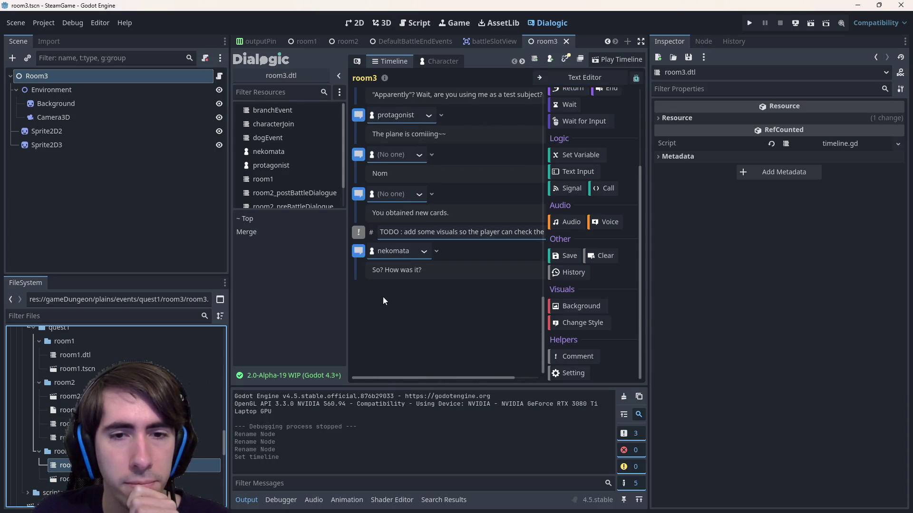
pyautogui.moveTo(409, 379)
pyautogui.mouseDown()
pyautogui.moveTo(431, 378)
pyautogui.moveTo(361, 378)
pyautogui.mouseUp()
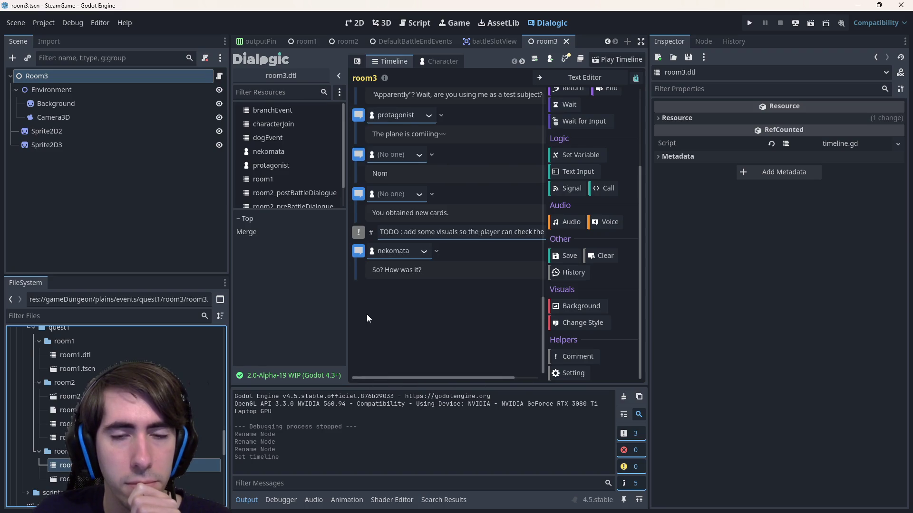
# Duplicate nekomata's last line, try protagonist as its speaker, then delete the copy
pyautogui.rightClick(358, 252)
pyautogui.click(366, 262)
pyautogui.click(406, 297)
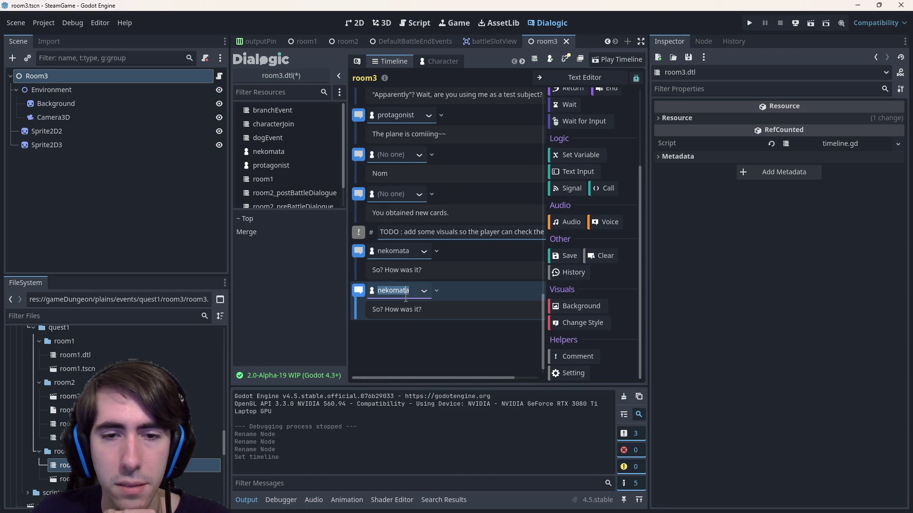
pyautogui.click(423, 292)
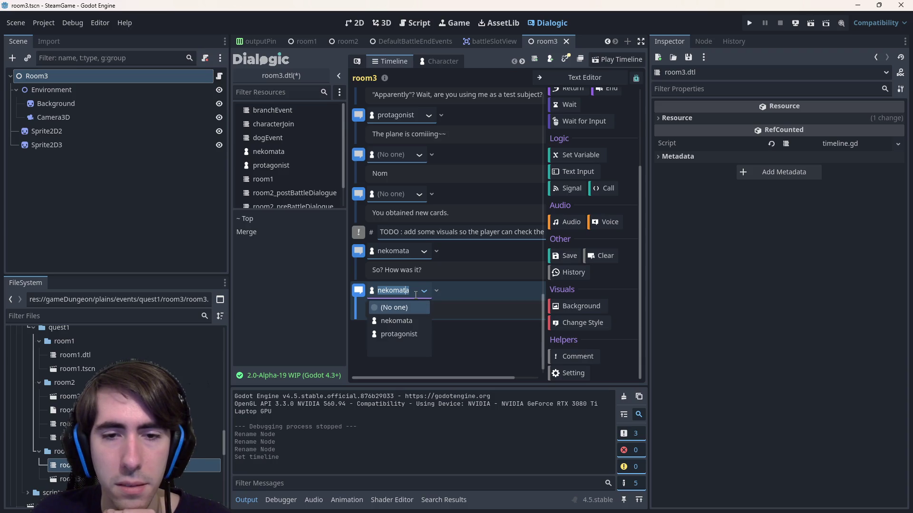
pyautogui.click(396, 336)
pyautogui.click(449, 314)
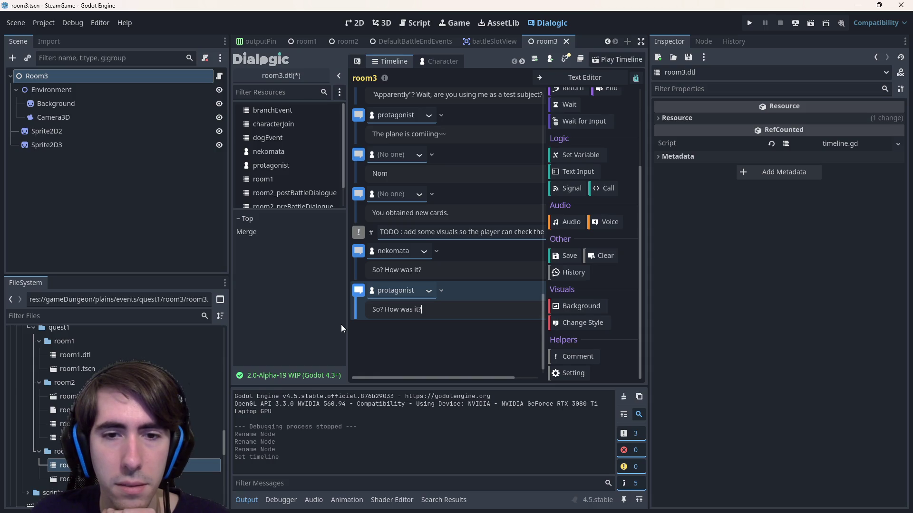
pyautogui.hotkey('shift', 'Home')
pyautogui.rightClick(351, 294)
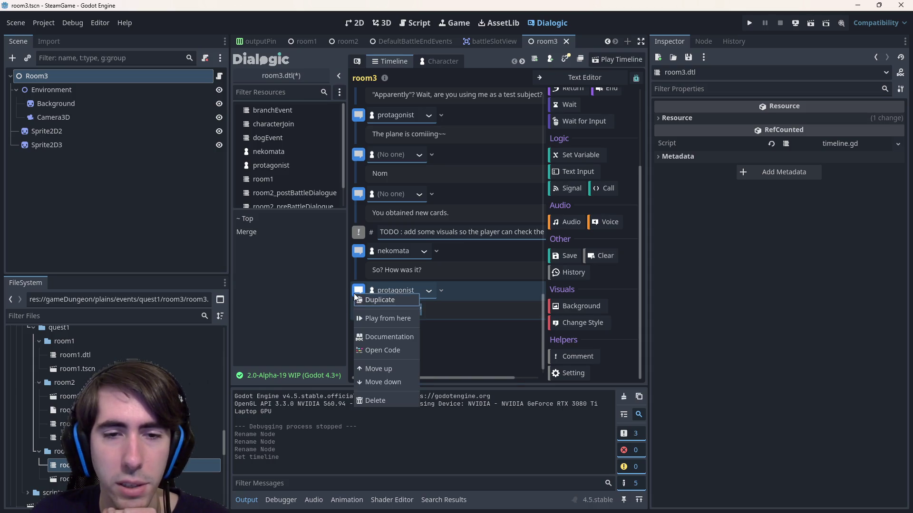
pyautogui.click(398, 402)
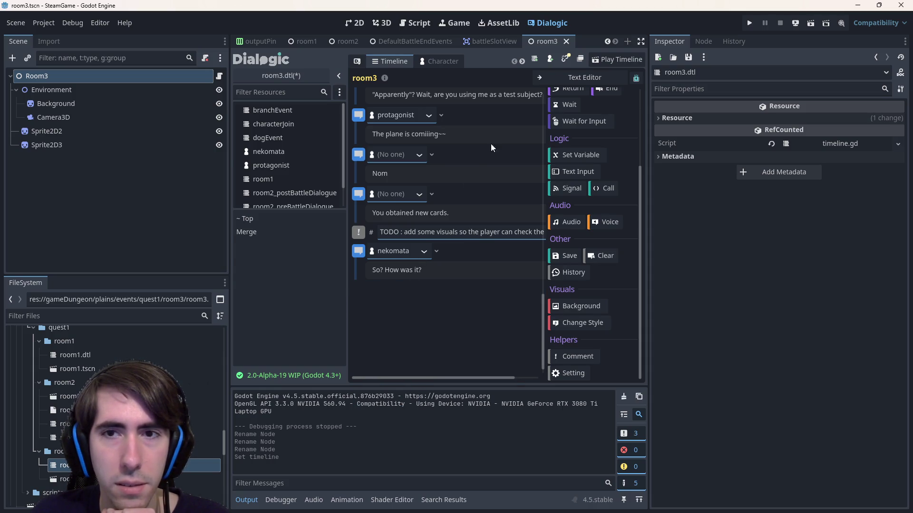
# Duplicate nekomata's "So? How was it?" line again, then return to the room3 2D scene
pyautogui.rightClick(372, 249)
pyautogui.click(380, 255)
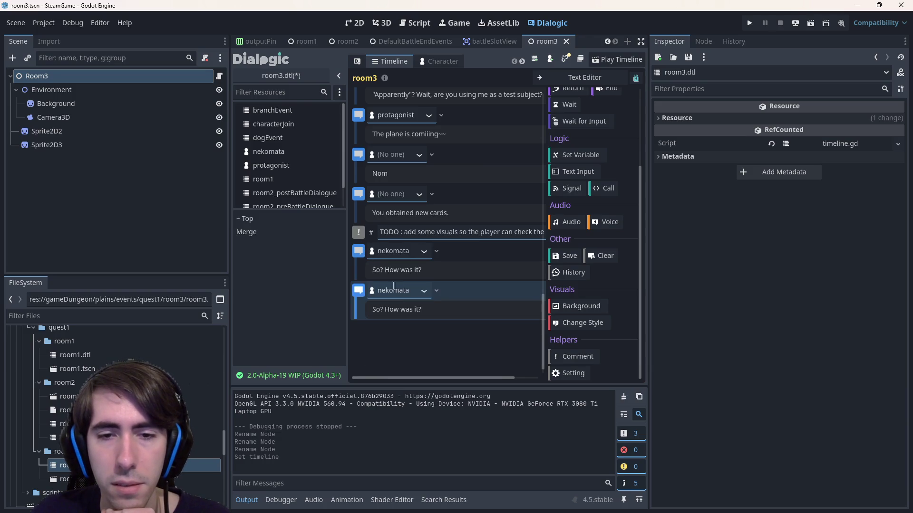
pyautogui.moveTo(450, 307); pyautogui.dragTo(333, 304)
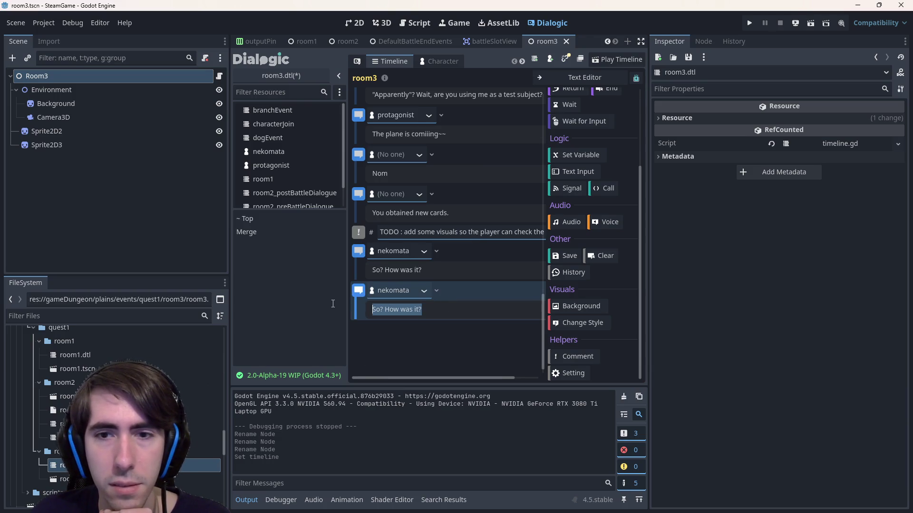
pyautogui.click(398, 289)
pyautogui.click(421, 290)
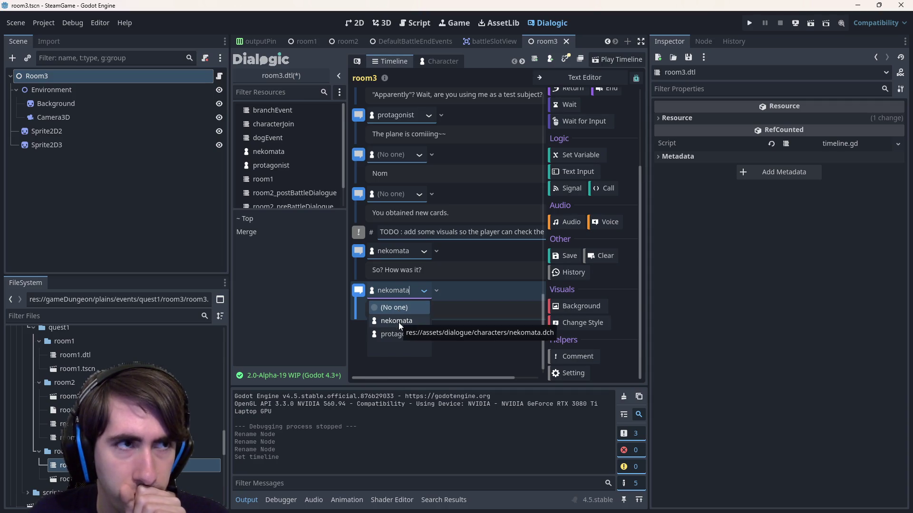
pyautogui.click(416, 22)
pyautogui.click(354, 22)
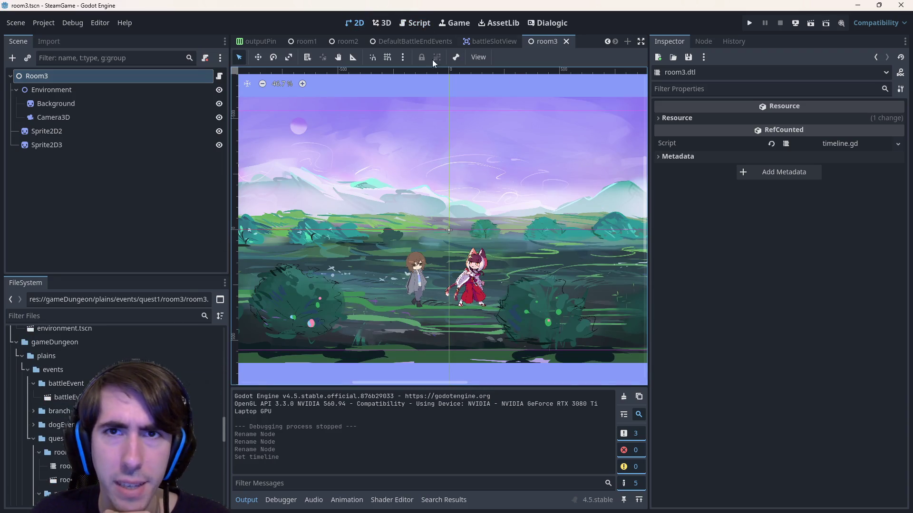
# Open protagonist's character settings, then start a new character file, browsing up to res://assets
pyautogui.click(548, 24)
pyautogui.click(438, 61)
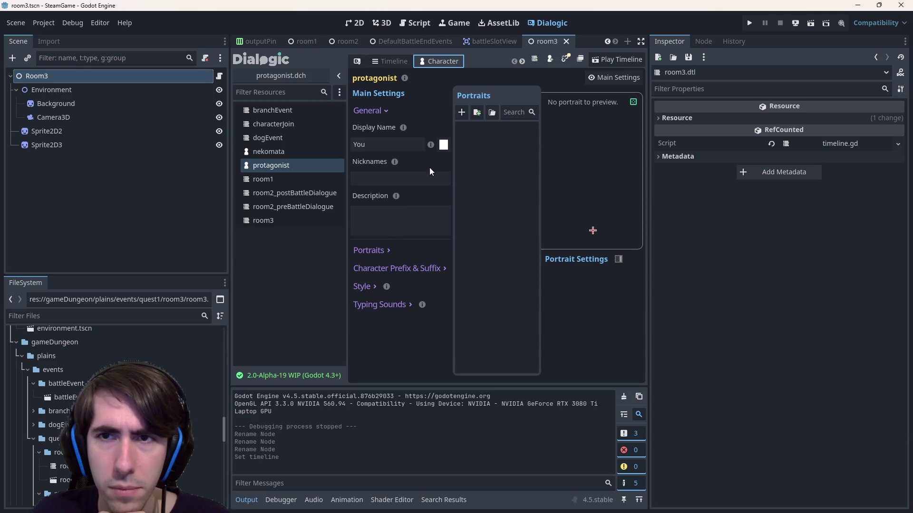
pyautogui.click(382, 112)
pyautogui.click(383, 113)
pyautogui.click(383, 112)
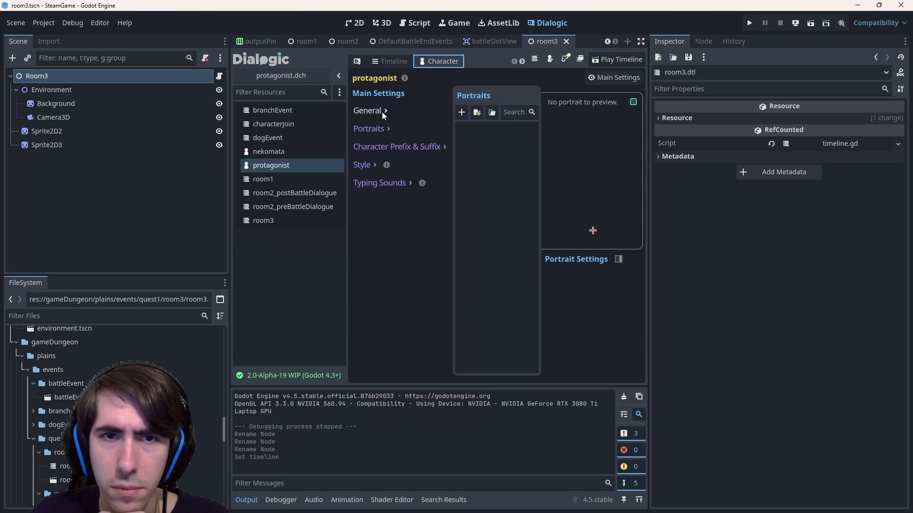
pyautogui.click(550, 59)
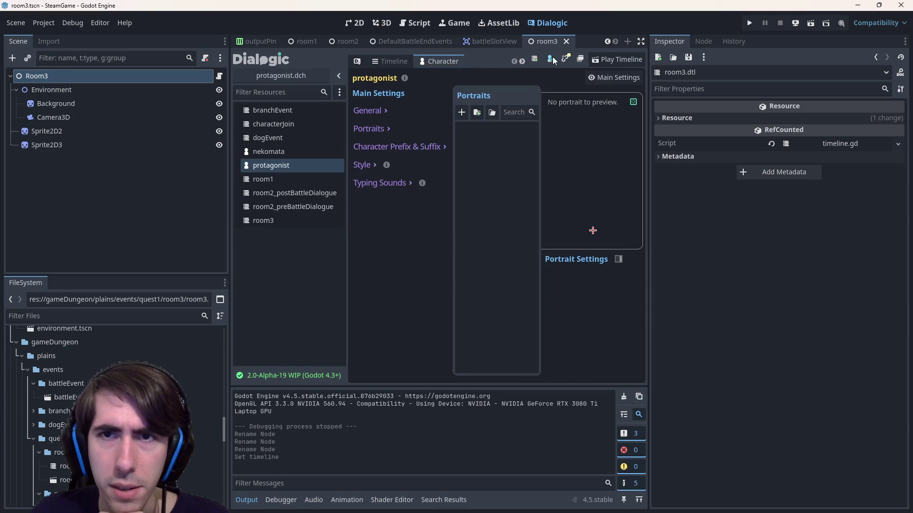
pyautogui.click(221, 113)
# Create a character named 'unknown' in res://assets/dialogue/characters
pyautogui.click(220, 113)
pyautogui.click(220, 114)
pyautogui.click(221, 113)
pyautogui.click(343, 174)
pyautogui.doubleClick(344, 174)
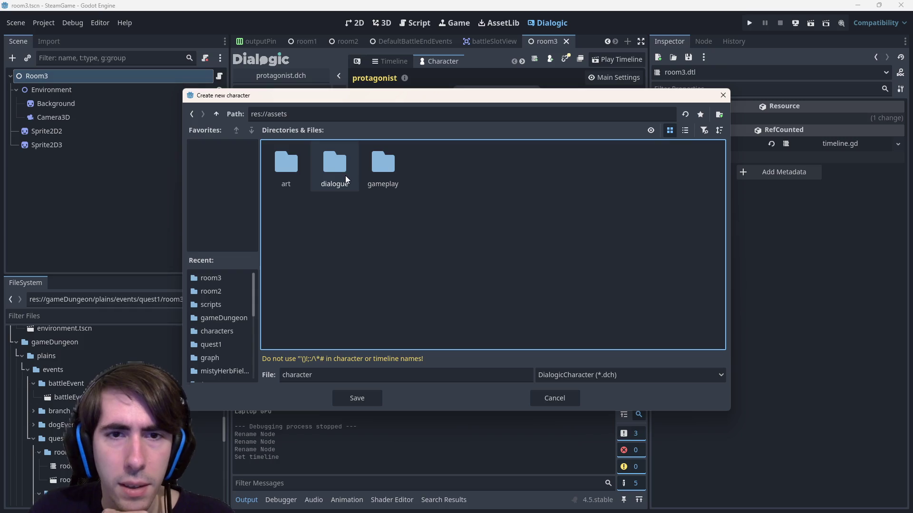
pyautogui.doubleClick(335, 168)
pyautogui.doubleClick(289, 164)
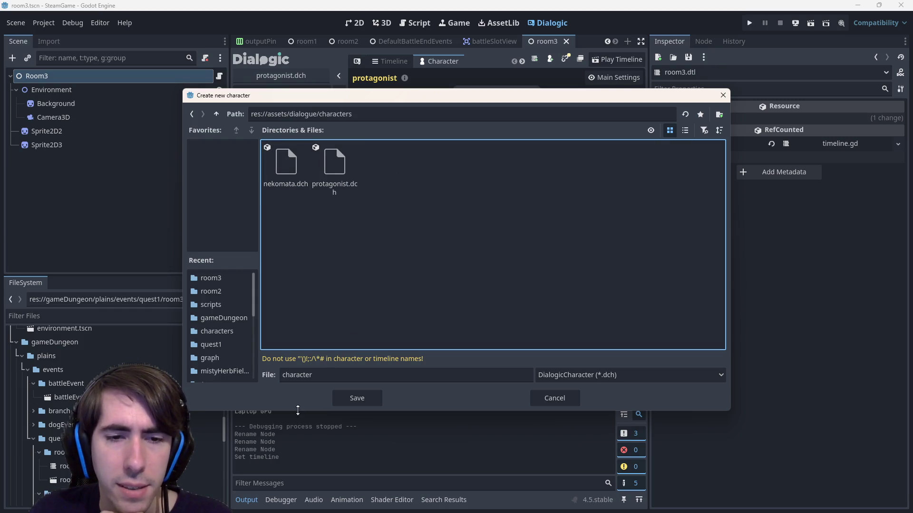
pyautogui.doubleClick(302, 372)
pyautogui.write('unkno')
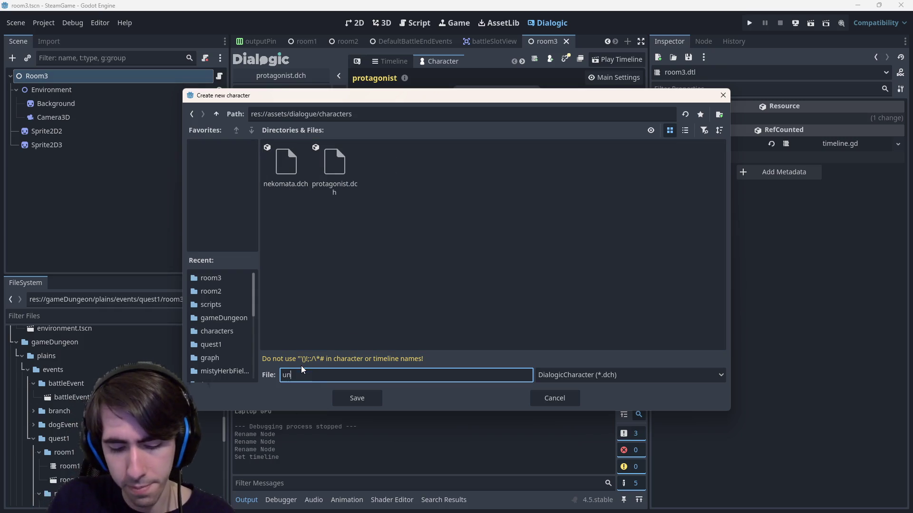
pyautogui.press('Return')
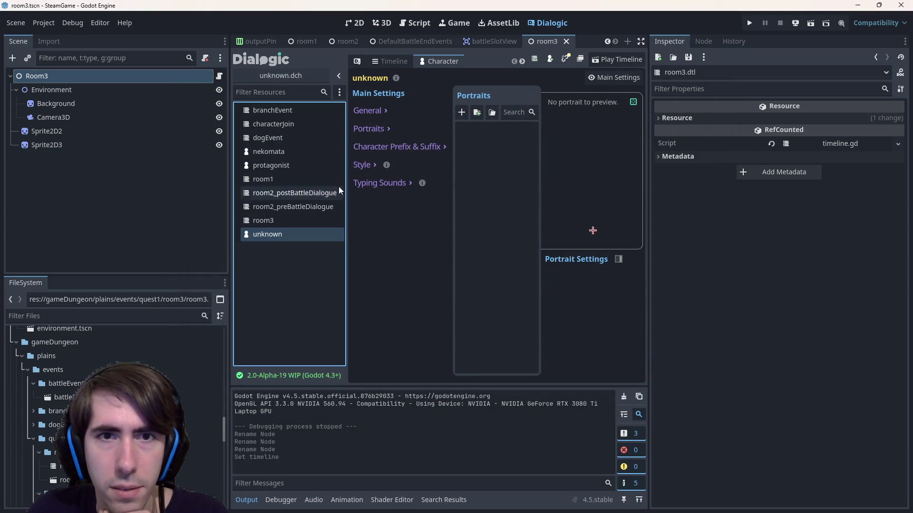
# Set the unknown character's display name to '???' and save it
pyautogui.click(382, 110)
pyautogui.doubleClick(386, 144)
pyautogui.write('???')
pyautogui.hotkey('ctrl', 's')
pyautogui.click(515, 164)
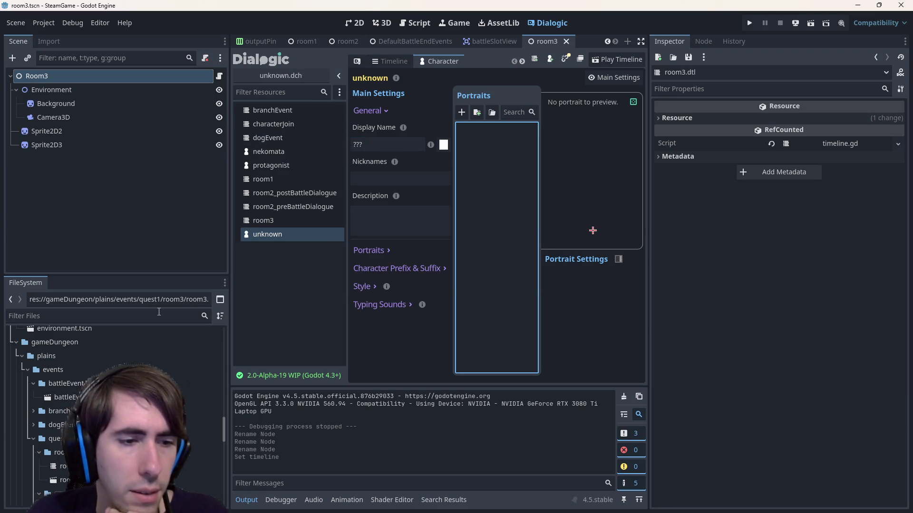
pyautogui.click(407, 24)
pyautogui.click(354, 24)
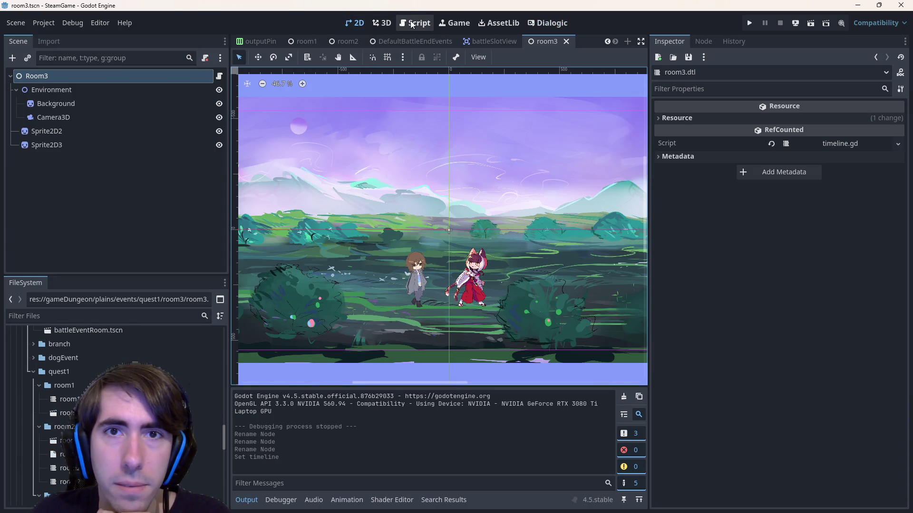
pyautogui.click(548, 22)
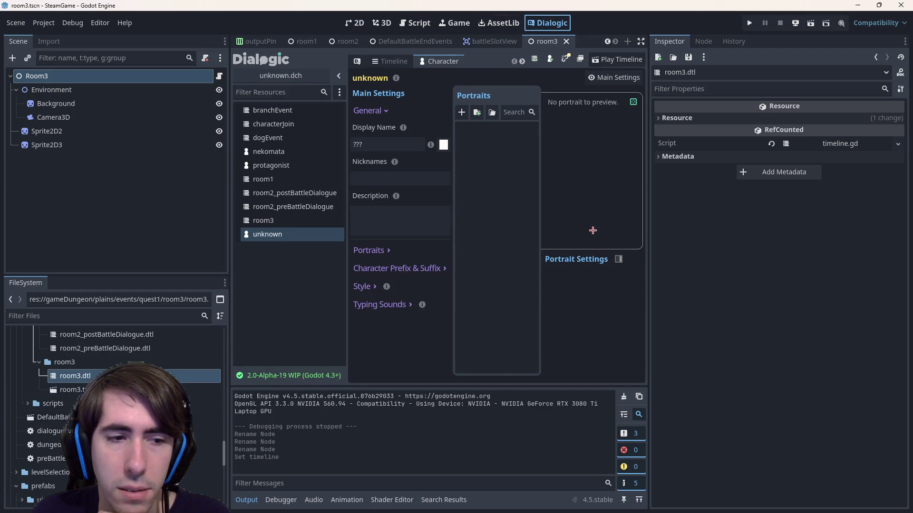
# In the room3 timeline, make unknown the last line's speaker saying 'AAAAHH', and save
pyautogui.doubleClick(85, 375)
pyautogui.scroll(-10, 374, 333)
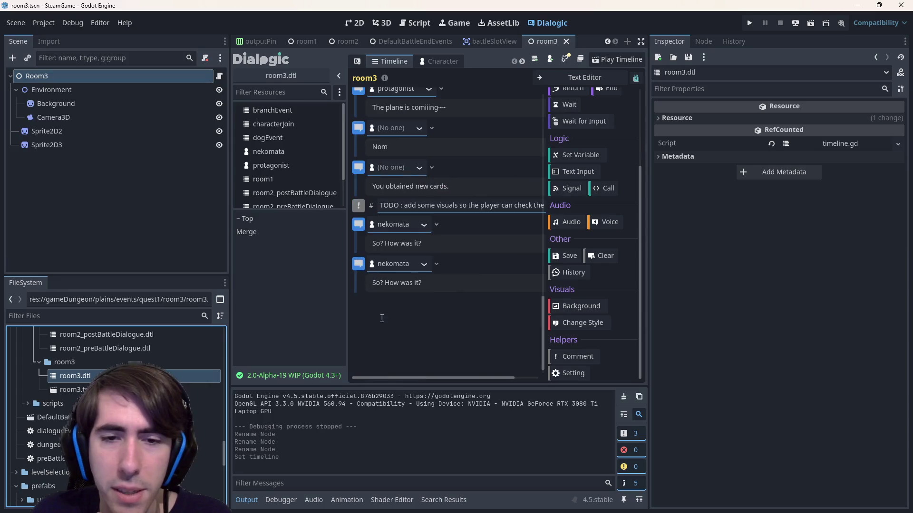
pyautogui.click(426, 266)
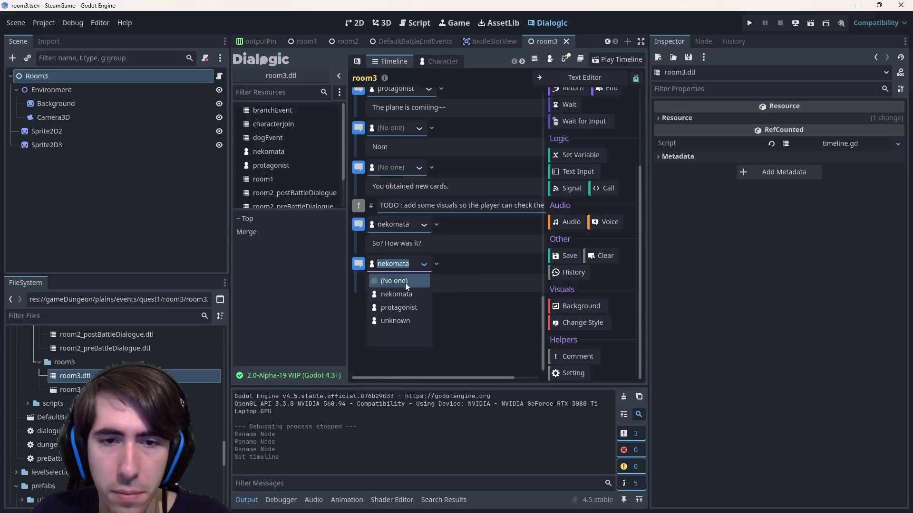
pyautogui.click(410, 320)
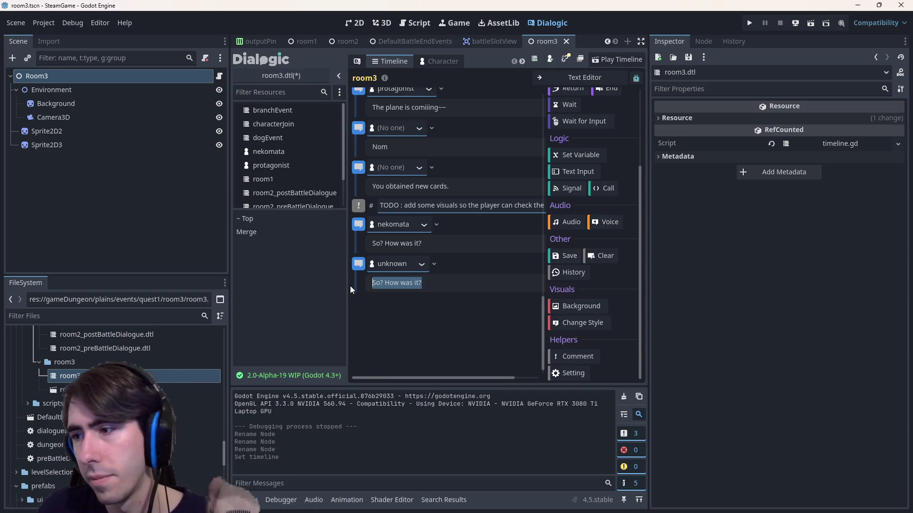
pyautogui.write('A')
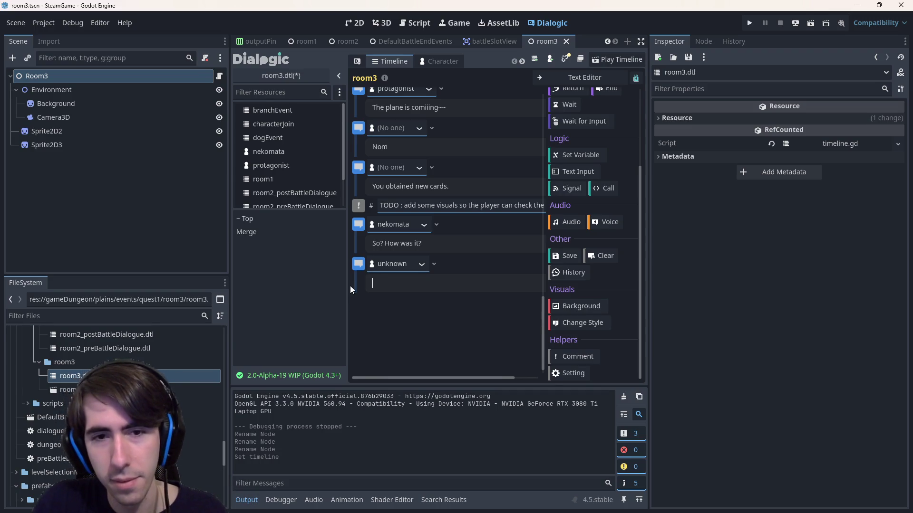
pyautogui.write('AAAHH')
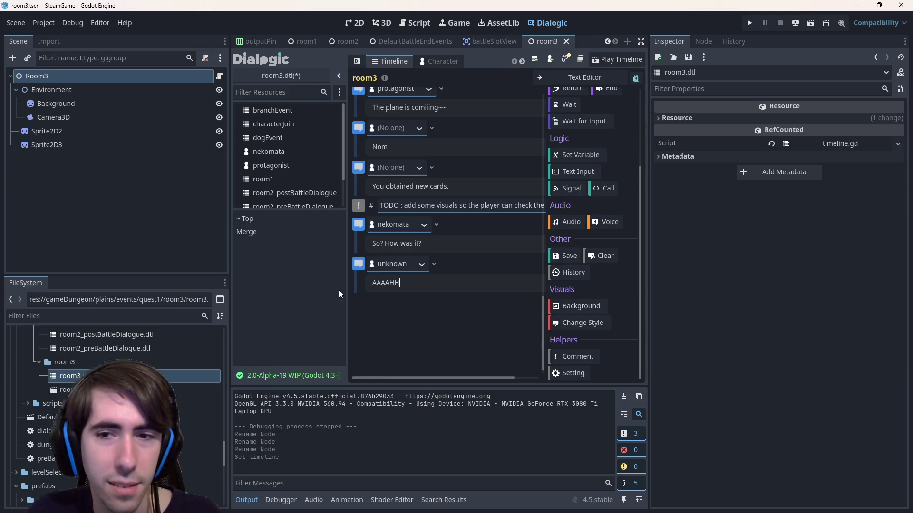
pyautogui.hotkey('ctrl', 's')
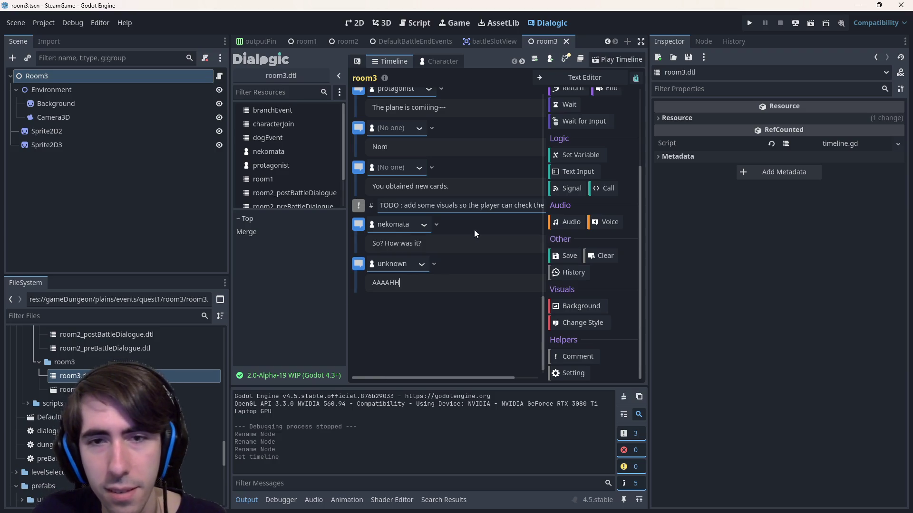
# Duplicate the nekomata line to the timeline's end and make protagonist its speaker
pyautogui.rightClick(357, 225)
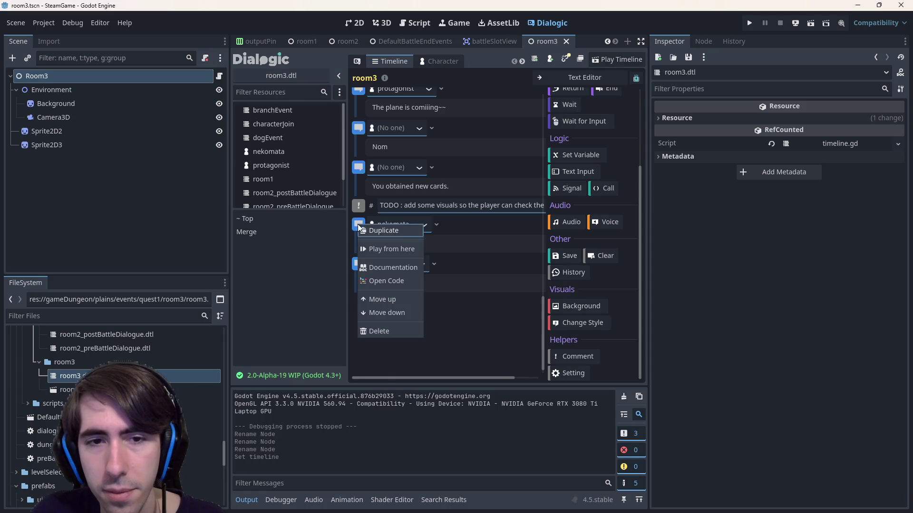
pyautogui.click(376, 231)
pyautogui.moveTo(358, 264); pyautogui.dragTo(359, 333)
pyautogui.click(390, 303)
pyautogui.click(424, 303)
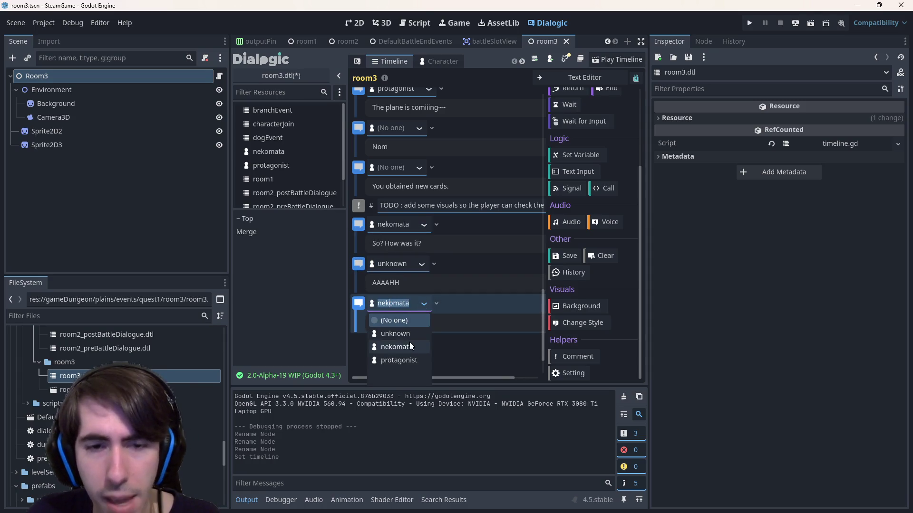
pyautogui.click(398, 362)
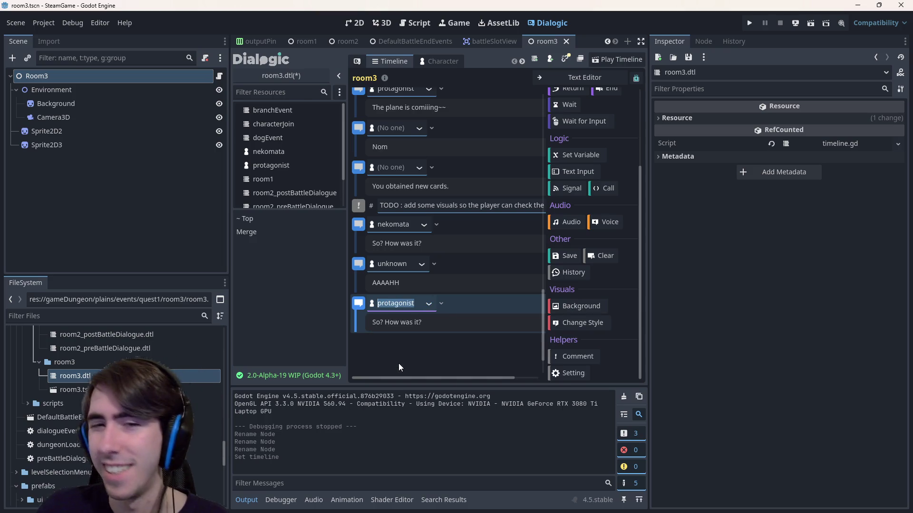
pyautogui.moveTo(443, 316); pyautogui.dragTo(203, 320)
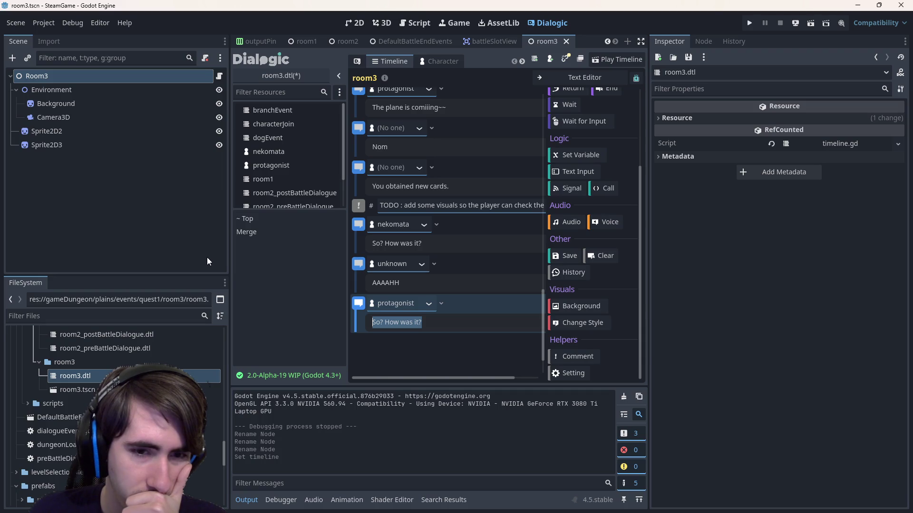
# Make nekomata the last line's speaker with the text 'Was that a scream?'
pyautogui.write('Was')
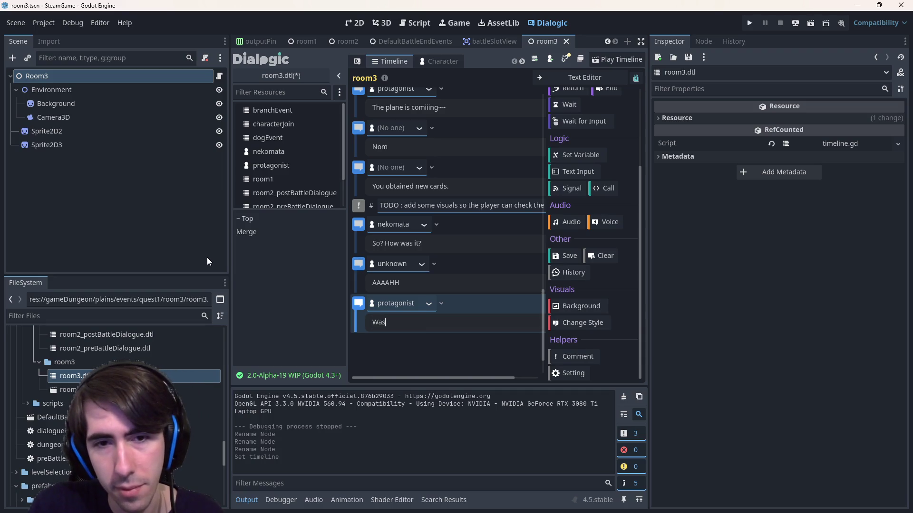
pyautogui.press('BackSpace')
pyautogui.press('BackSpace')
pyautogui.press('BackSpace')
pyautogui.click(429, 302)
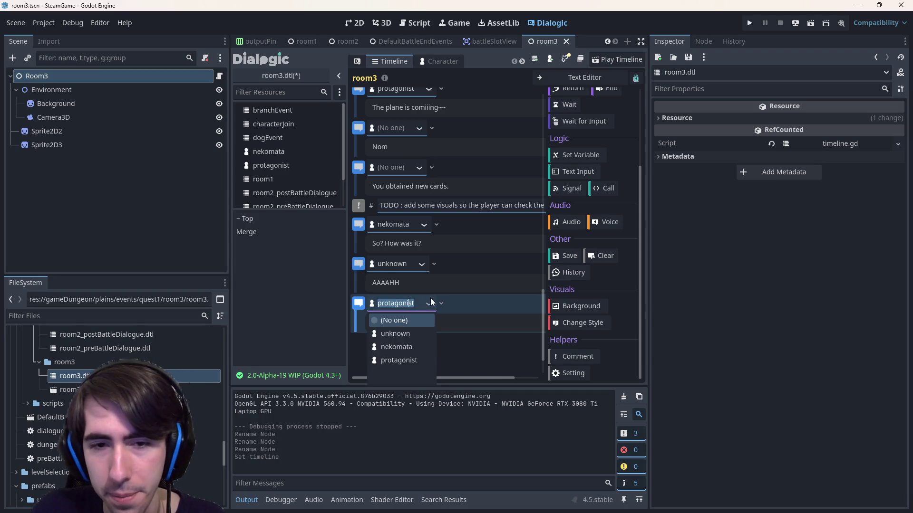
pyautogui.click(406, 343)
pyautogui.click(415, 302)
pyautogui.click(410, 344)
pyautogui.click(408, 325)
pyautogui.write('Was that a scream?')
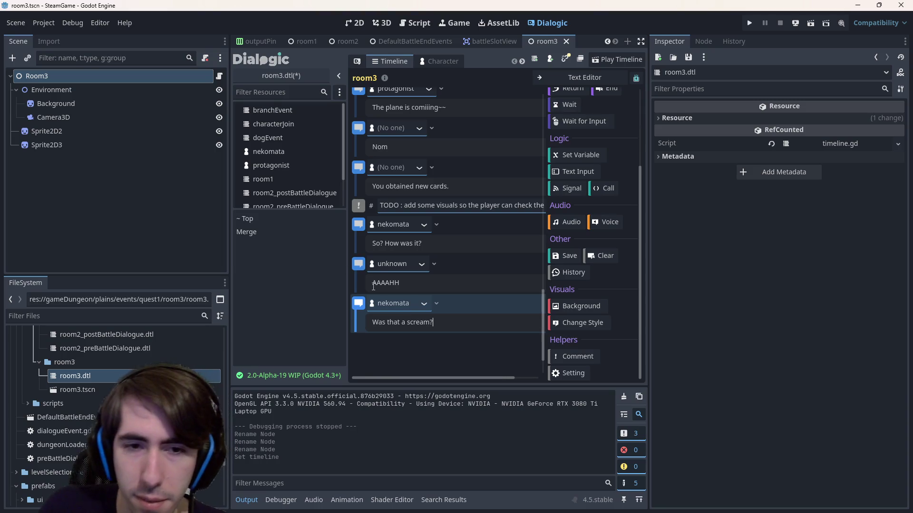
# Duplicate that line as a protagonist reply reading 'Let's go, quick!' and save the timeline
pyautogui.rightClick(366, 301)
pyautogui.click(370, 310)
pyautogui.write('pro')
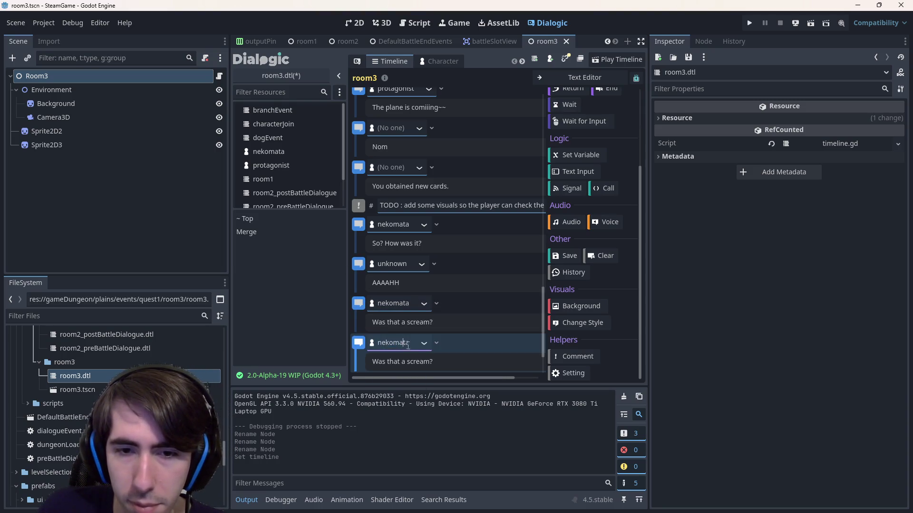
pyautogui.press('Return')
pyautogui.scroll(-3, 419, 323)
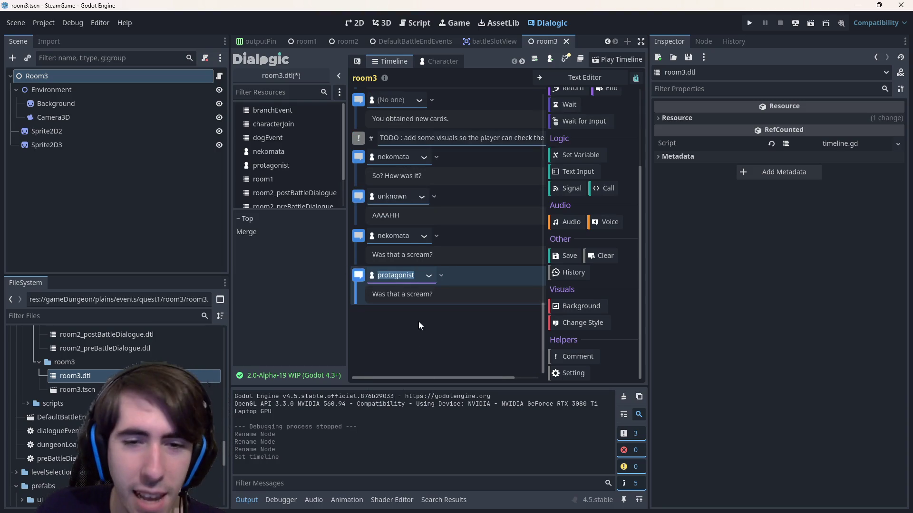
pyautogui.tripleClick(426, 293)
pyautogui.write('Sa')
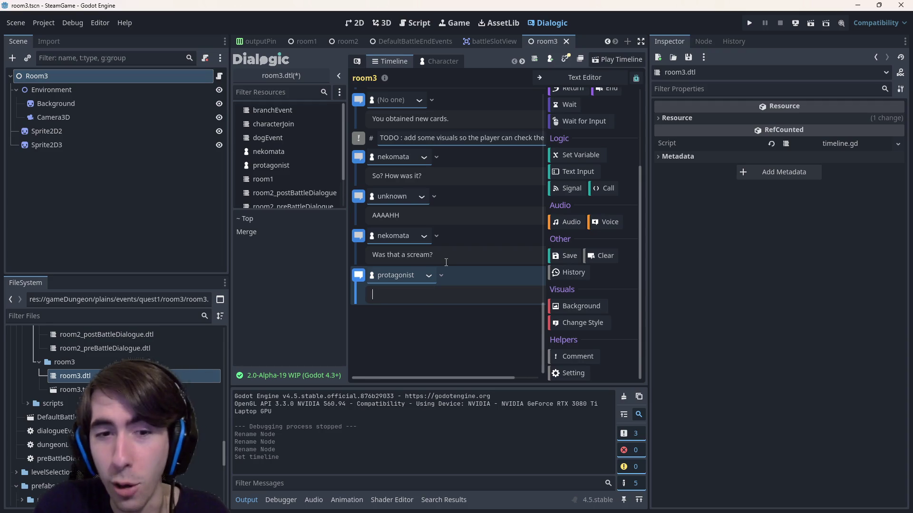
pyautogui.press('BackSpace')
pyautogui.write("Let's go")
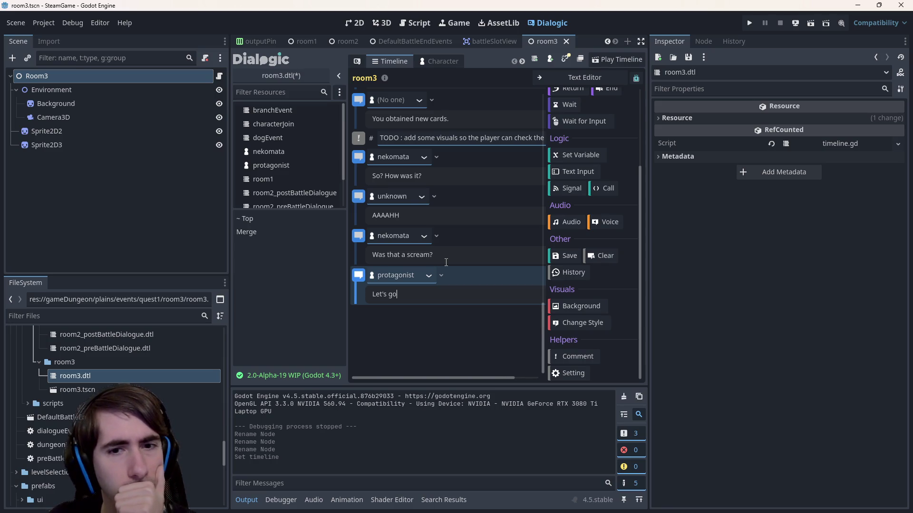
pyautogui.press('BackSpace')
pyautogui.press('BackSpace')
pyautogui.write('quick!')
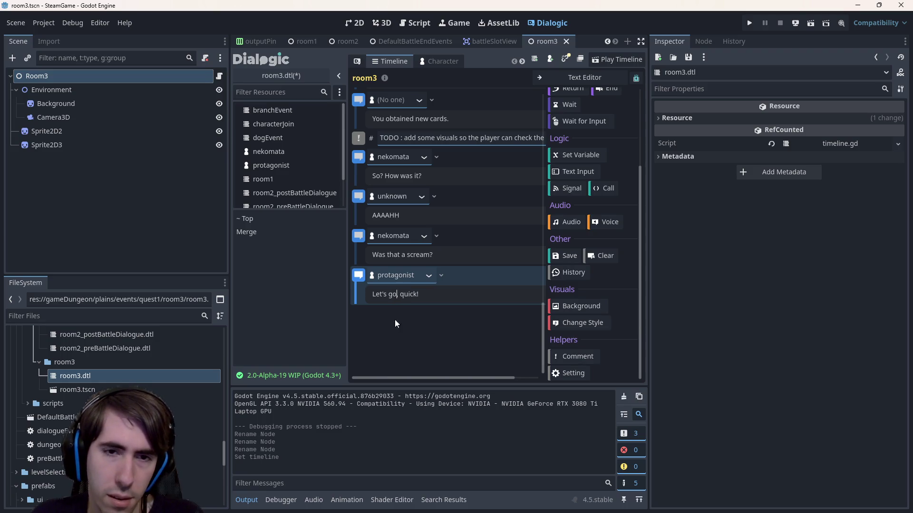
pyautogui.hotkey('ctrl', 's')
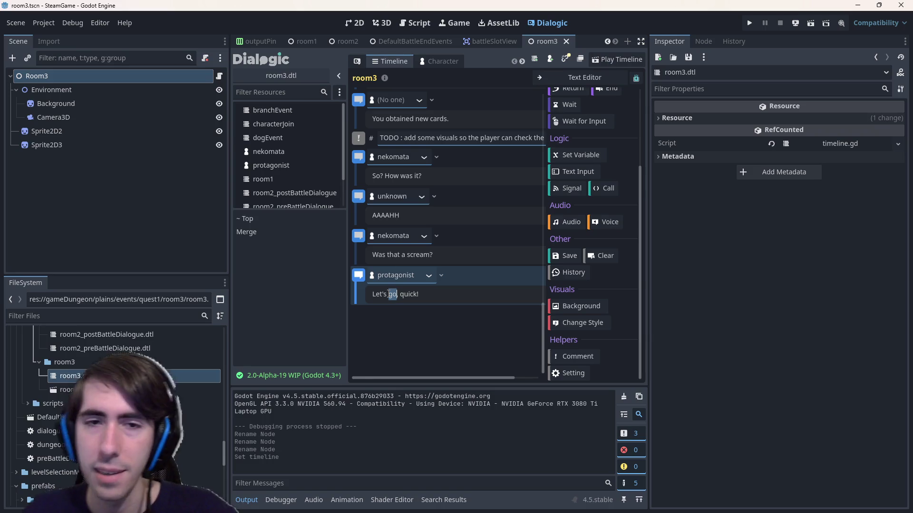
# Change the Wait event before 'It seems recent..' from 1.0 to 0.7 seconds and save
pyautogui.scroll(4, 414, 179)
pyautogui.scroll(8, 383, 147)
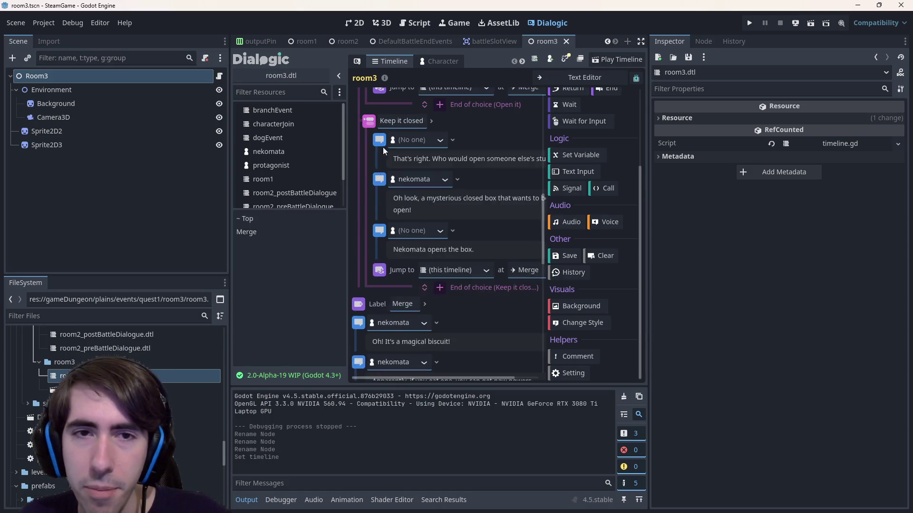
pyautogui.scroll(-10, 396, 123)
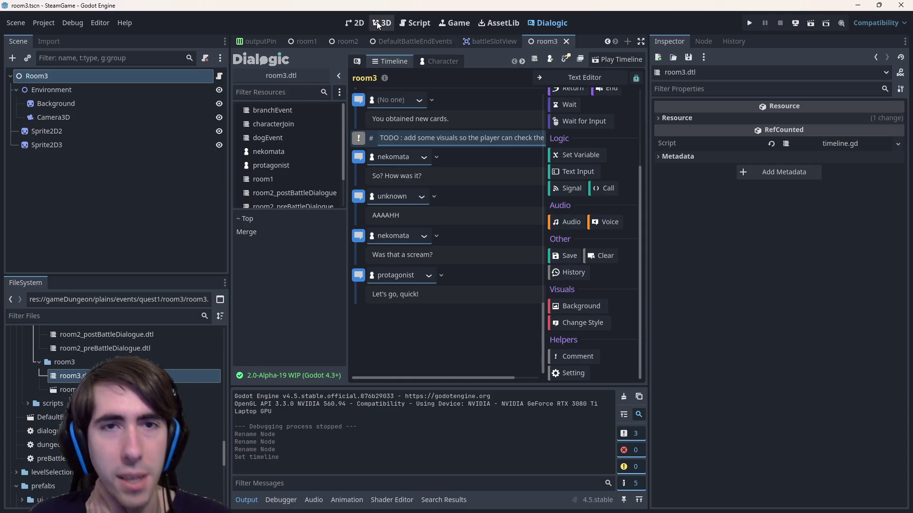
pyautogui.click(351, 21)
pyautogui.scroll(-3, 496, 275)
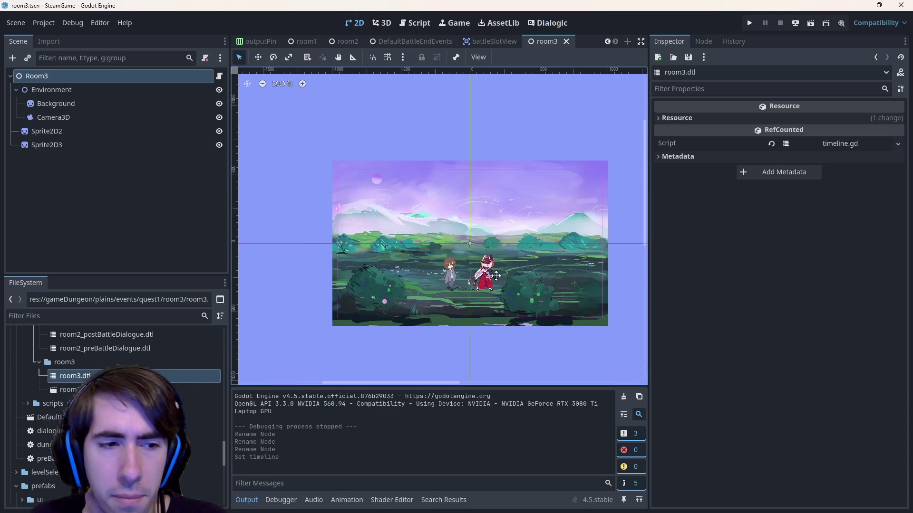
pyautogui.scroll(4, 496, 276)
pyautogui.click(532, 24)
pyautogui.scroll(-10, 428, 240)
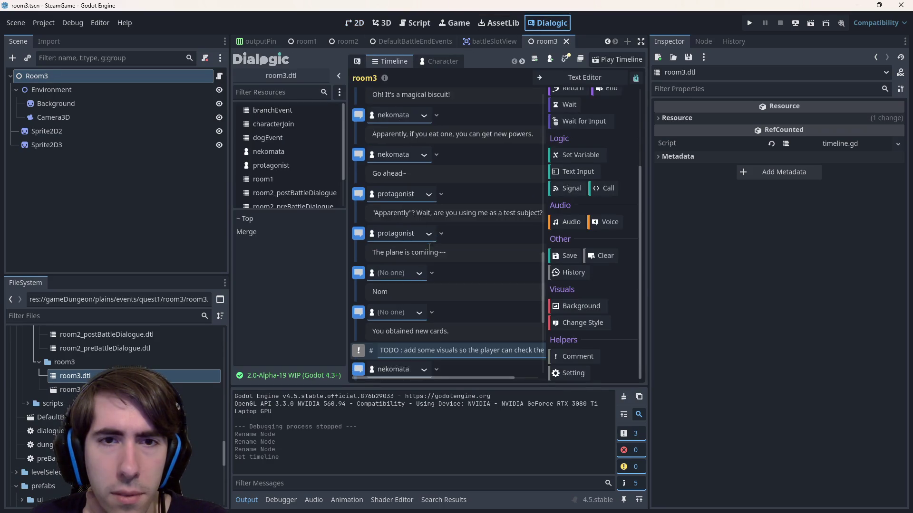
pyautogui.scroll(10, 428, 240)
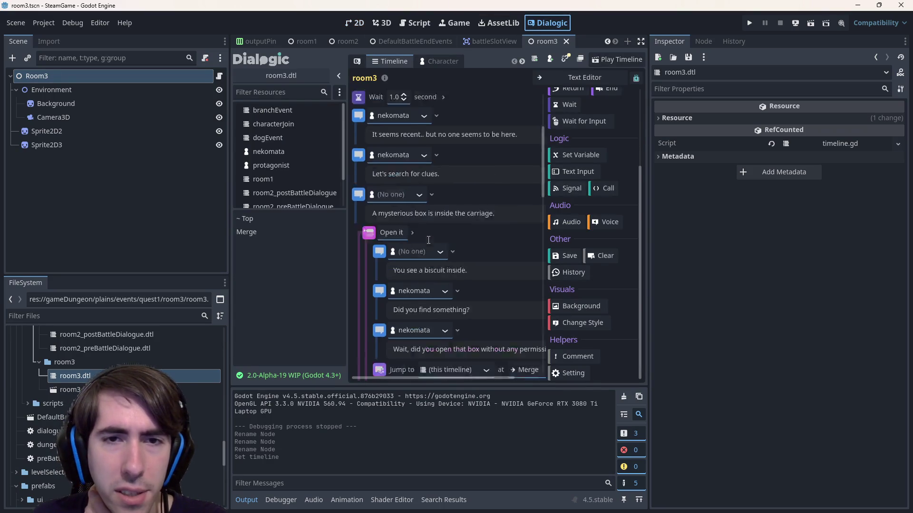
pyautogui.scroll(-7, 428, 240)
pyautogui.scroll(2, 428, 240)
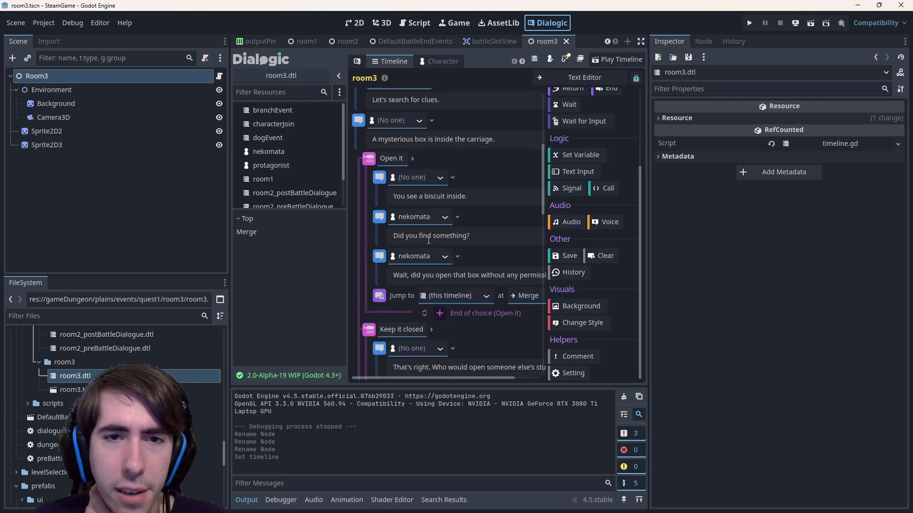
pyautogui.scroll(3, 428, 240)
pyautogui.click(403, 130)
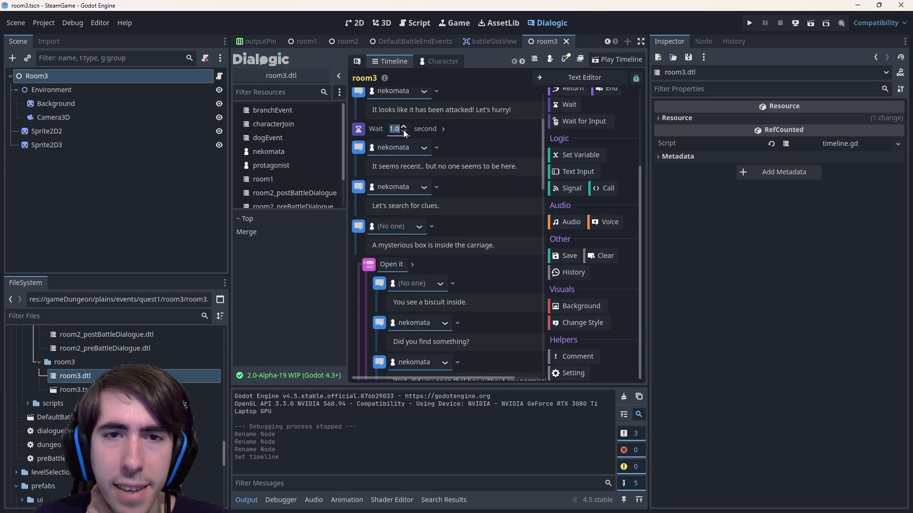
pyautogui.hotkey('ctrl', 's')
# Playtest room3, advancing the dialogue to 'Let's search for clues.', then close the game
pyautogui.click(810, 24)
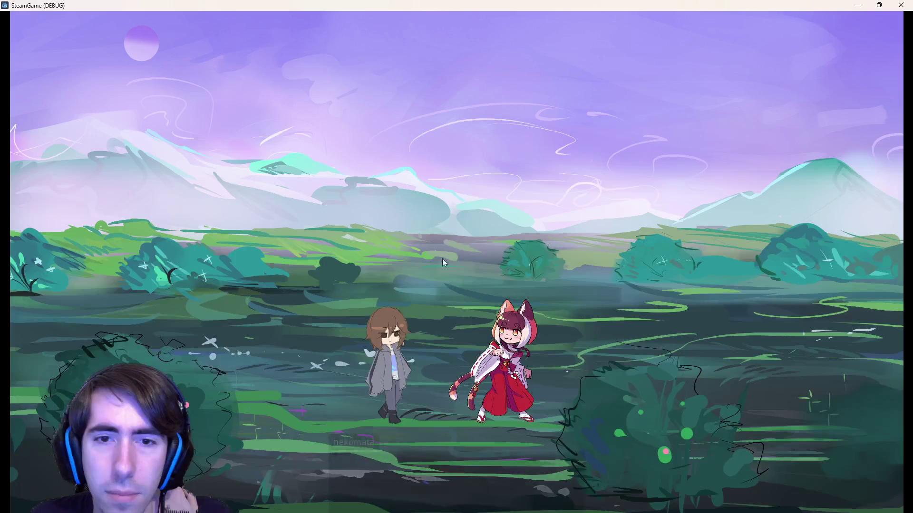
pyautogui.click(440, 223)
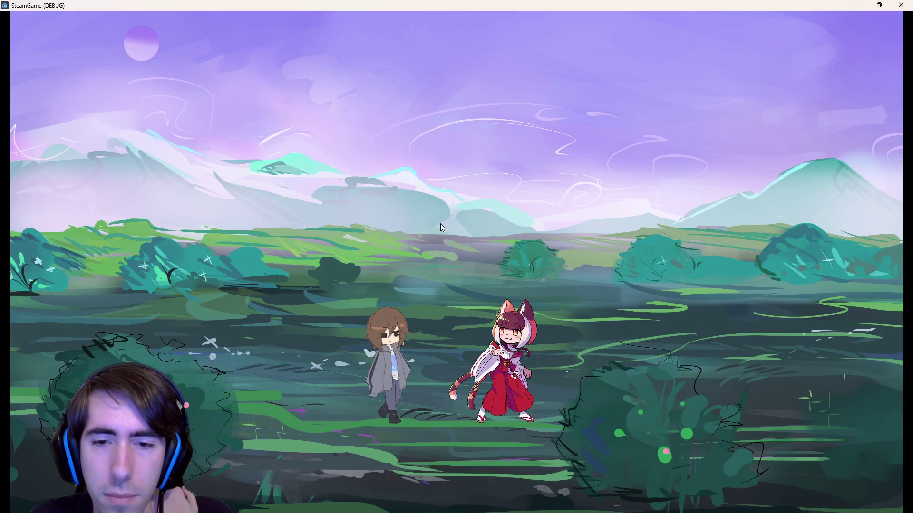
pyautogui.click(440, 224)
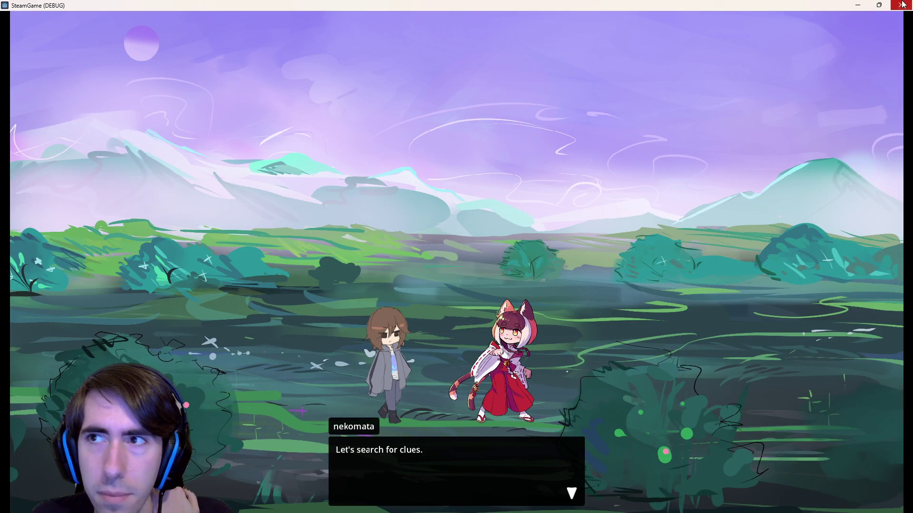
pyautogui.click(901, 5)
# Set the wait back to 1 second and save the room3 timeline
pyautogui.write('1')
pyautogui.press('Return')
pyautogui.hotkey('ctrl', 's')
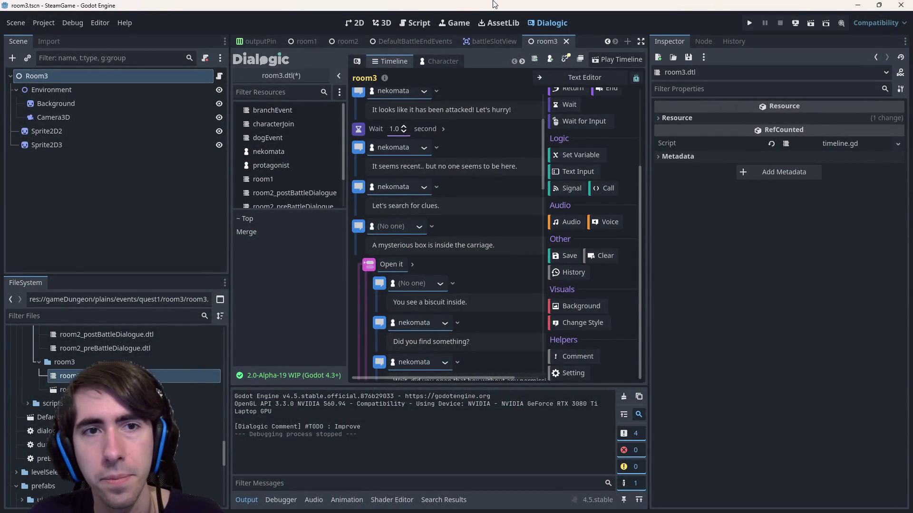
# Review the timeline's ending, select the room3 scene file, and open the script editor
pyautogui.scroll(-10, 523, 182)
pyautogui.scroll(-2, 489, 208)
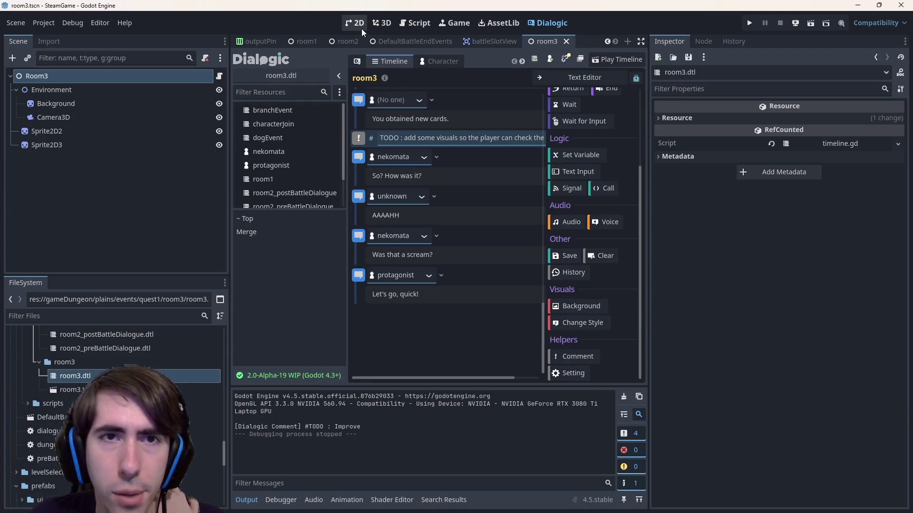
pyautogui.click(143, 375)
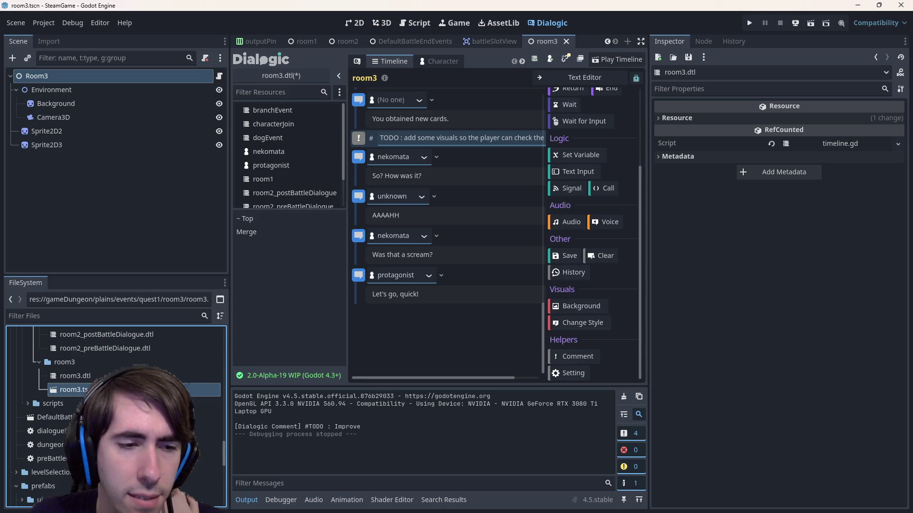
pyautogui.scroll(-10, 453, 336)
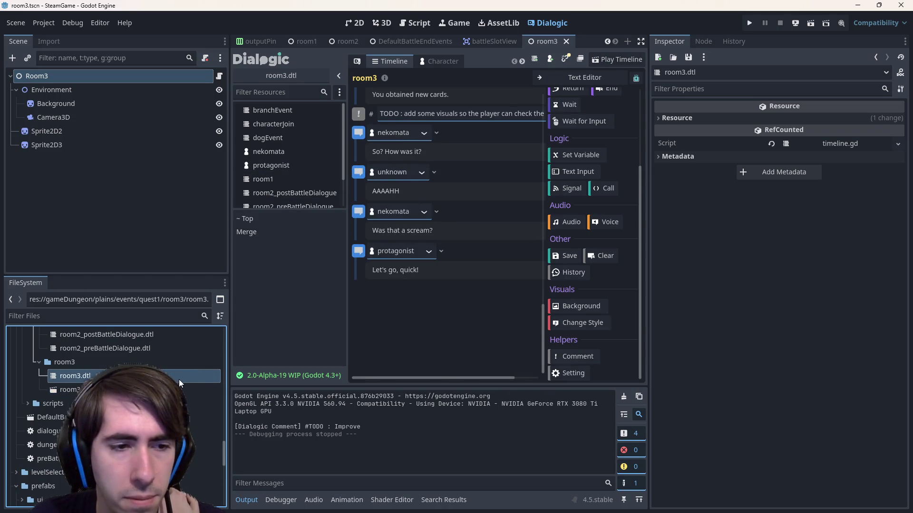
pyautogui.click(415, 25)
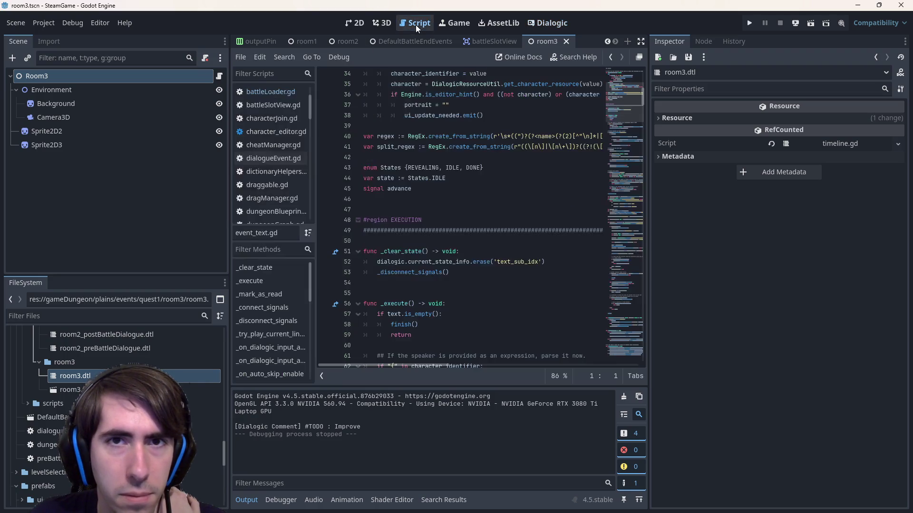
pyautogui.click(358, 25)
pyautogui.click(537, 24)
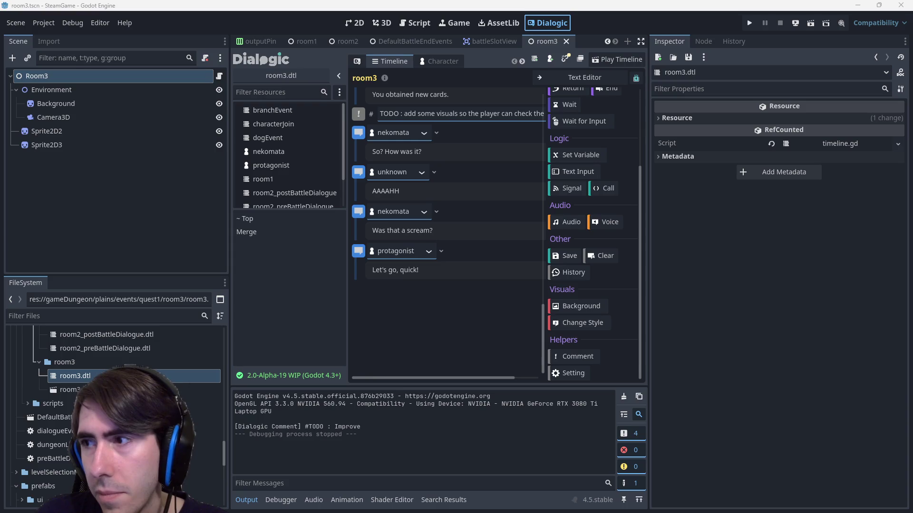
pyautogui.scroll(5, 86, 396)
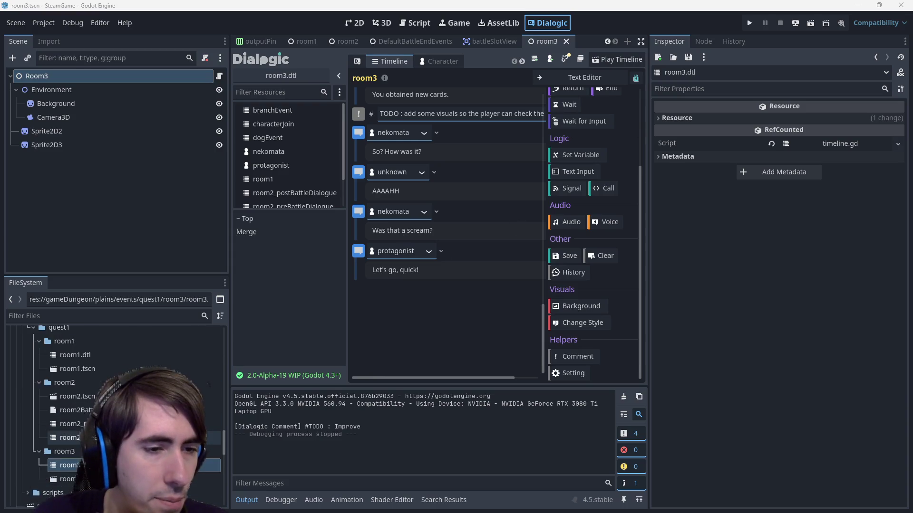
# Create a new folder named room4 inside the quest1 folder
pyautogui.click(87, 396)
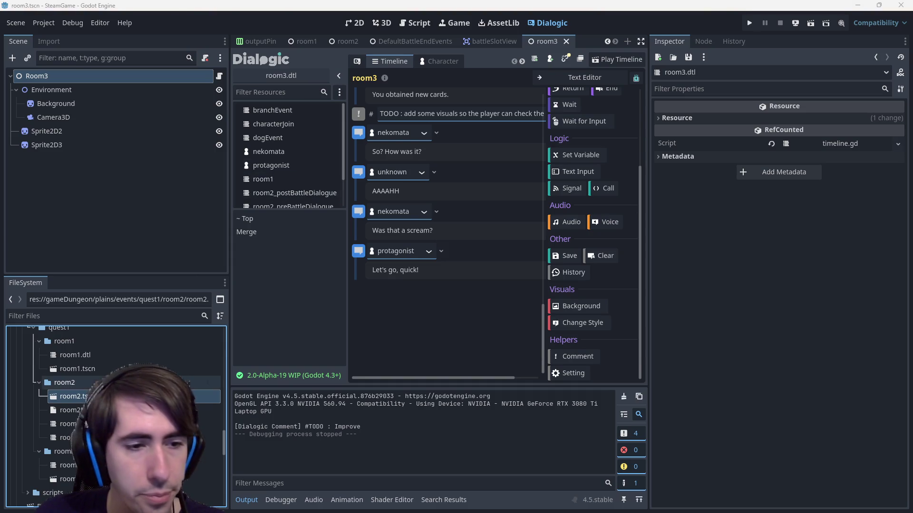
pyautogui.scroll(1, 76, 370)
pyautogui.rightClick(72, 348)
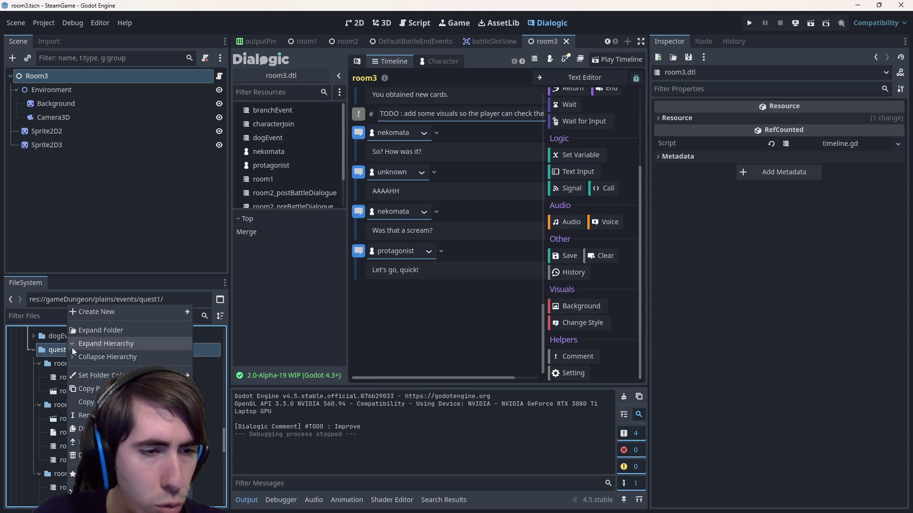
pyautogui.moveTo(138, 312)
pyautogui.click(210, 313)
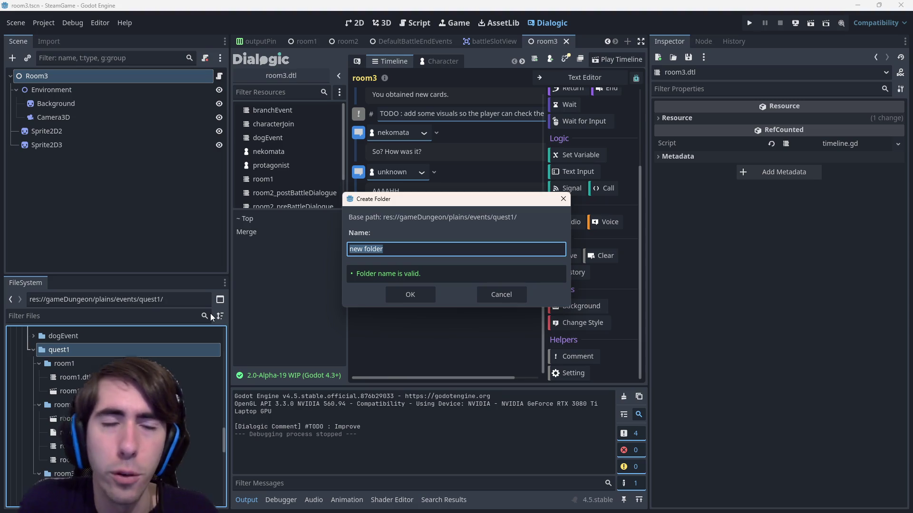
pyautogui.write('room4')
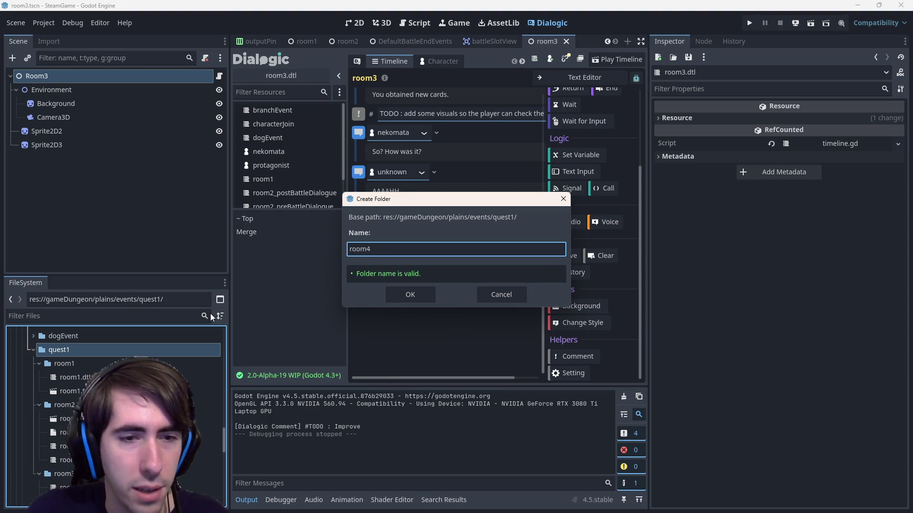
pyautogui.press('Return')
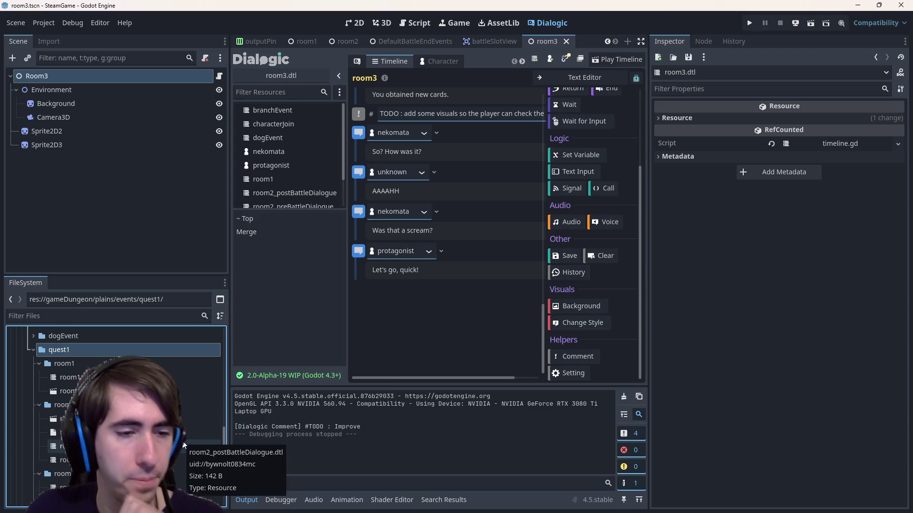
# Select room2's scene, battle and dialogue files, then the new room4 folder
pyautogui.scroll(-3, 181, 440)
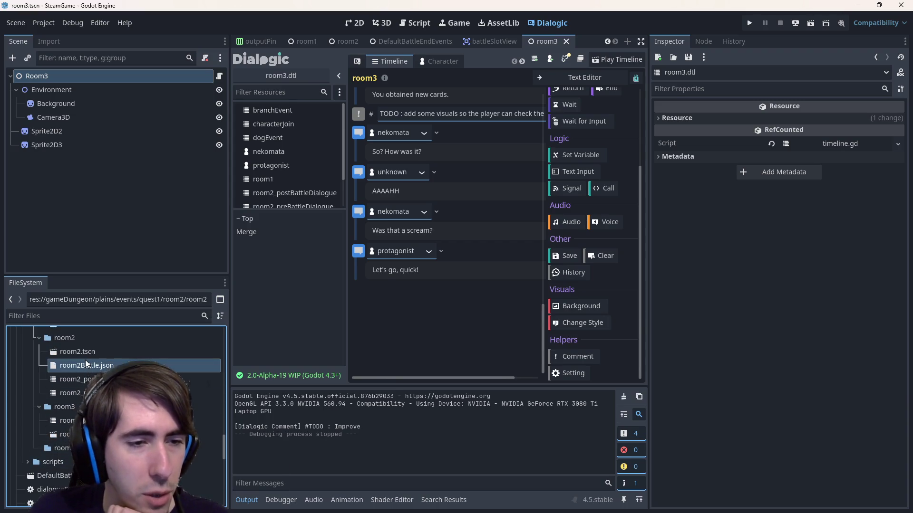
pyautogui.click(102, 356)
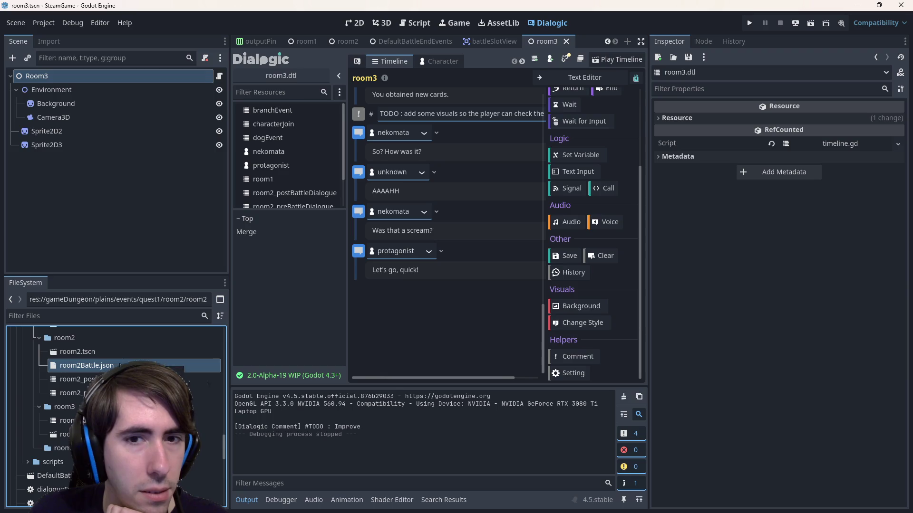
pyautogui.click(189, 380)
pyautogui.click(107, 393)
pyautogui.click(108, 356)
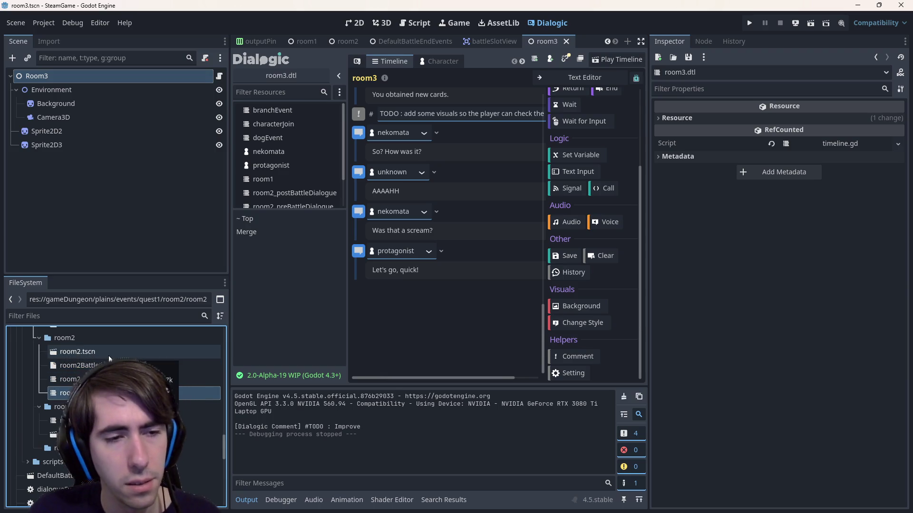
pyautogui.keyDown('shift'); pyautogui.click(109, 365); pyautogui.keyUp('shift')
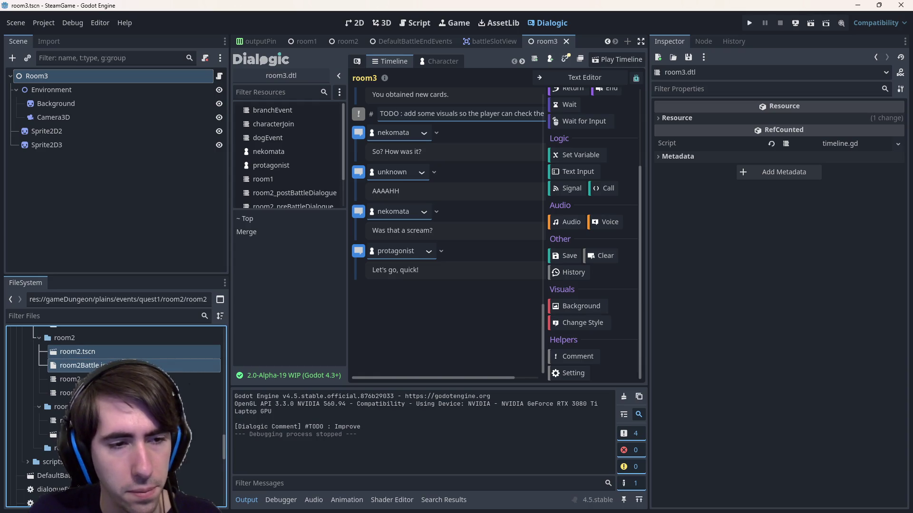
pyautogui.click(205, 448)
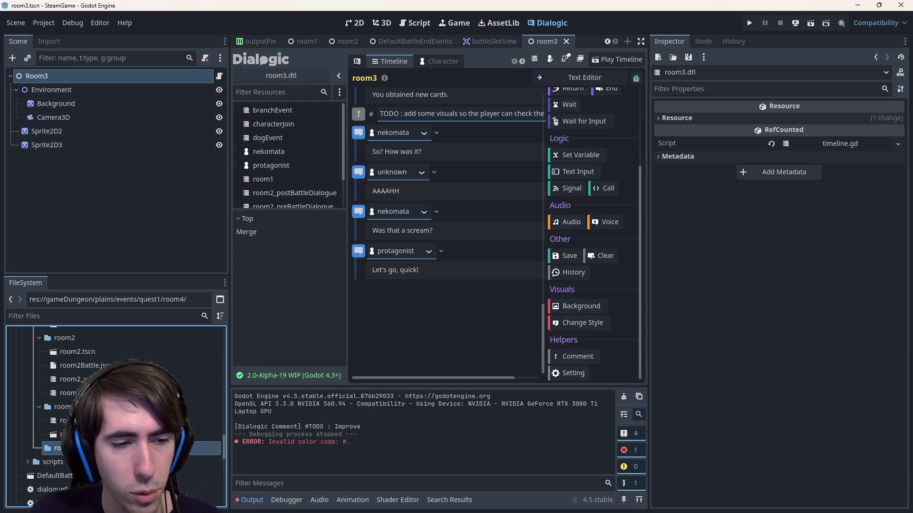
pyautogui.hotkey('ctrl', 'z')
pyautogui.hotkey('ctrl', 'z')
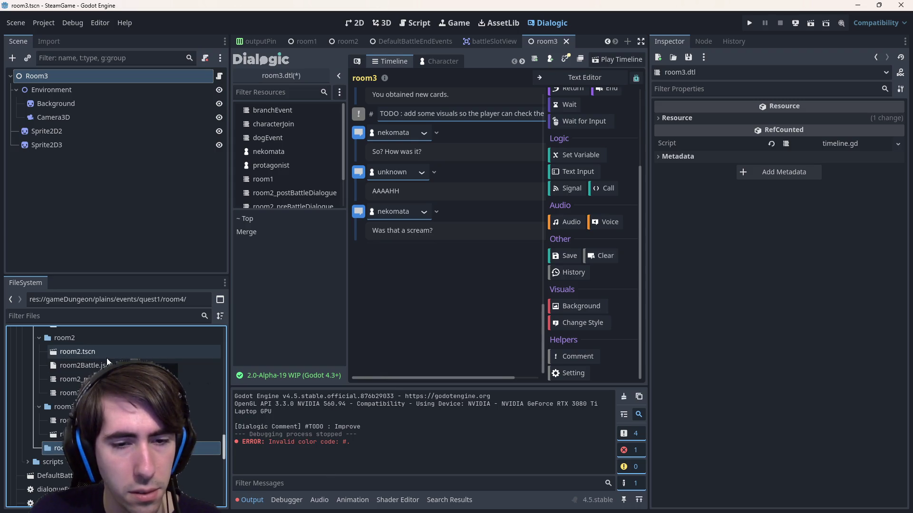
# Undo three timeline changes so 'Was that a scream?' precedes 'AAAAHH', then save
pyautogui.scroll(10, 489, 357)
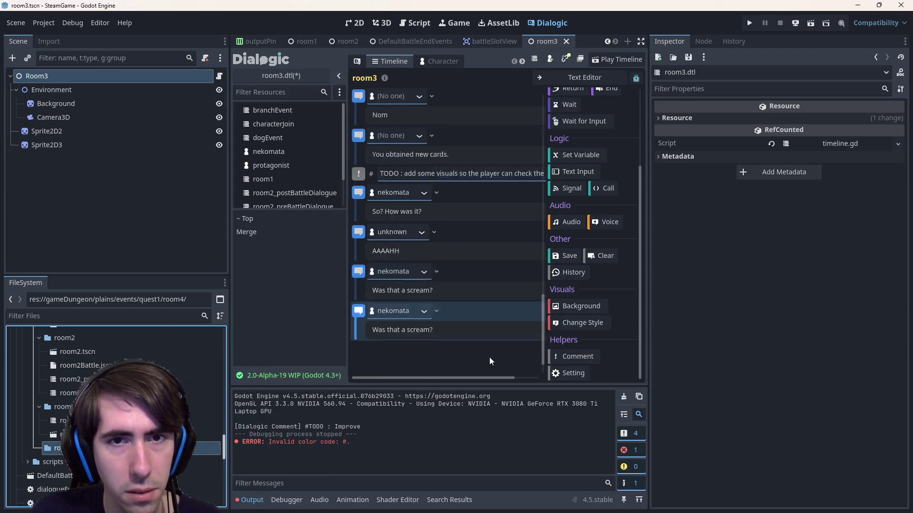
pyautogui.scroll(-15, 489, 358)
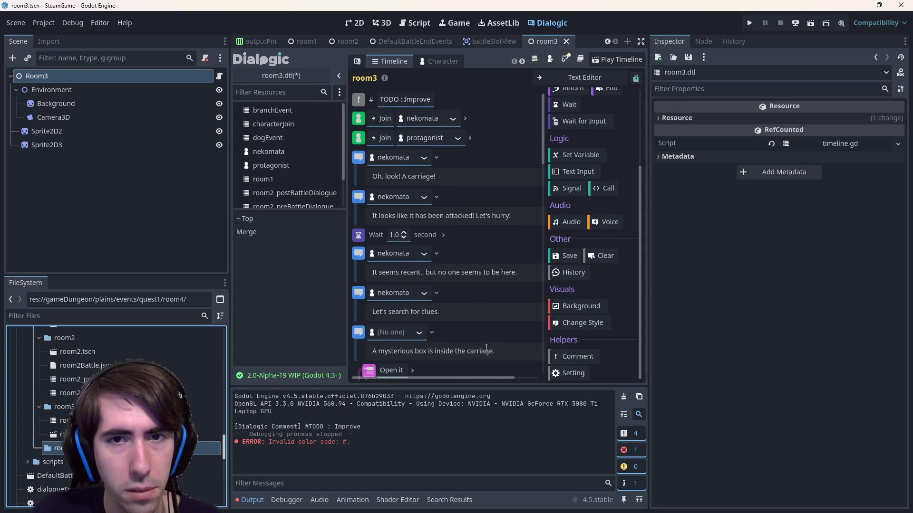
pyautogui.hotkey('ctrl', 'z')
pyautogui.hotkey('ctrl', 'z')
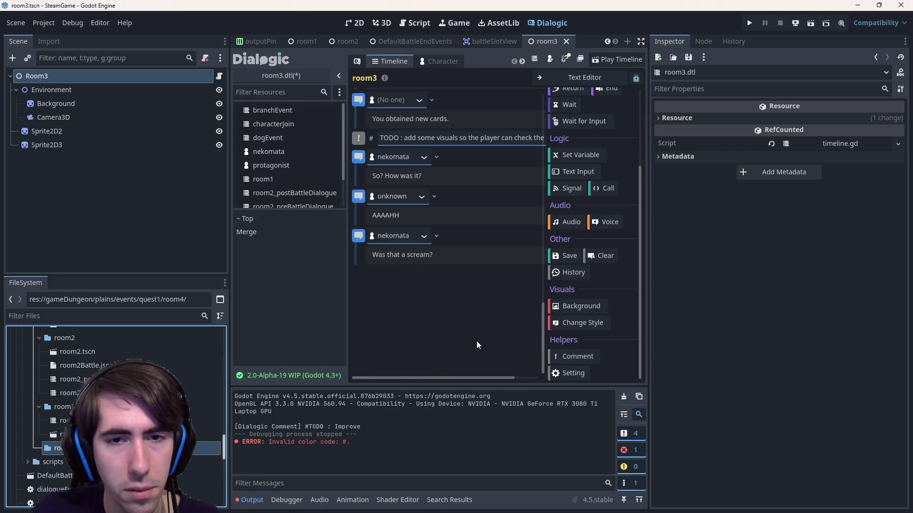
pyautogui.hotkey('ctrl', 'z')
pyautogui.hotkey('ctrl', 'z')
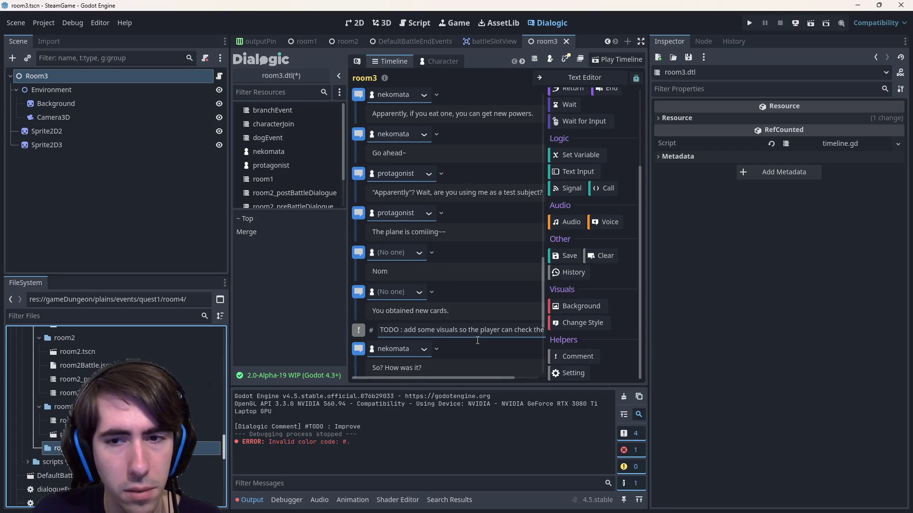
pyautogui.hotkey('ctrl', 'z')
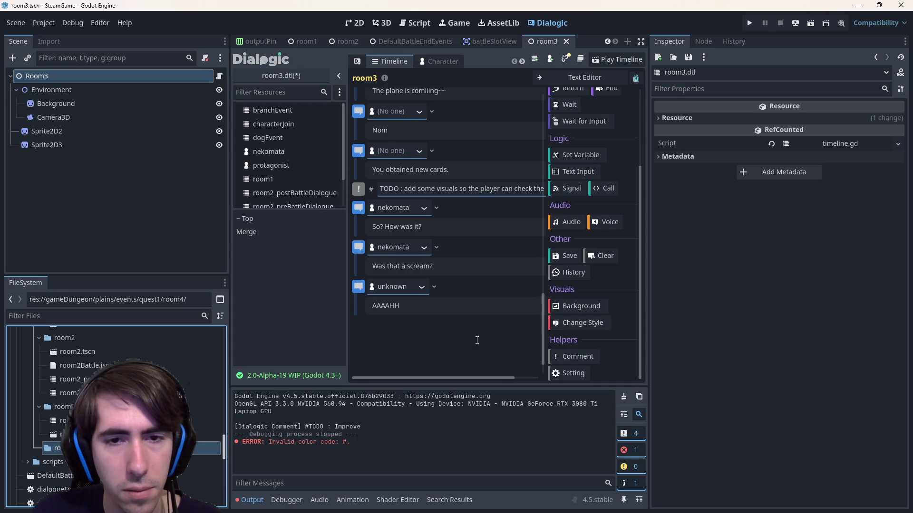
pyautogui.hotkey('ctrl', 's')
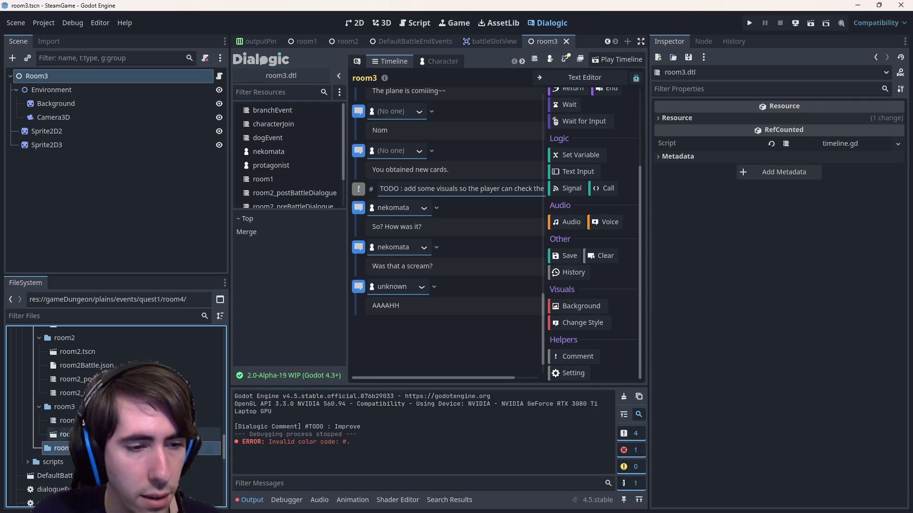
pyautogui.click(415, 23)
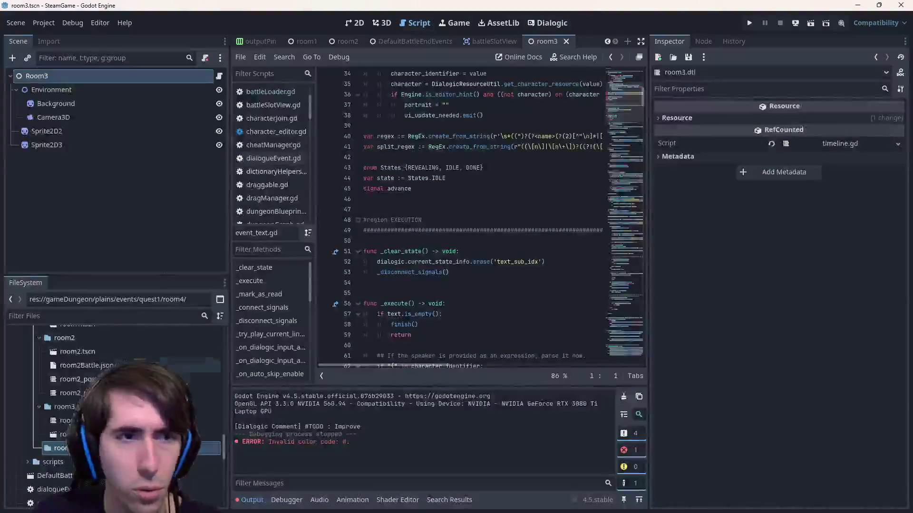
# Duplicate room2.tscn and move the copy into the room4 folder
pyautogui.press('Up')
pyautogui.press('Up')
pyautogui.press('Up')
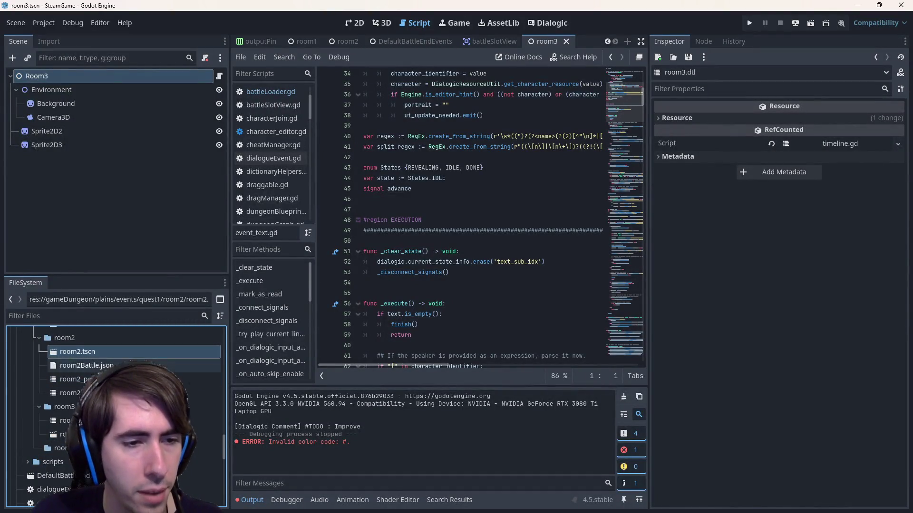
pyautogui.rightClick(118, 356)
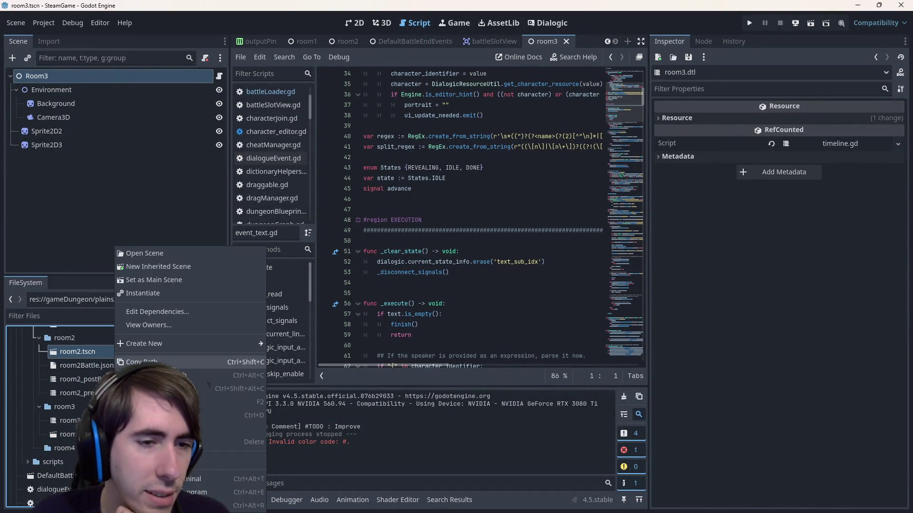
pyautogui.click(209, 415)
pyautogui.click(529, 296)
pyautogui.hotkey('ctrl', 'd')
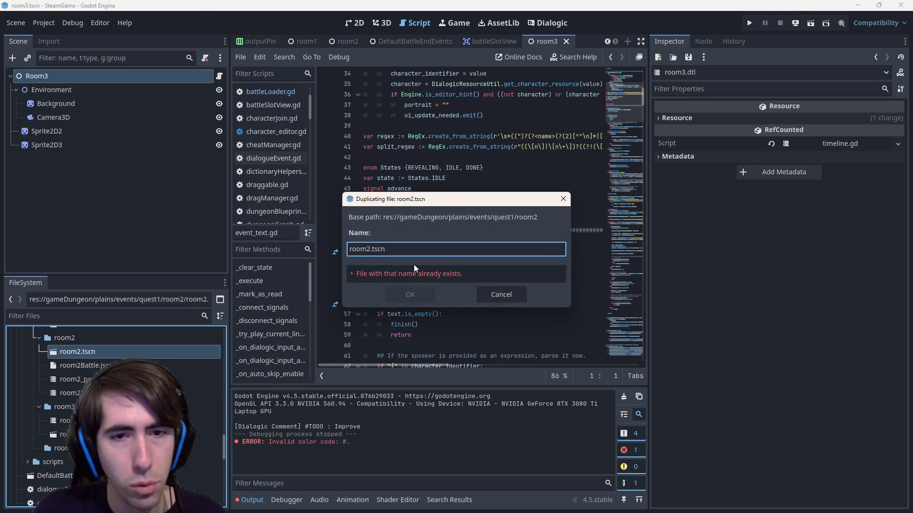
pyautogui.write('room3')
pyautogui.press('Return')
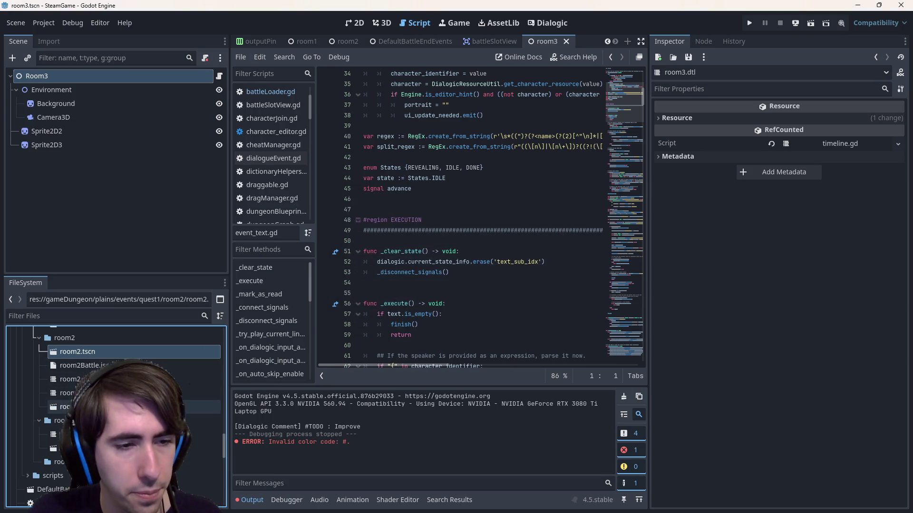
pyautogui.moveTo(67, 406); pyautogui.dragTo(61, 462)
# Duplicate room2Battle.json, rename the copy, and move it into room4
pyautogui.click(107, 365)
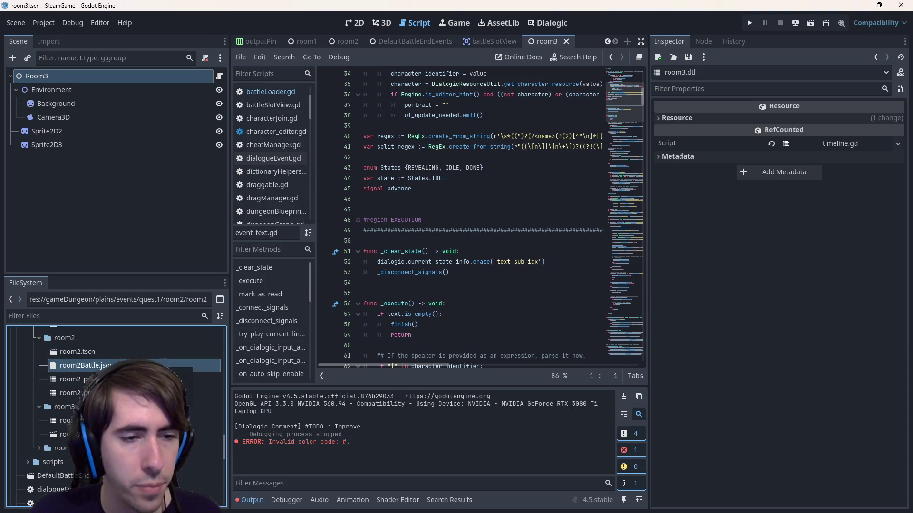
pyautogui.hotkey('ctrl', 'd')
pyautogui.press('Left')
pyautogui.press('Right')
pyautogui.press('Right')
pyautogui.press('Right')
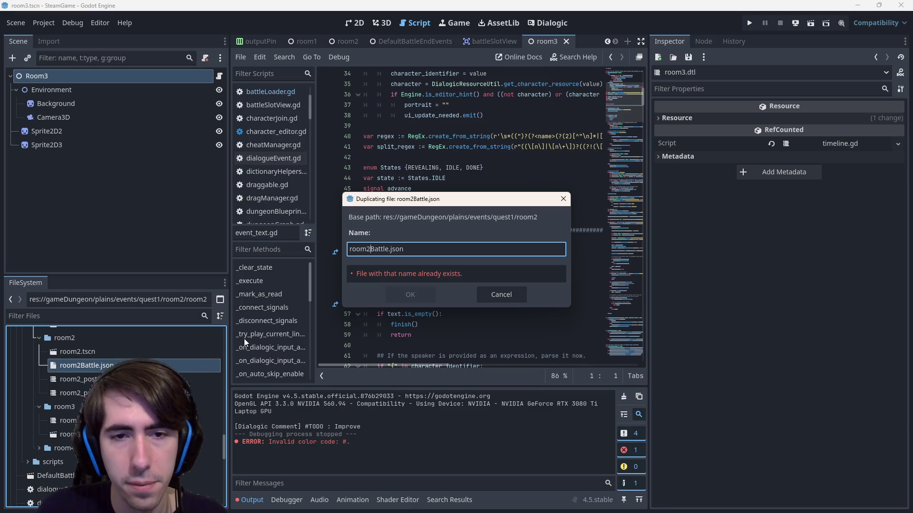
pyautogui.press('BackSpace')
pyautogui.write('3')
pyautogui.press('Return')
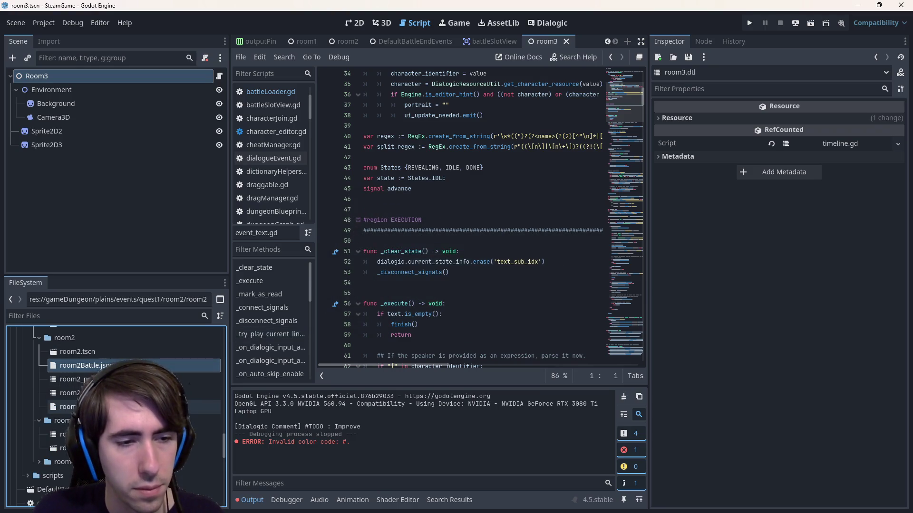
pyautogui.moveTo(67, 457); pyautogui.dragTo(61, 461)
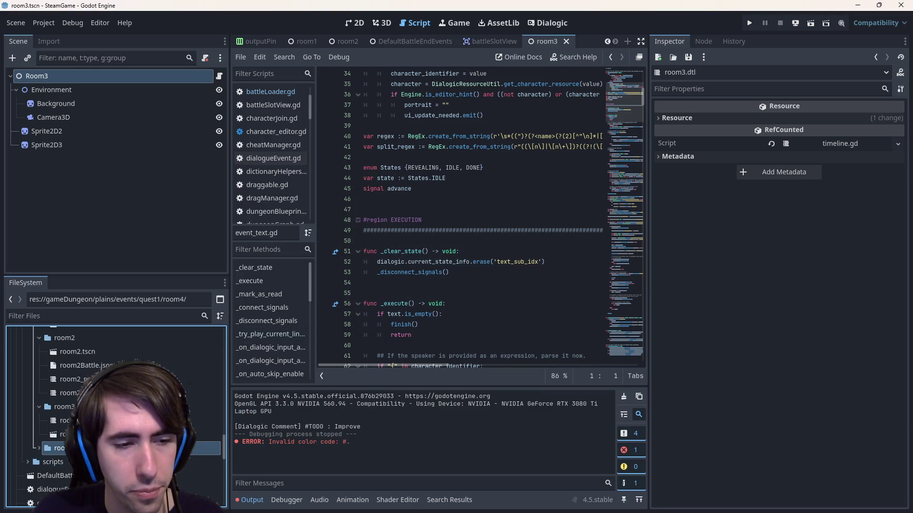
# Duplicate room2's post-battle dialogue as room4_postBattleDialogue.dtl
pyautogui.scroll(-1, 119, 380)
pyautogui.click(95, 371)
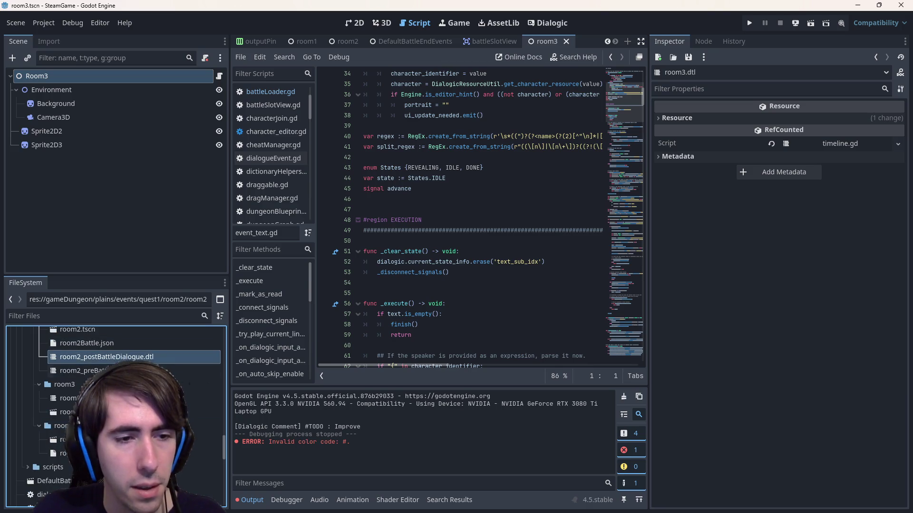
pyautogui.keyDown('shift'); pyautogui.click(129, 357); pyautogui.keyUp('shift')
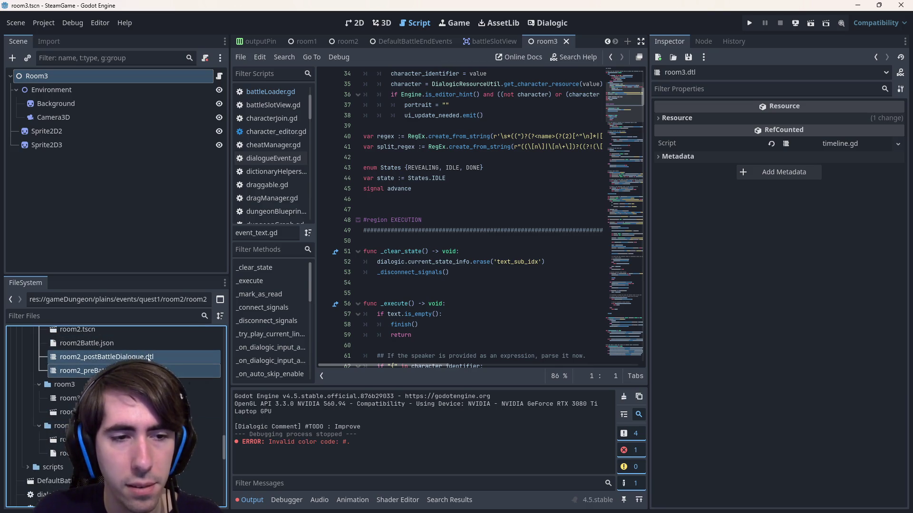
pyautogui.click(109, 357)
pyautogui.hotkey('ctrl', 'd')
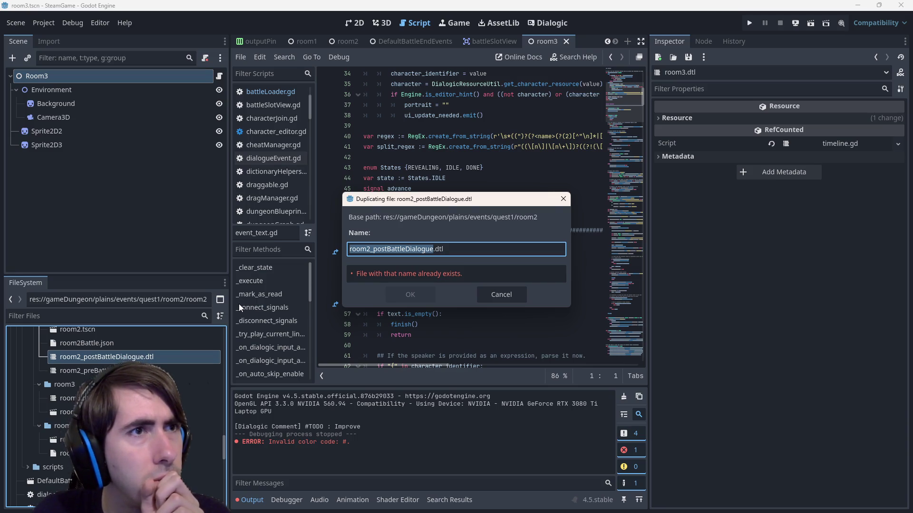
pyautogui.click(370, 249)
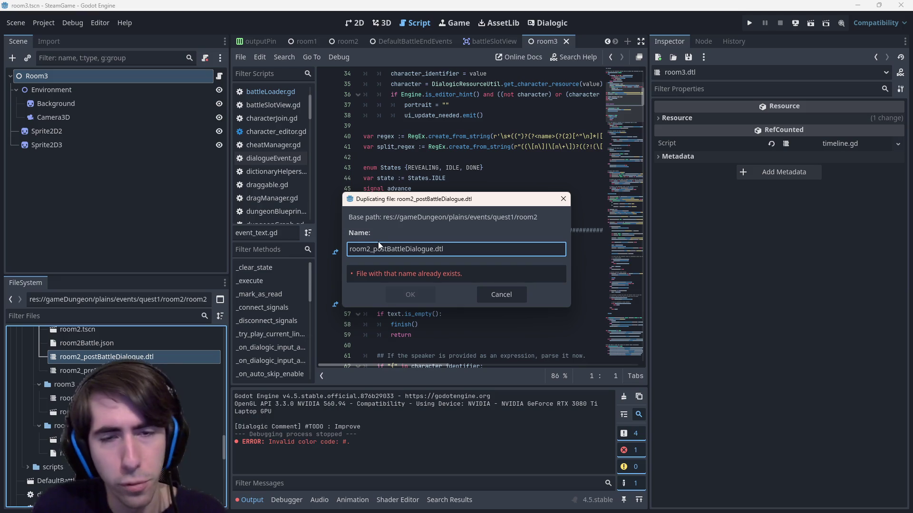
pyautogui.press('BackSpace')
pyautogui.write('4')
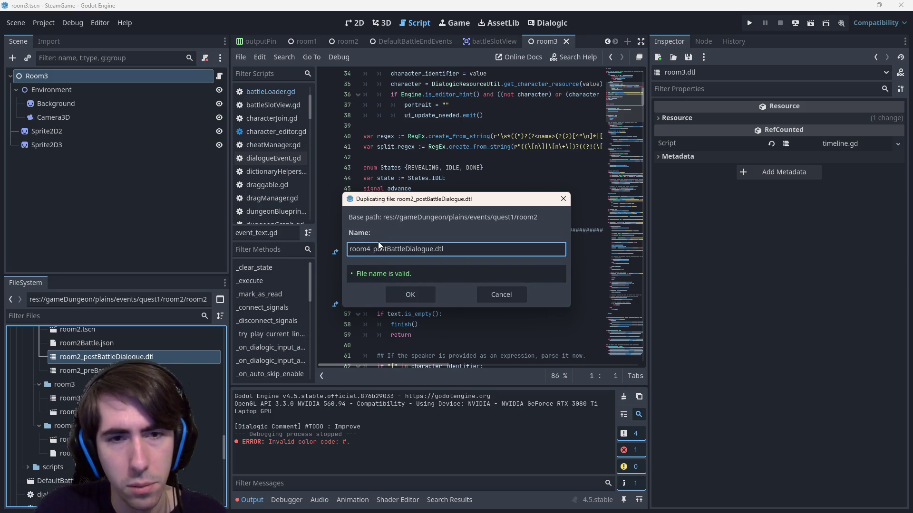
pyautogui.press('Return')
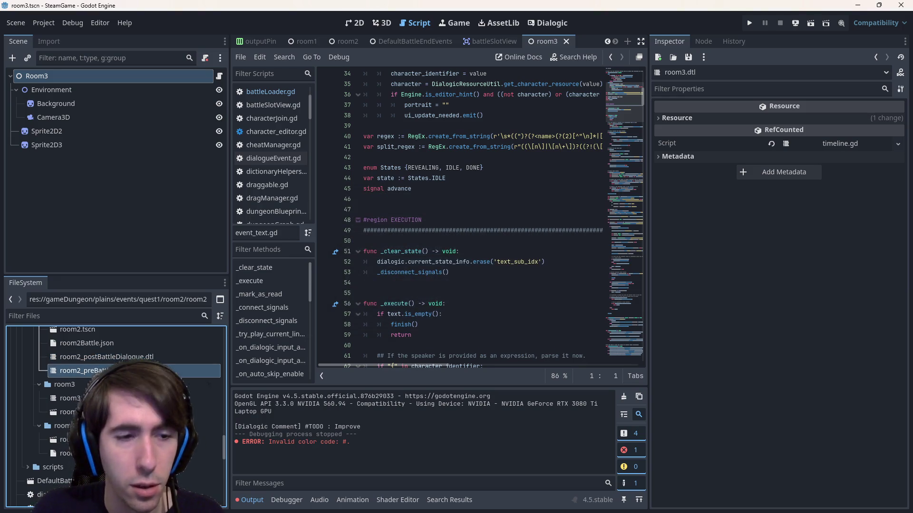
# Duplicate room2's pre-battle dialogue as room4_preBattleDialogue.dtl and open it
pyautogui.hotkey('ctrl', 'd')
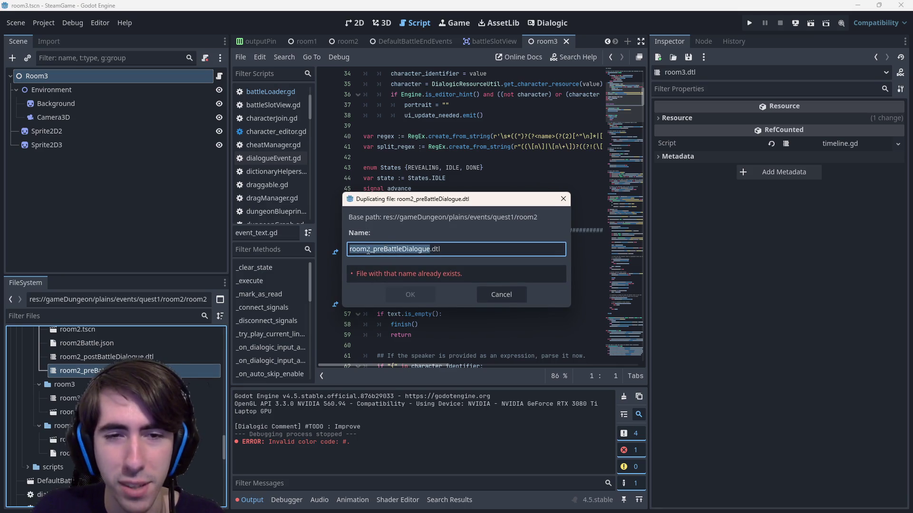
pyautogui.click(369, 250)
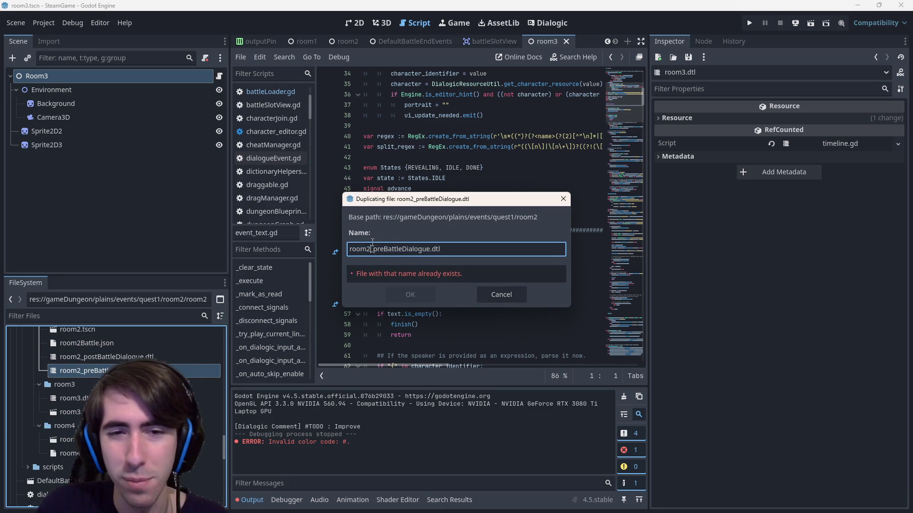
pyautogui.press('BackSpace')
pyautogui.write('4')
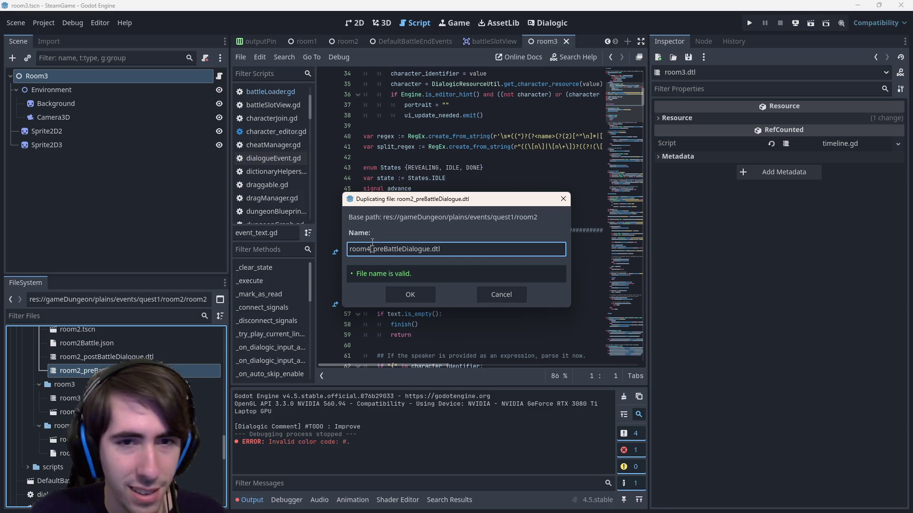
pyautogui.press('Return')
pyautogui.doubleClick(67, 330)
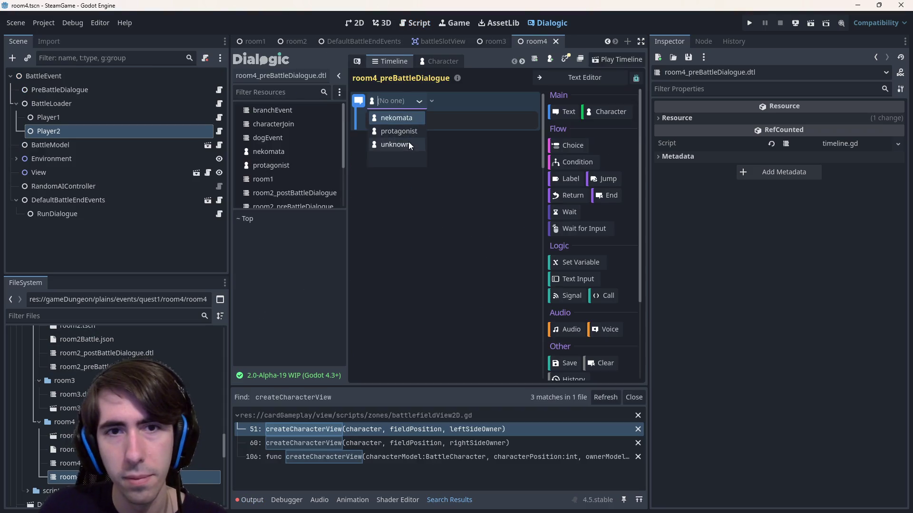
# Make nekomata the line's speaker, add protagonist and nekomata join events above, and an empty text below
pyautogui.click(393, 117)
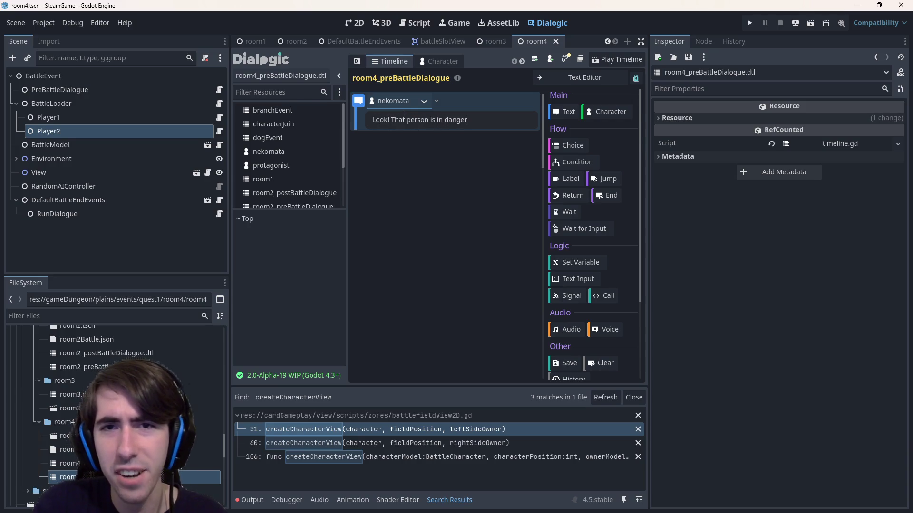
pyautogui.click(606, 111)
pyautogui.moveTo(401, 140); pyautogui.dragTo(401, 102)
pyautogui.click(402, 102)
pyautogui.click(438, 132)
pyautogui.click(606, 111)
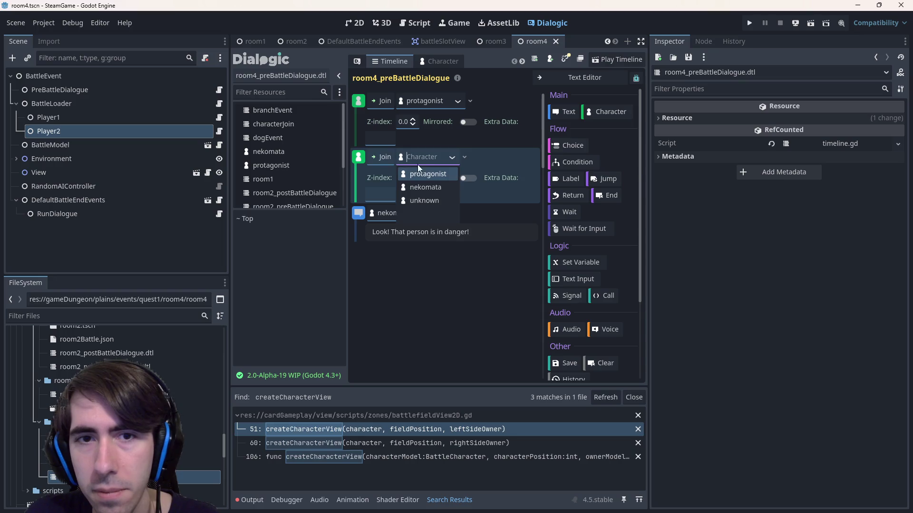
pyautogui.click(434, 188)
pyautogui.click(565, 112)
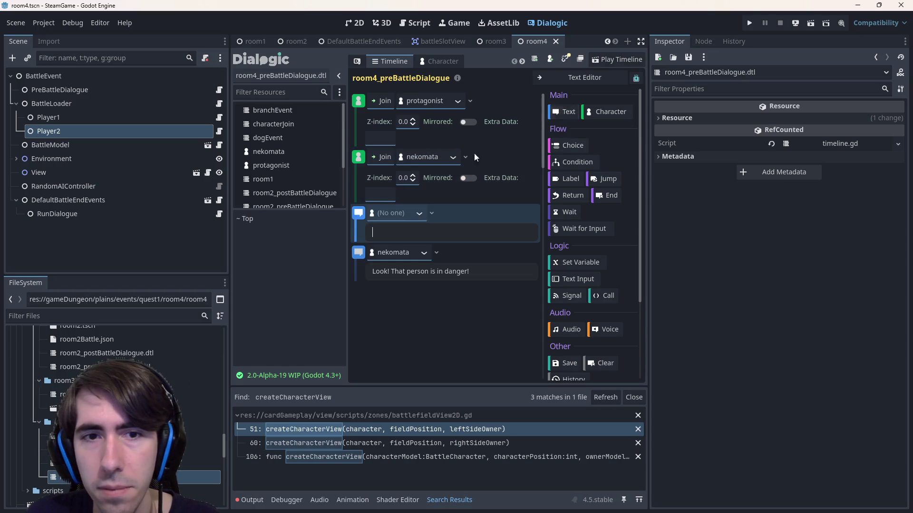
pyautogui.moveTo(367, 216); pyautogui.dragTo(363, 282)
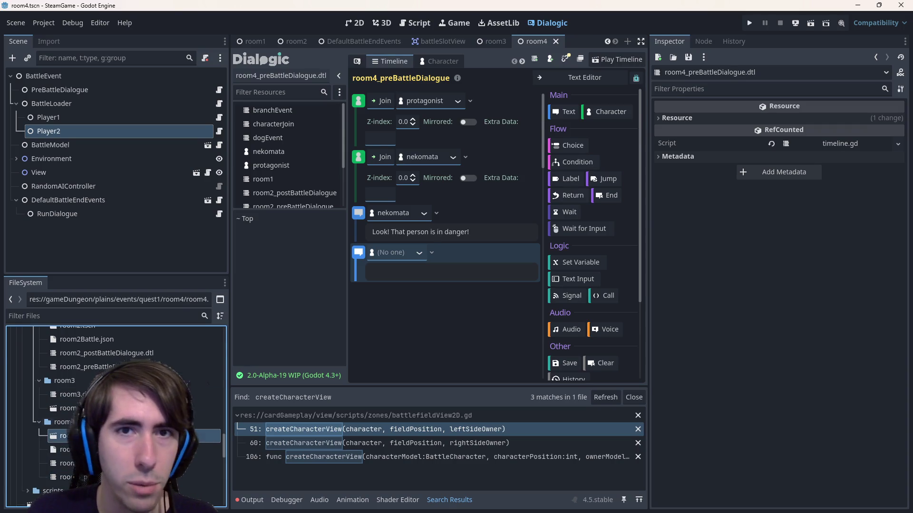
# Show room4 in the 2D view and expand its Environment node
pyautogui.click(354, 23)
pyautogui.scroll(3, 378, 269)
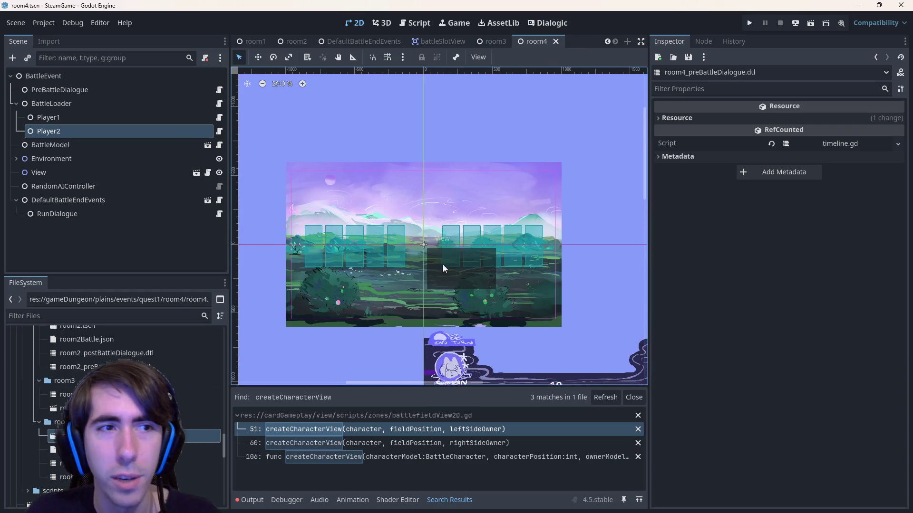
pyautogui.click(16, 159)
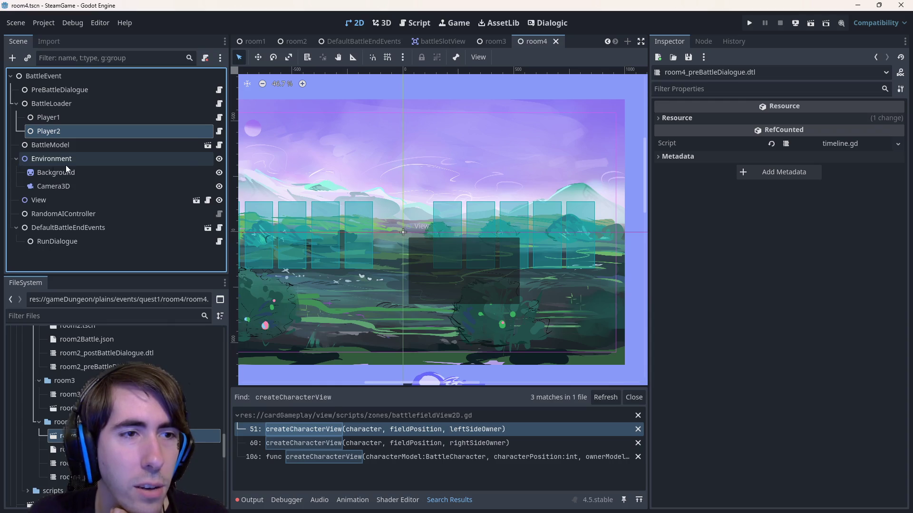
# Add a Sprite2D child node under the Environment node
pyautogui.rightClick(68, 158)
pyautogui.click(84, 166)
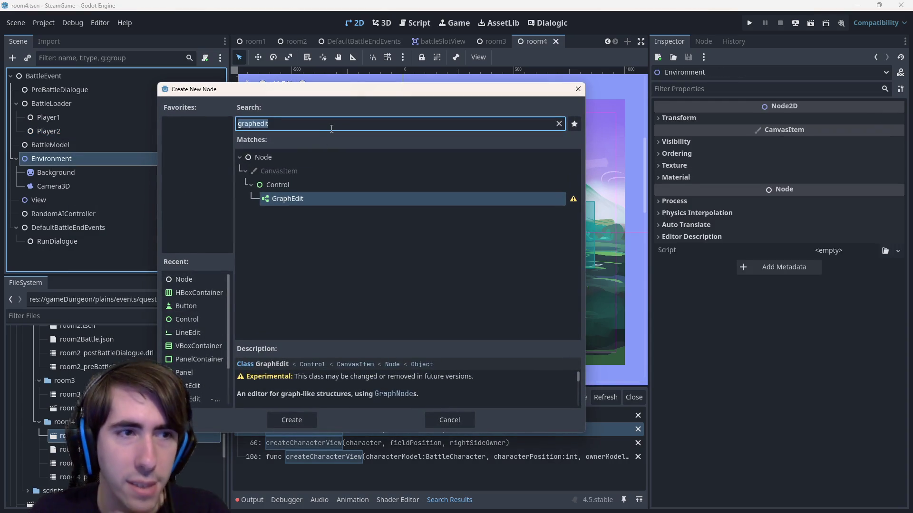
pyautogui.write('sprite2d')
pyautogui.press('Return')
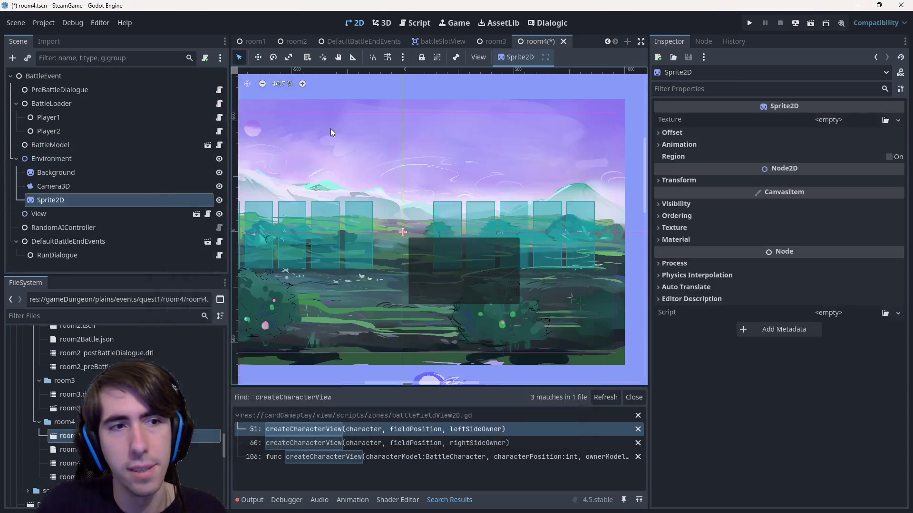
# Load Portrait1.png from the project images as the new sprite's texture
pyautogui.click(829, 119)
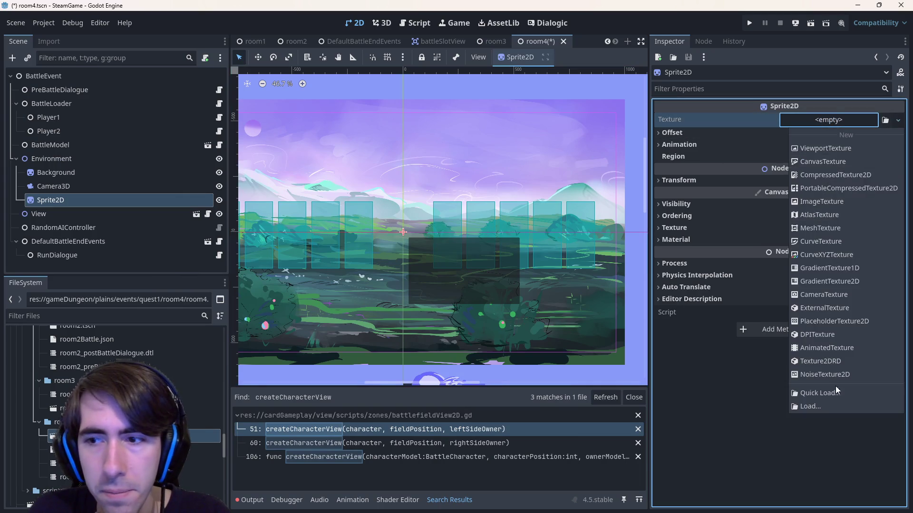
pyautogui.click(826, 398)
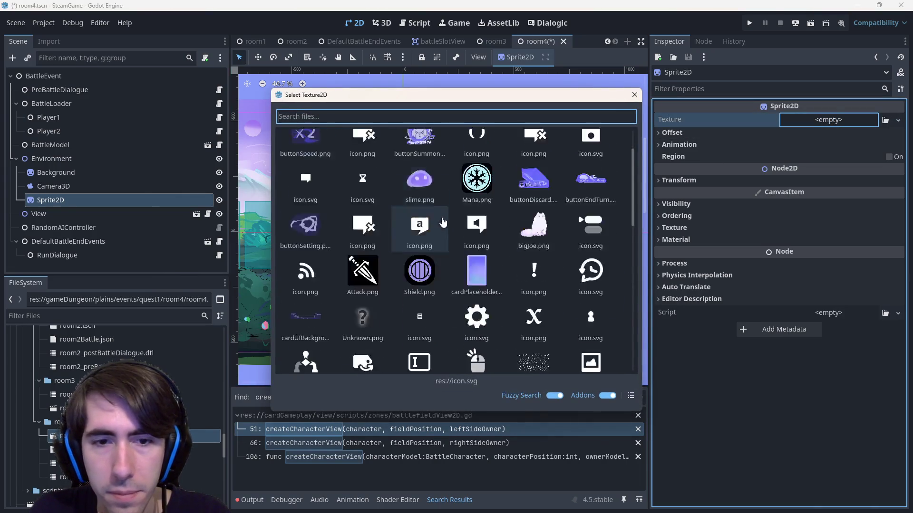
pyautogui.scroll(-3, 442, 224)
pyautogui.scroll(-5, 442, 224)
pyautogui.scroll(-2, 441, 224)
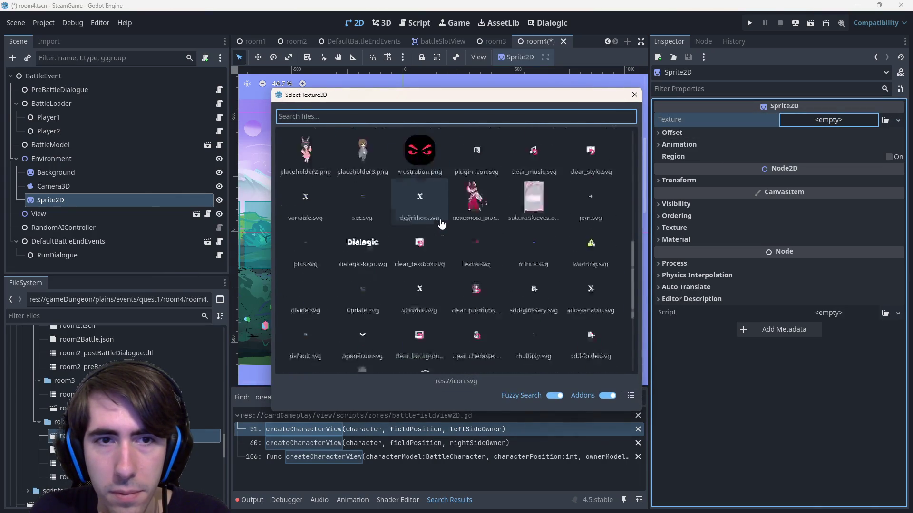
pyautogui.scroll(-5, 348, 225)
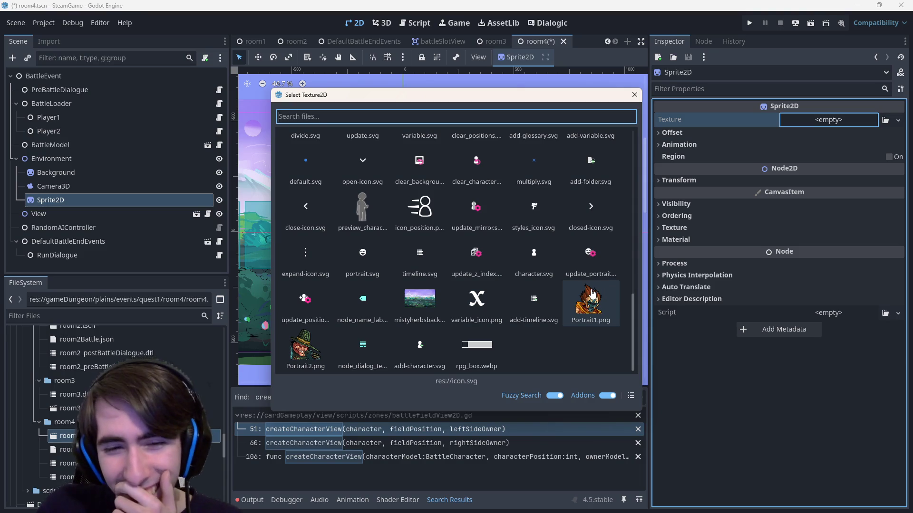
pyautogui.doubleClick(574, 314)
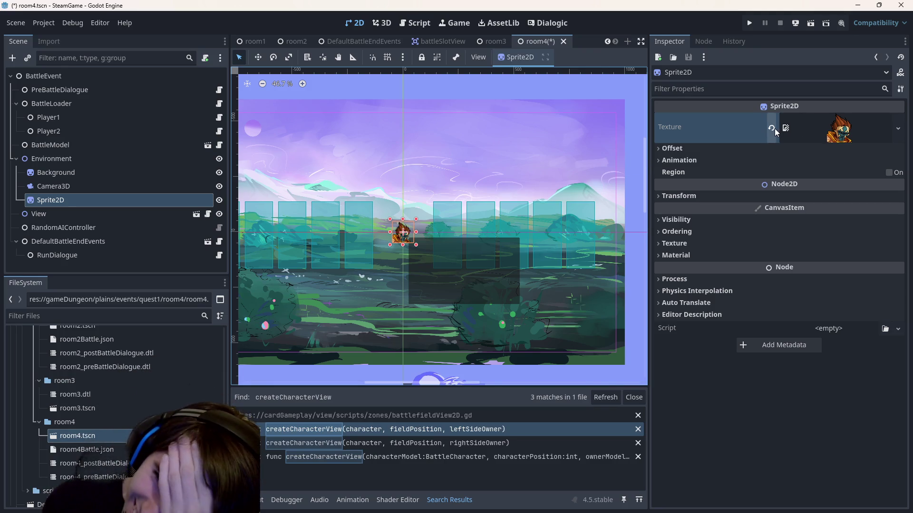
# Inspect the Portrait1 texture details, then clear the sprite's texture
pyautogui.click(823, 124)
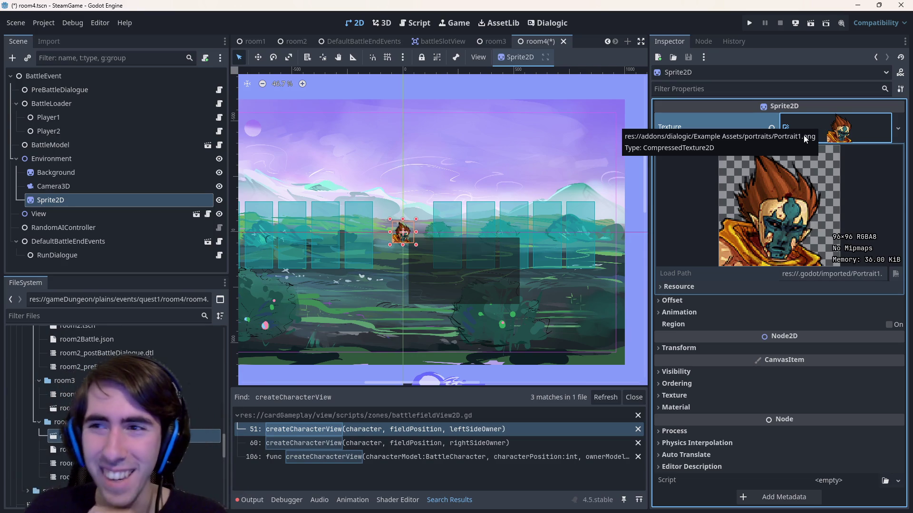
pyautogui.click(835, 137)
pyautogui.click(771, 135)
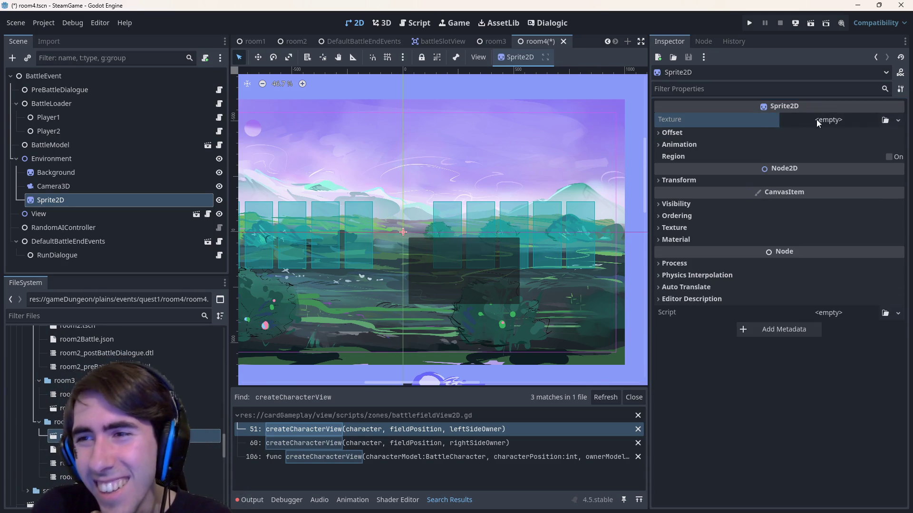
# Assign placeholder2.png as the Sprite2D's texture instead
pyautogui.click(897, 120)
pyautogui.click(831, 389)
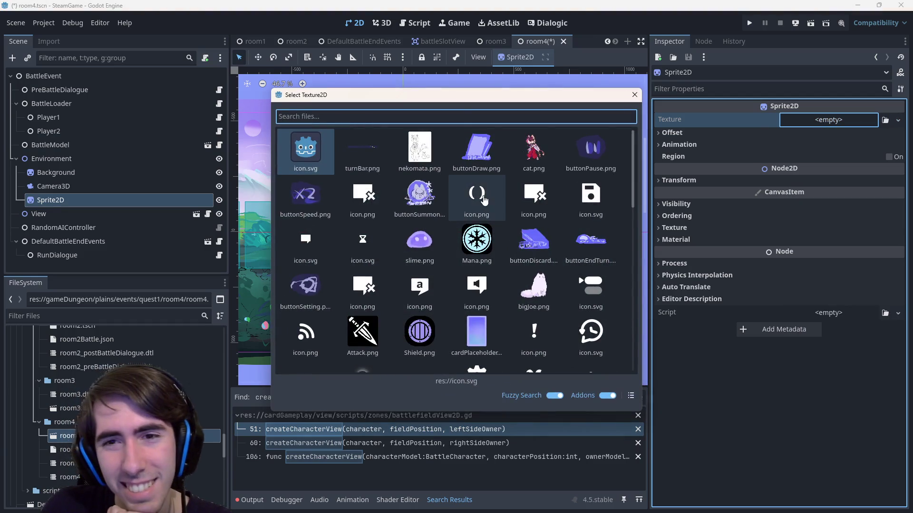
pyautogui.scroll(-10, 478, 197)
pyautogui.scroll(-3, 478, 200)
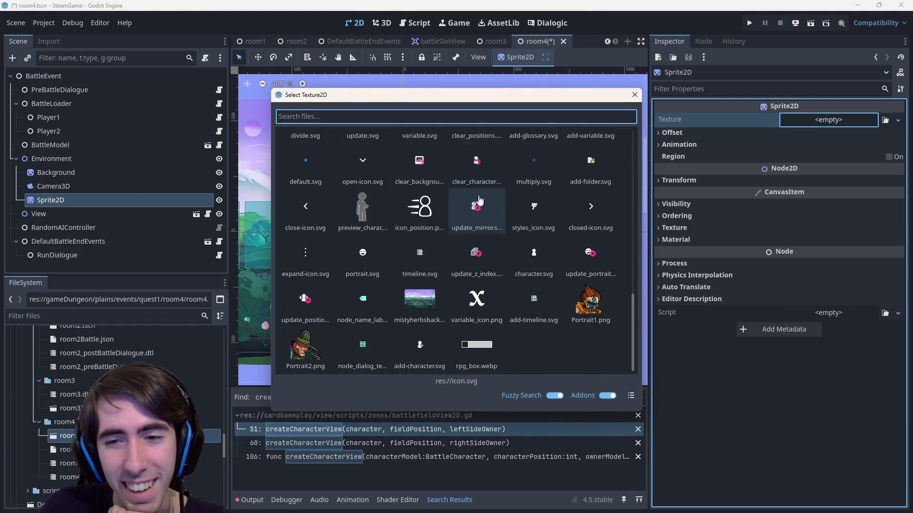
pyautogui.scroll(4, 349, 293)
pyautogui.scroll(1, 348, 292)
pyautogui.scroll(-2, 347, 290)
pyautogui.scroll(6, 340, 285)
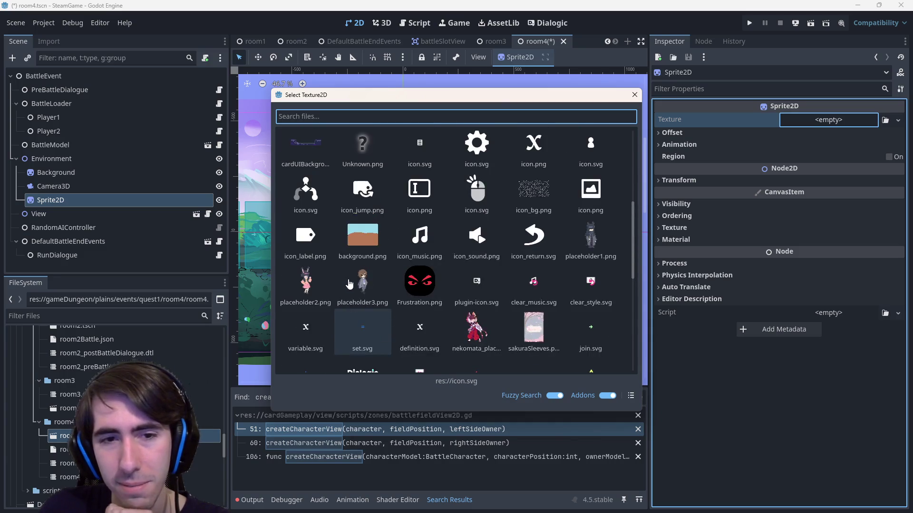
pyautogui.click(316, 286)
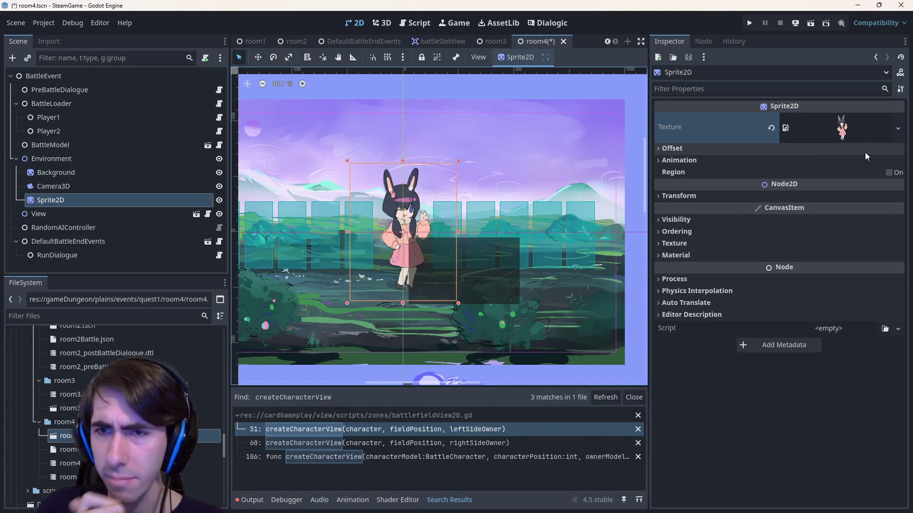
# Shrink the bunny sprite and enable Flip H in its Offset settings
pyautogui.moveTo(347, 161); pyautogui.dragTo(408, 241)
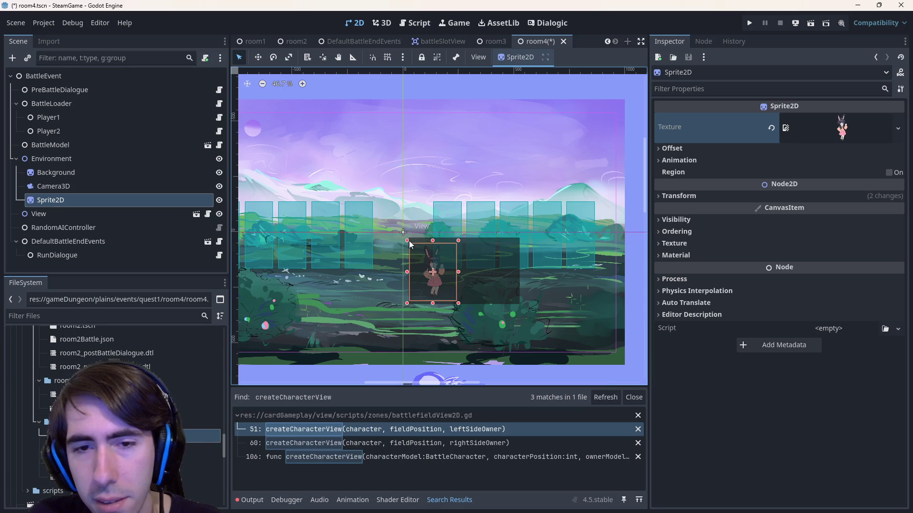
pyautogui.click(685, 150)
pyautogui.click(789, 212)
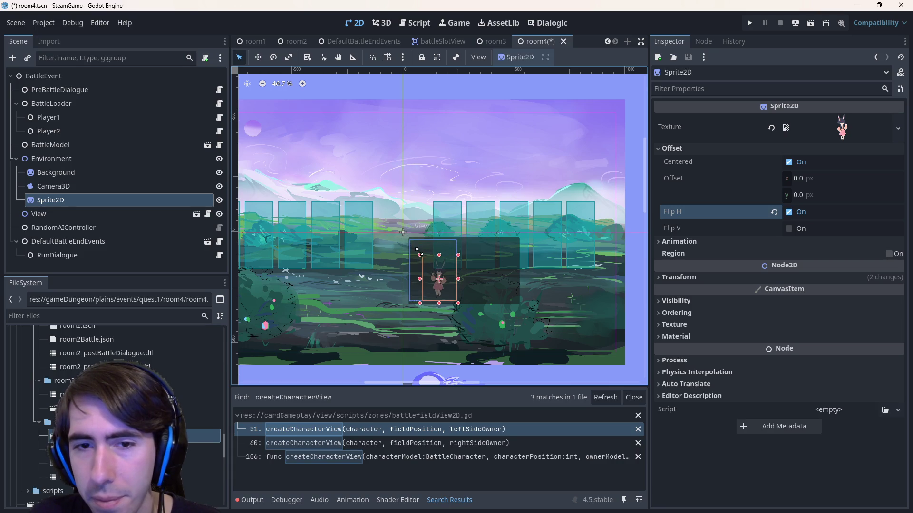
# Lock the View node so it can't be selected on the canvas
pyautogui.click(438, 228)
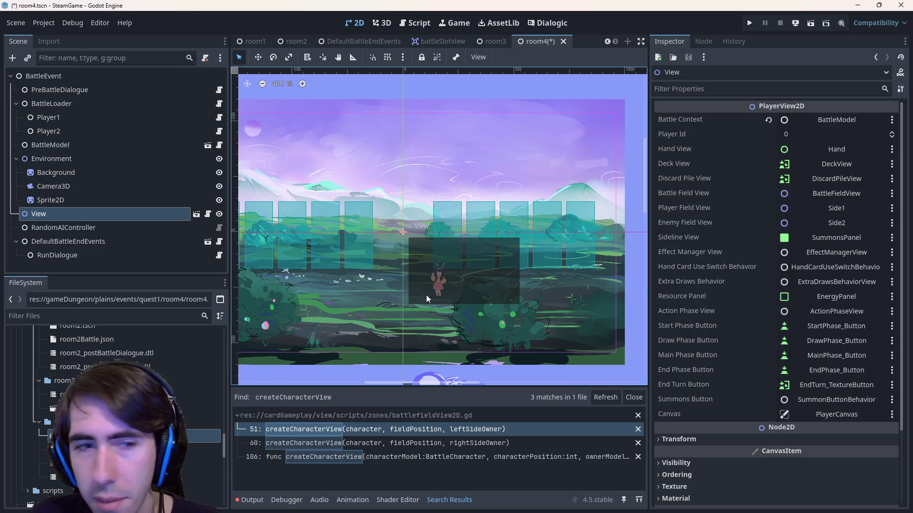
pyautogui.click(113, 228)
pyautogui.click(95, 214)
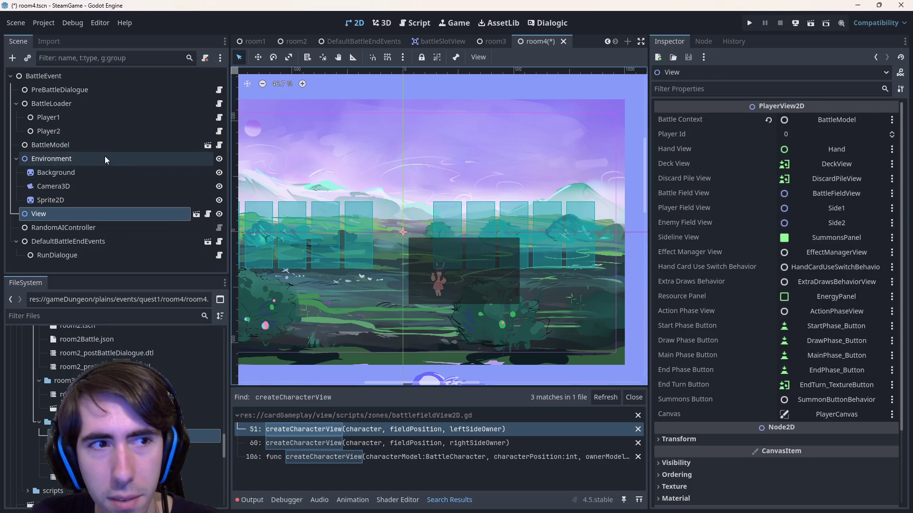
pyautogui.click(104, 200)
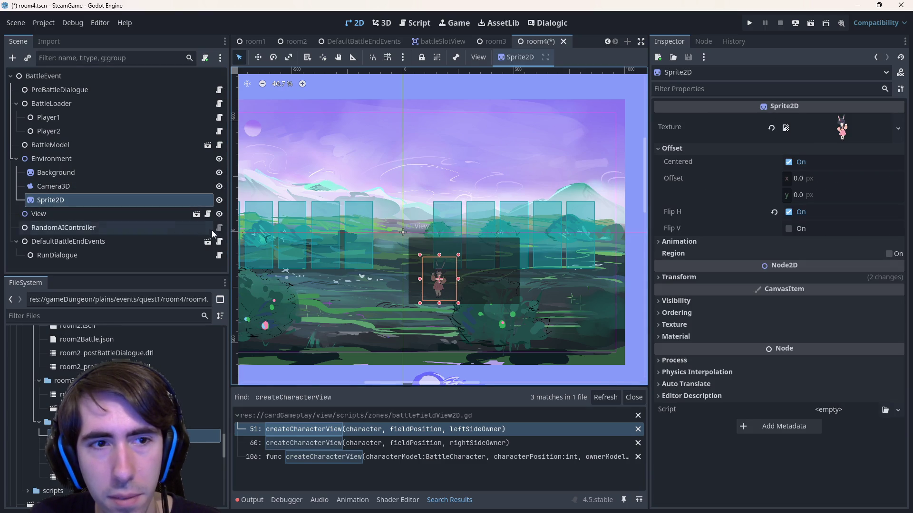
pyautogui.click(452, 304)
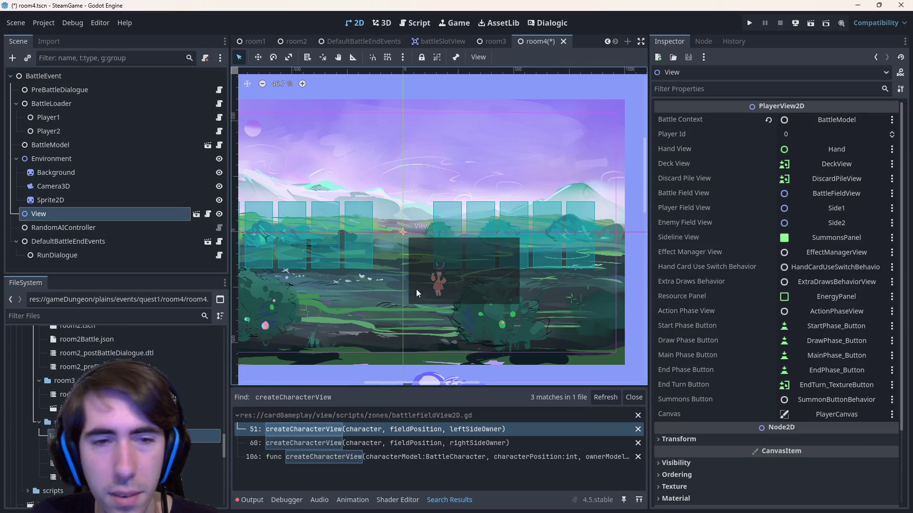
pyautogui.click(121, 223)
pyautogui.click(151, 212)
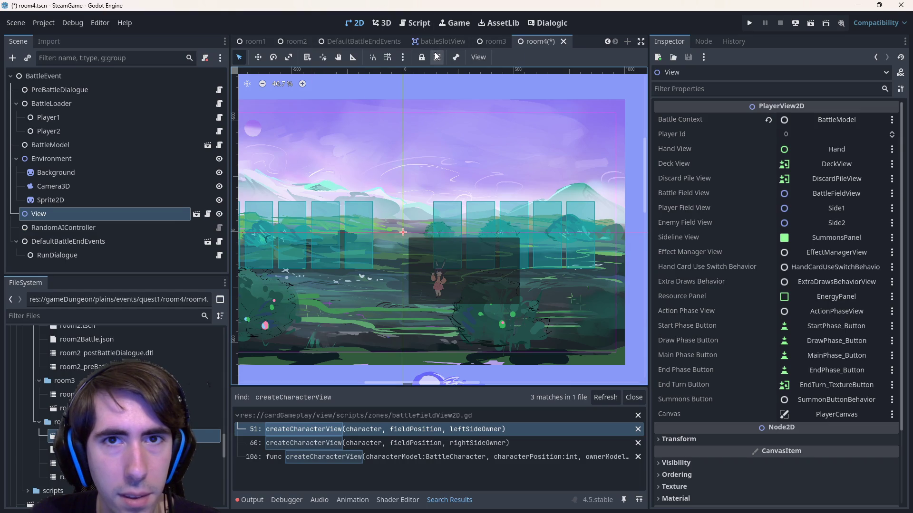
# Move the bunny sprite right, then back to the left-centre of the battlefield
pyautogui.click(438, 284)
pyautogui.moveTo(438, 284)
pyautogui.mouseDown()
pyautogui.moveTo(591, 321)
pyautogui.moveTo(603, 257)
pyautogui.moveTo(577, 281)
pyautogui.moveTo(561, 285)
pyautogui.moveTo(560, 273)
pyautogui.mouseUp()
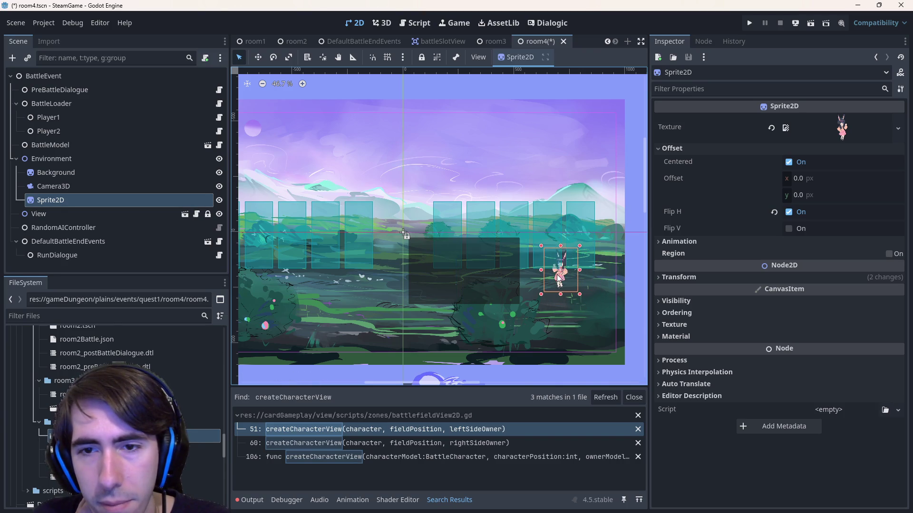
pyautogui.scroll(-2, 560, 275)
pyautogui.click(561, 285)
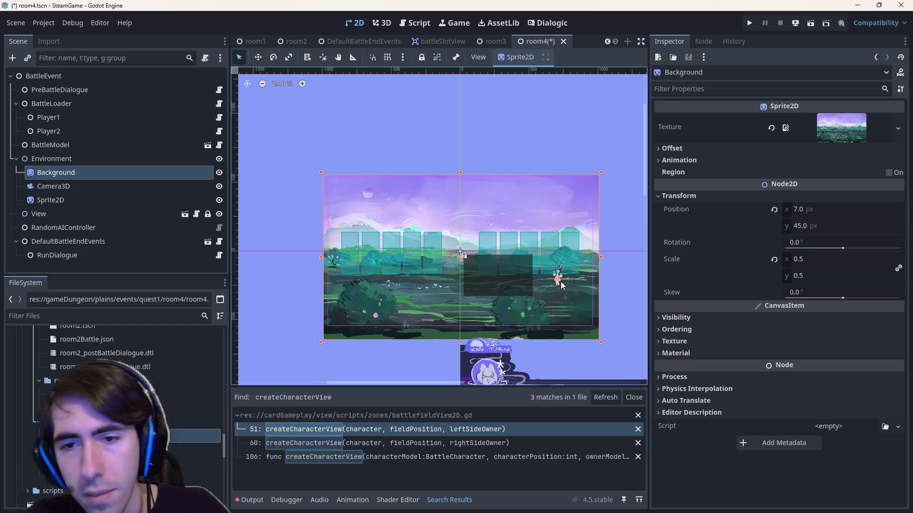
pyautogui.click(560, 281)
pyautogui.moveTo(559, 283)
pyautogui.mouseDown()
pyautogui.moveTo(407, 303)
pyautogui.moveTo(561, 281)
pyautogui.moveTo(396, 285)
pyautogui.moveTo(424, 290)
pyautogui.mouseUp()
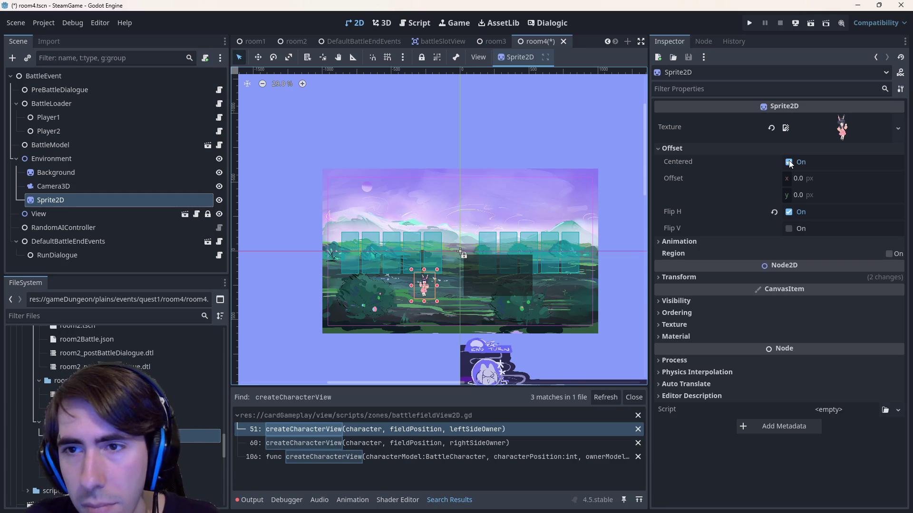
# Turn Flip H back off, nudge the sprite further left, and save and run room4
pyautogui.click(800, 215)
pyautogui.moveTo(430, 295)
pyautogui.mouseDown()
pyautogui.moveTo(402, 295)
pyautogui.moveTo(410, 295)
pyautogui.mouseUp()
pyautogui.scroll(5, 412, 294)
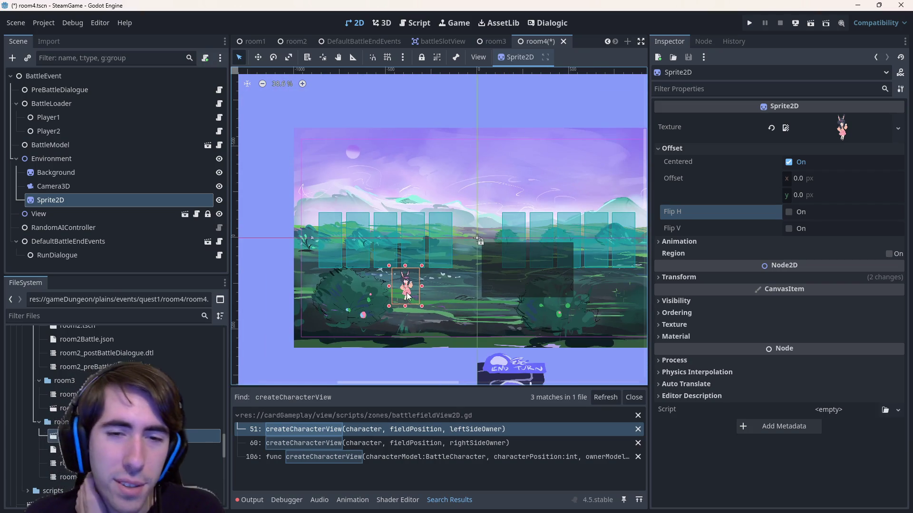
pyautogui.click(811, 24)
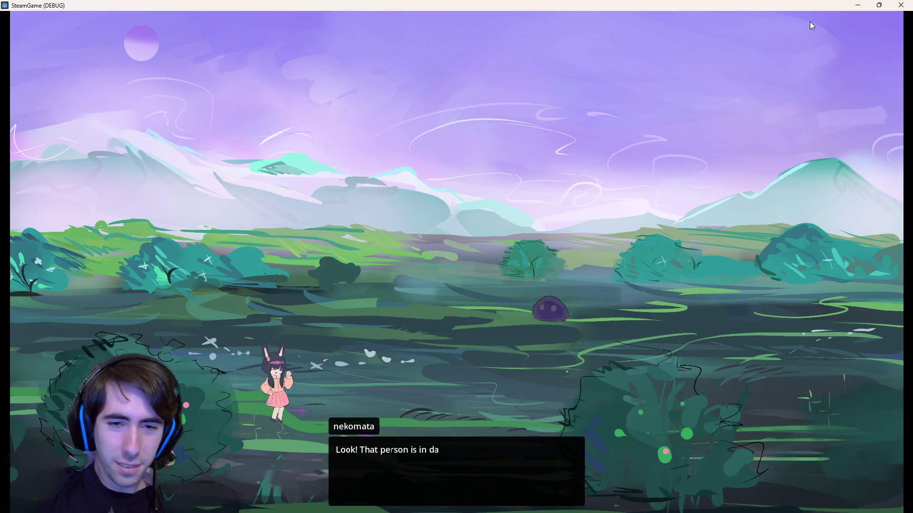
# Advance the nekomata dialogue, deploy both cat units in the battle, then close the game
pyautogui.click(270, 279)
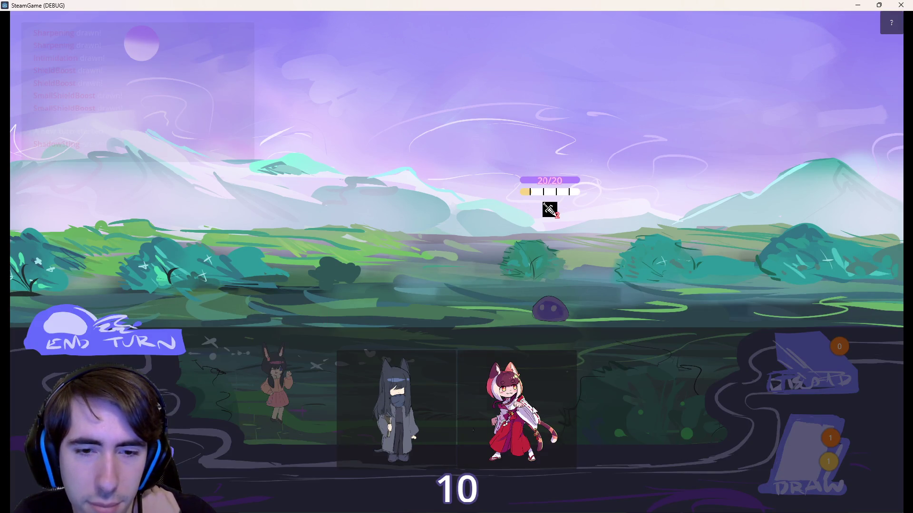
pyautogui.moveTo(523, 404); pyautogui.dragTo(328, 304)
pyautogui.moveTo(444, 381)
pyautogui.mouseDown()
pyautogui.moveTo(327, 287)
pyautogui.moveTo(297, 286)
pyautogui.mouseUp()
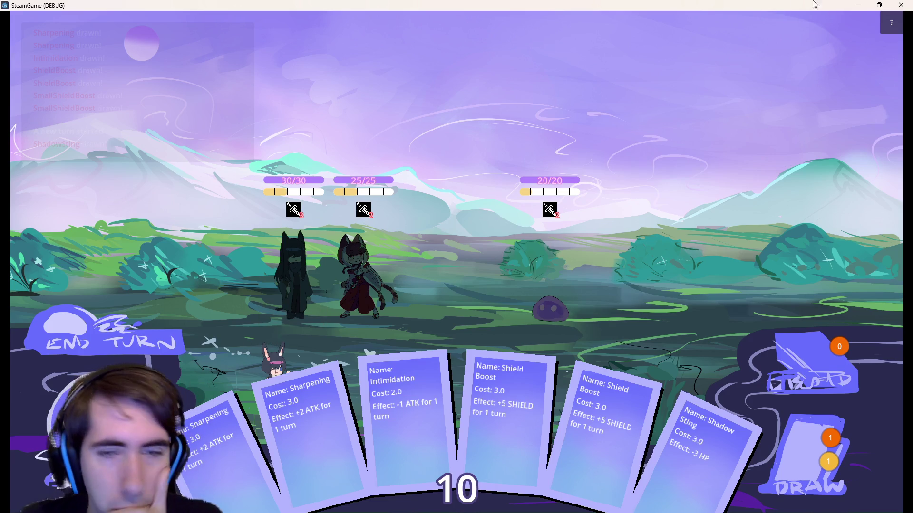
pyautogui.click(900, 5)
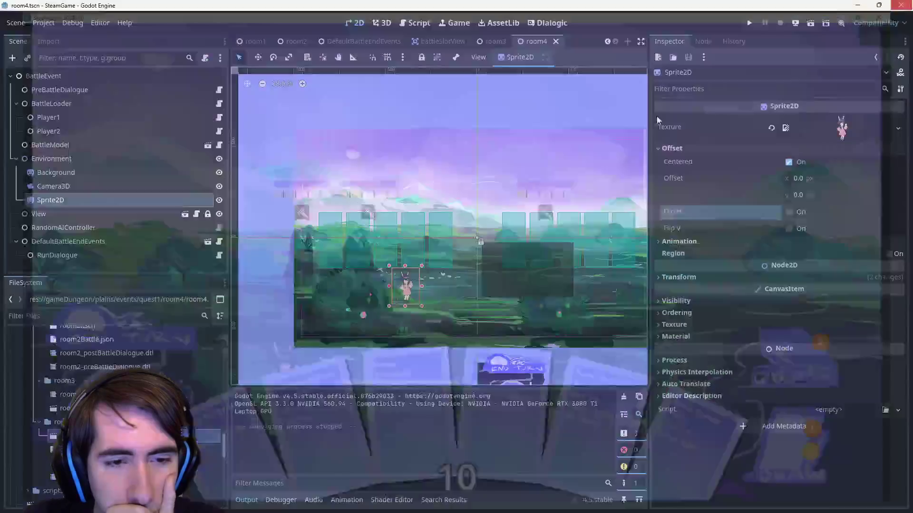
# Move the bunny sprite up-left, save with Ctrl+S, and replay room4 through the dialogue
pyautogui.moveTo(406, 290); pyautogui.dragTo(326, 258)
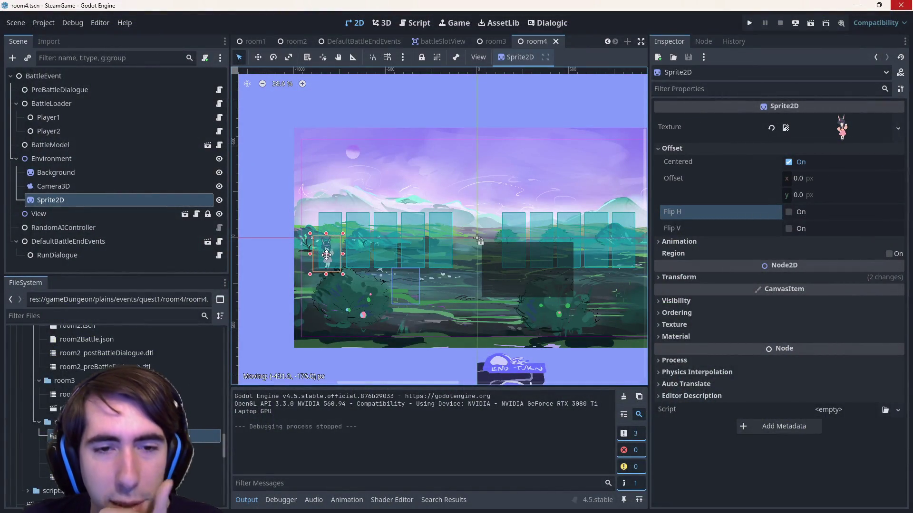
pyautogui.hotkey('ctrl', 's')
pyautogui.click(811, 23)
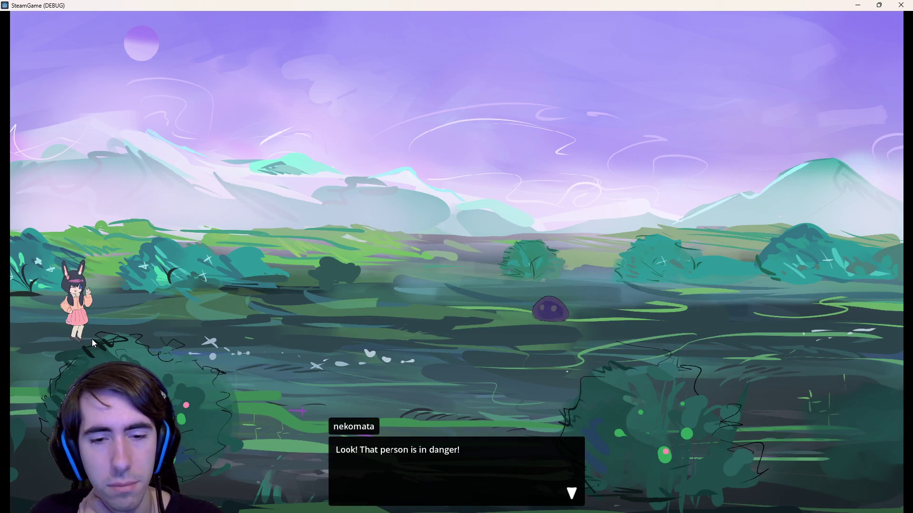
pyautogui.click(93, 338)
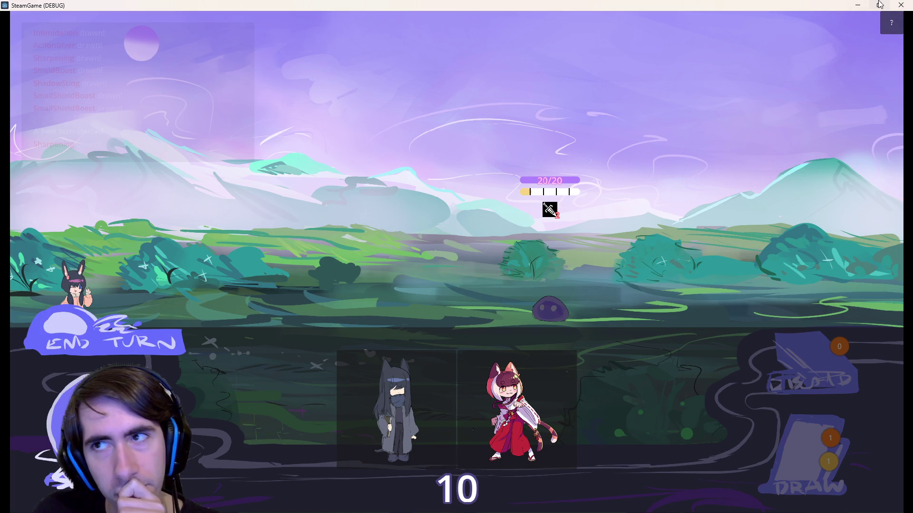
pyautogui.click(900, 4)
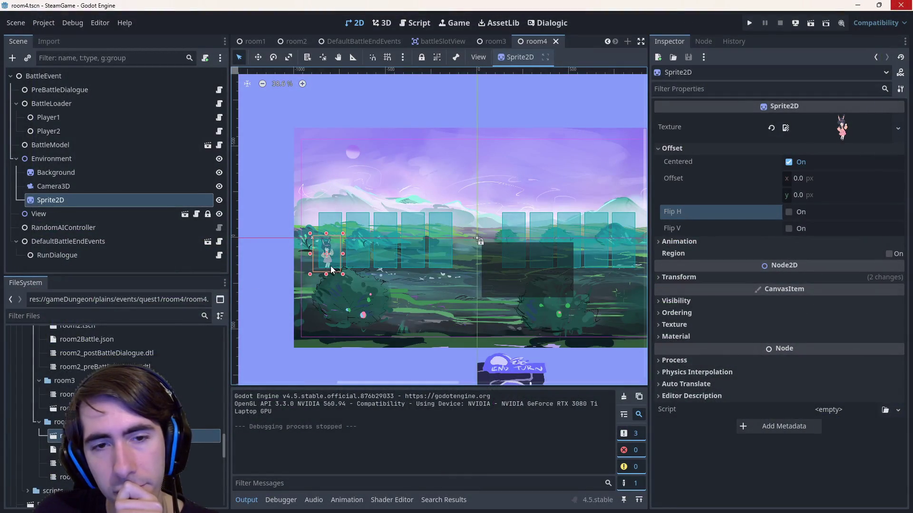
# Drag the bunny sprite right to about (-162, 47), just left of centre
pyautogui.moveTo(327, 269); pyautogui.dragTo(368, 265)
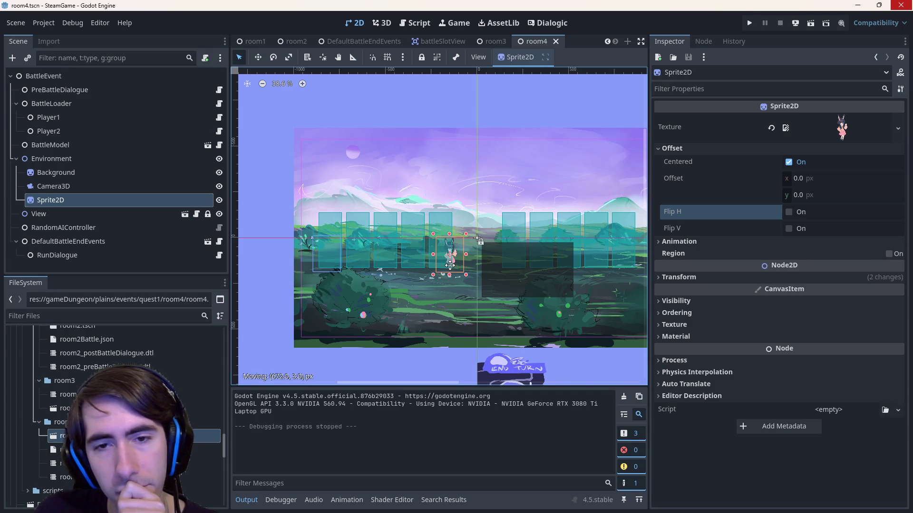
pyautogui.moveTo(448, 257); pyautogui.dragTo(447, 257)
pyautogui.scroll(2, 476, 253)
pyautogui.hscroll(2, 486, 247)
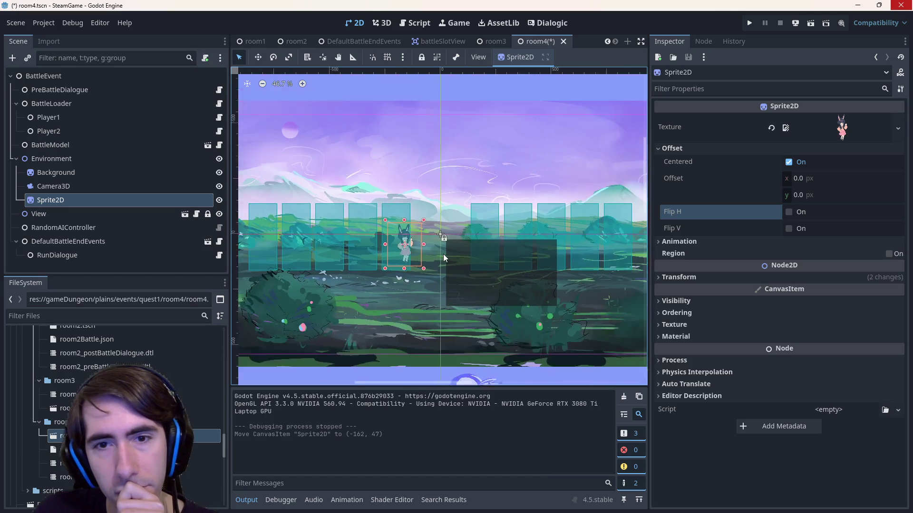
pyautogui.scroll(-1, 443, 258)
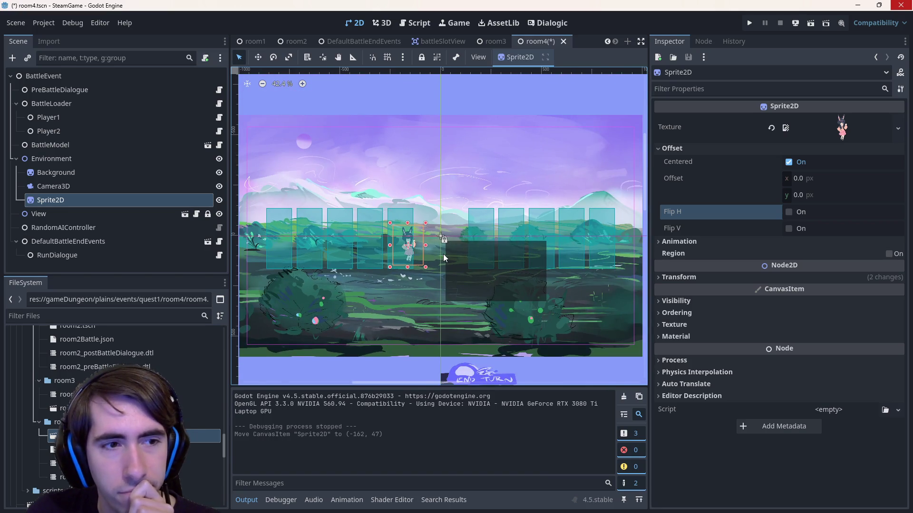
# Collapse the Environment and BattleLoader branches and open room4Battle.json in the script editor
pyautogui.click(17, 158)
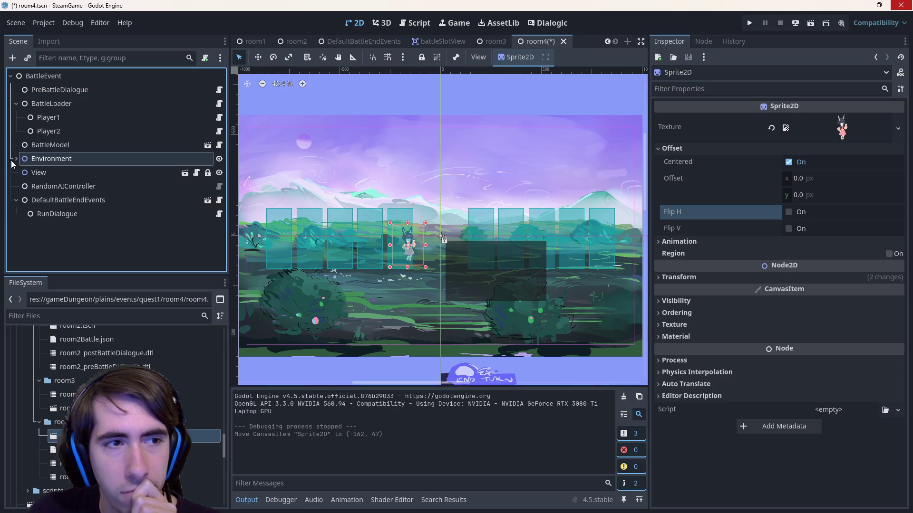
pyautogui.click(18, 103)
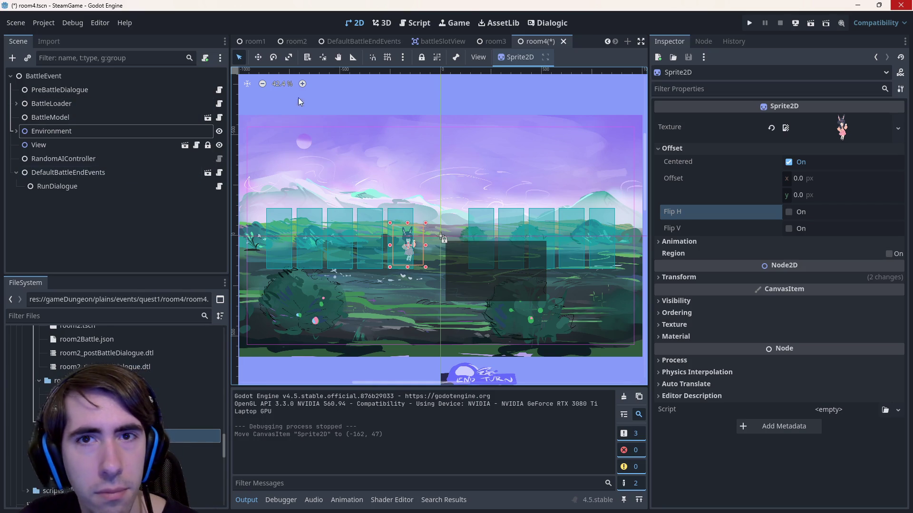
pyautogui.hotkey('ctrl', 'F3')
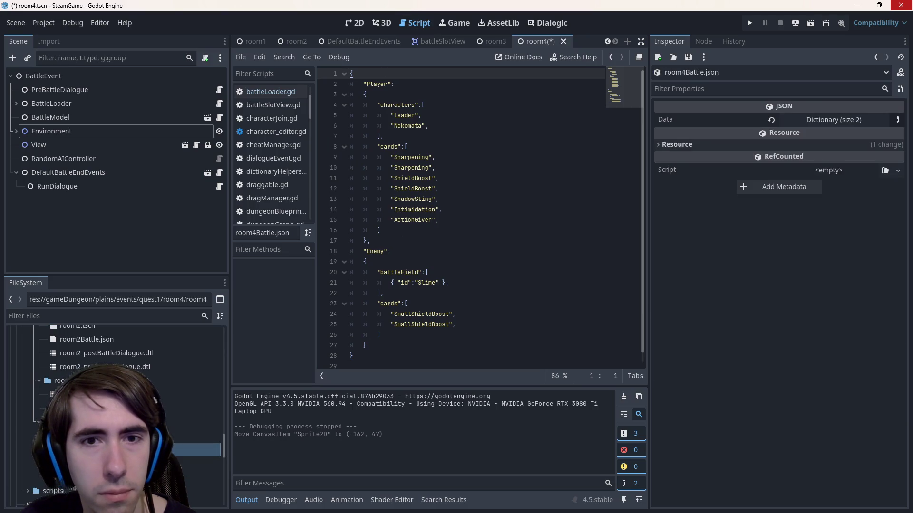
# Expand and collapse the JSON Data dictionary, then open the room4_postBattleDialogue timeline
pyautogui.click(833, 120)
pyautogui.click(832, 121)
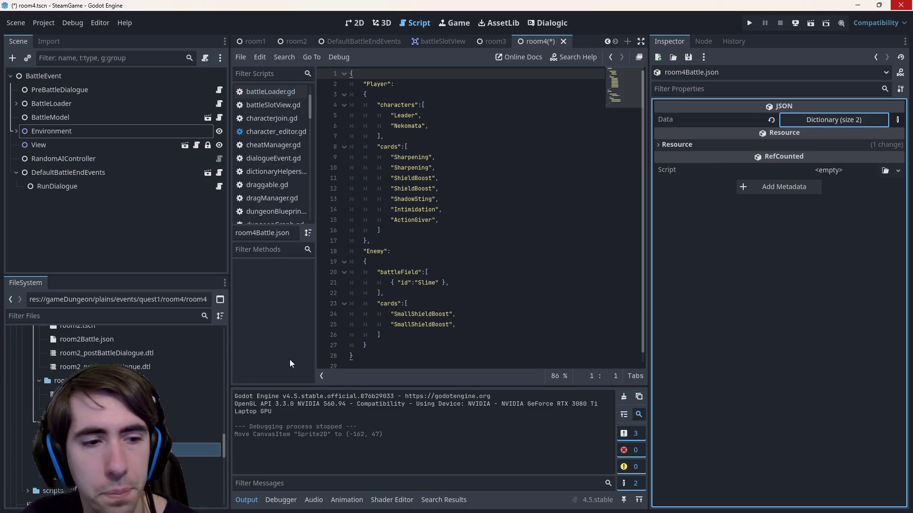
pyautogui.click(199, 477)
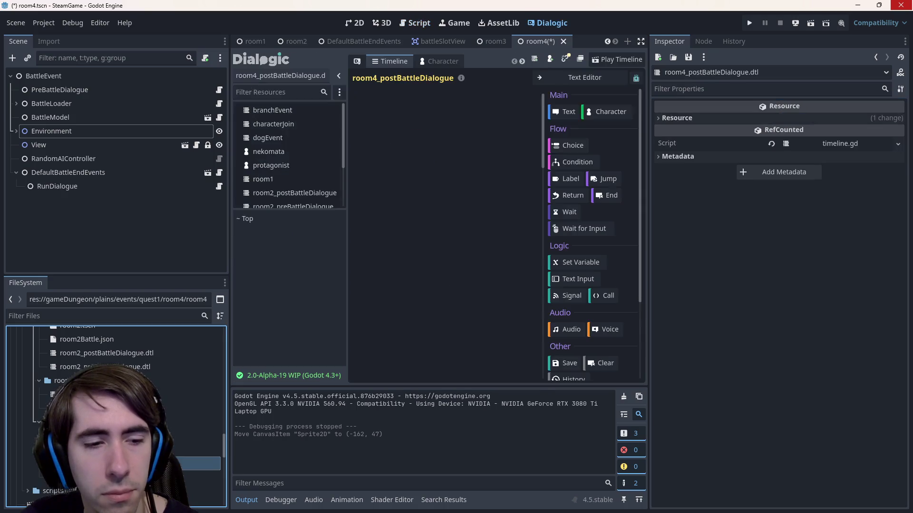